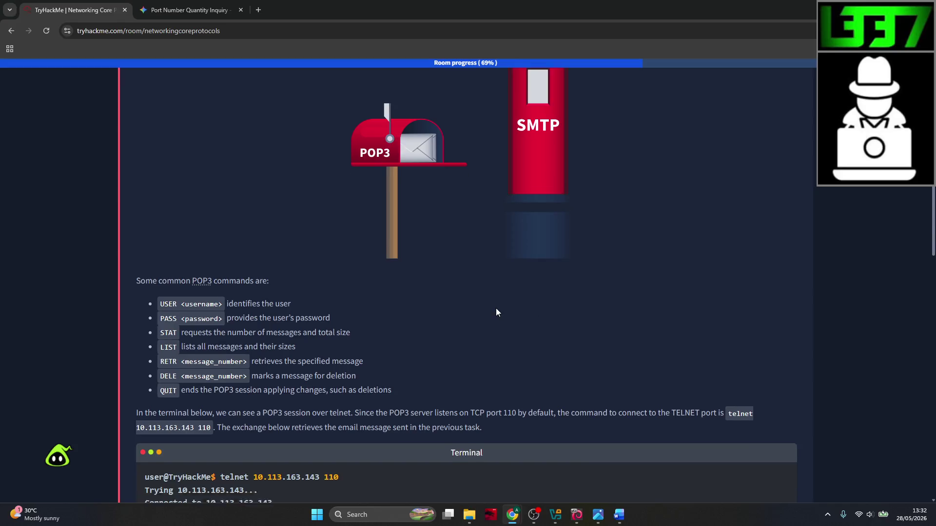
Scroll Task 7 to the example POP3 telnet session showing the LIST and RETR 3 output
scroll(337, 271, "up", 2)
scroll(276, 284, "up", 2)
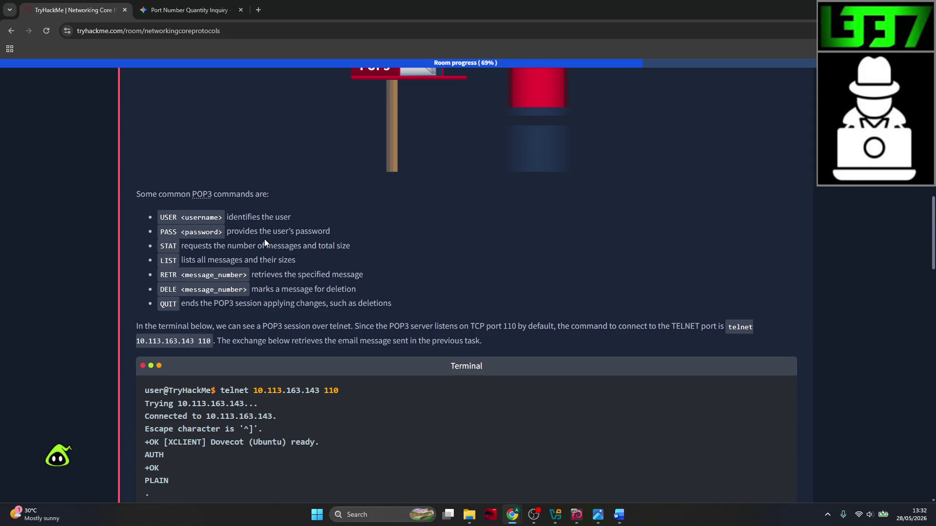
scroll(260, 239, "down", 2)
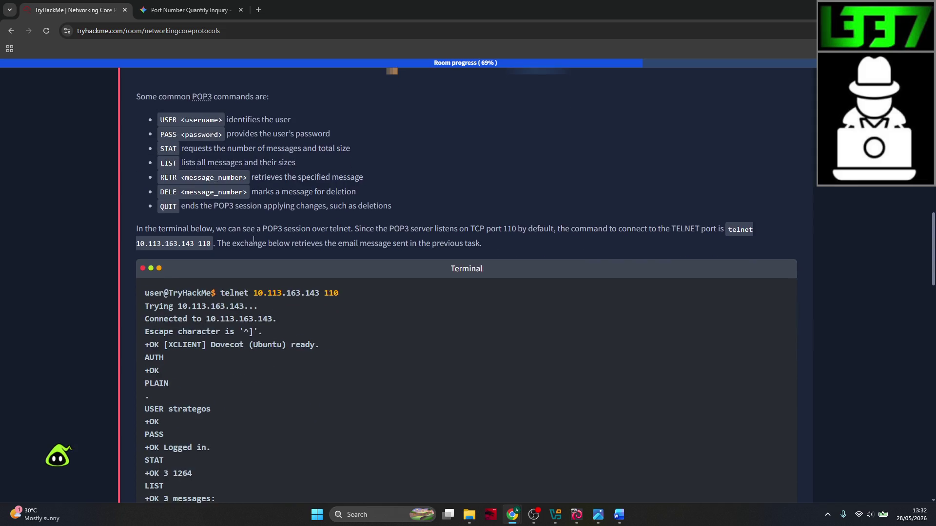
scroll(253, 239, "down", 2)
scroll(152, 268, "down", 1)
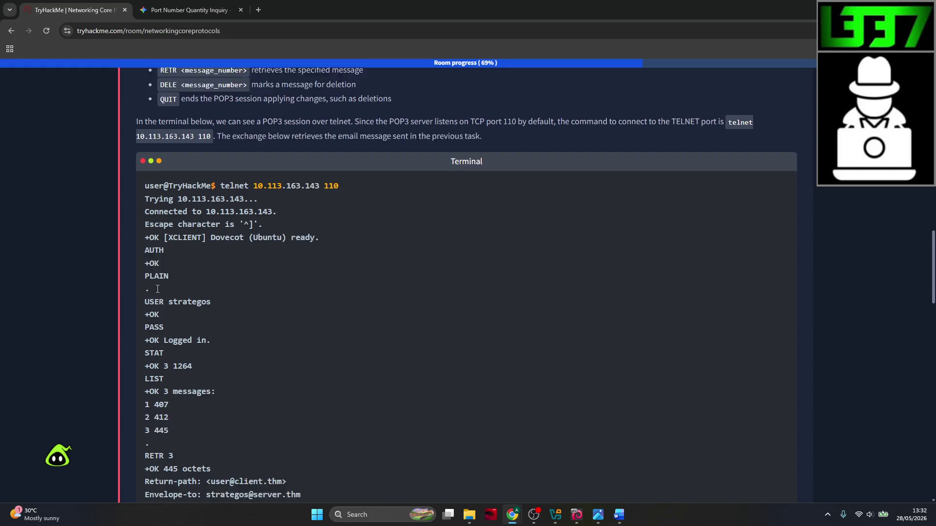
In the Kali terminal, send PLAIN, then interrupt and QUIT the telnet session
key("alt+Tab")
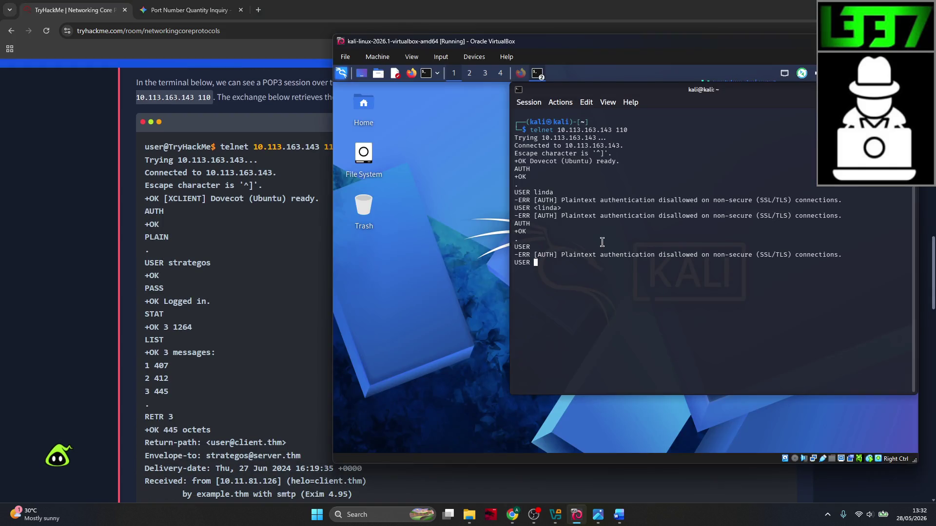
key("BackSpace")
key("BackSpace")
key("BackSpace")
key("BackSpace")
type("PLAIN")
key("Return")
key("ctrl+c")
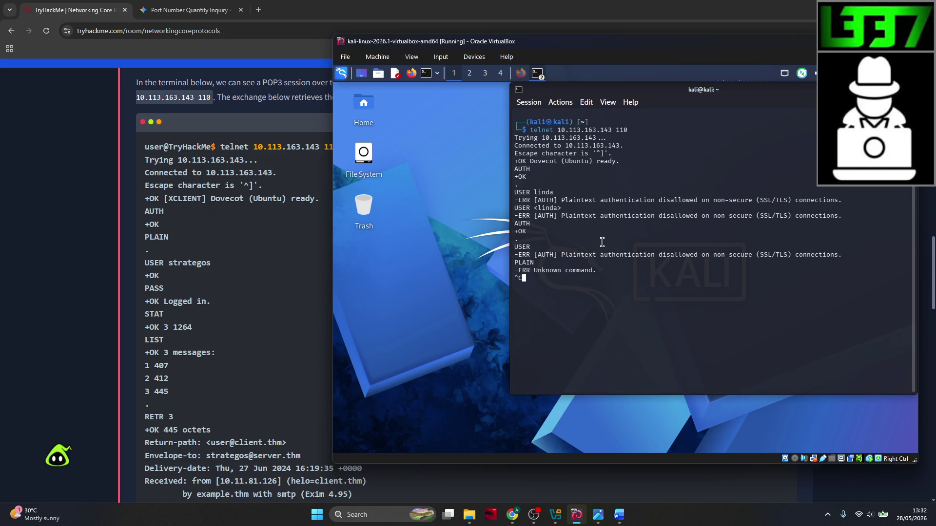
type("QUIT")
key("Return")
Clear the terminal and rerun telnet 10.113.163.143 110
type("qu")
key("BackSpace")
key("BackSpace")
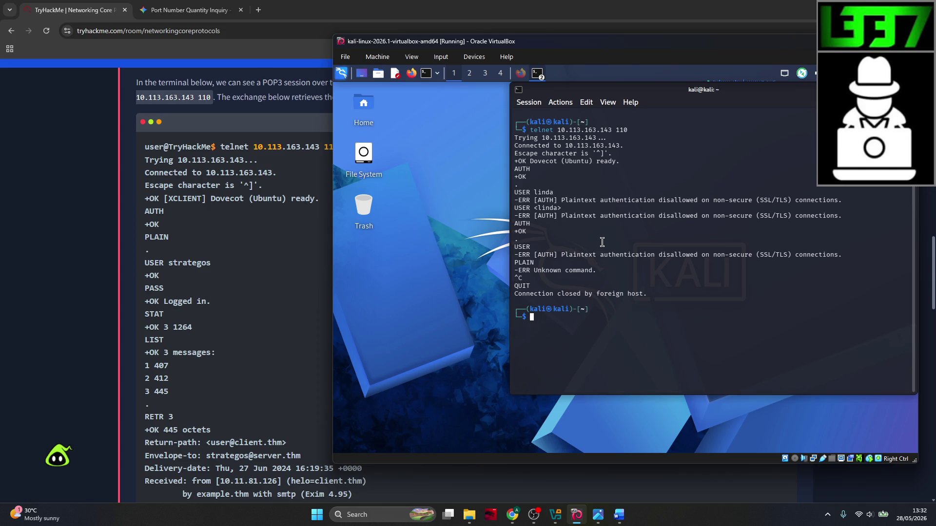
type("clear")
key("Return")
key("Up")
key("Up")
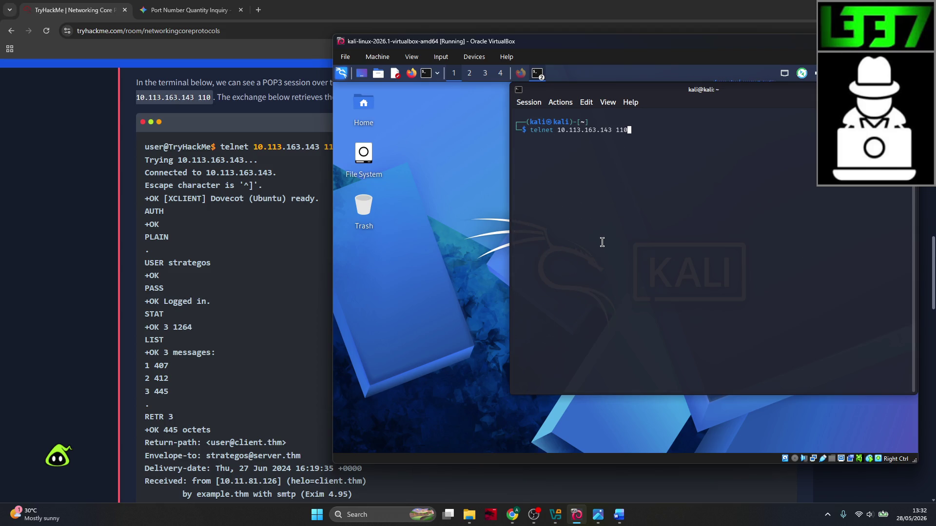
key("Return")
Send AUTH, PLAIN and ASCII to the POP3 server, then return to the TryHackMe lesson
type("AUTH")
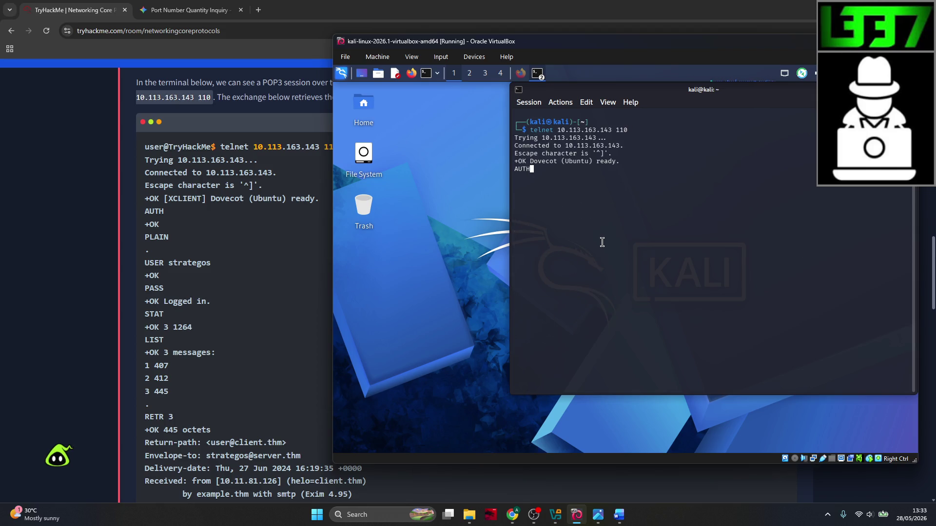
key("Return")
type("PLAIN")
key("Return")
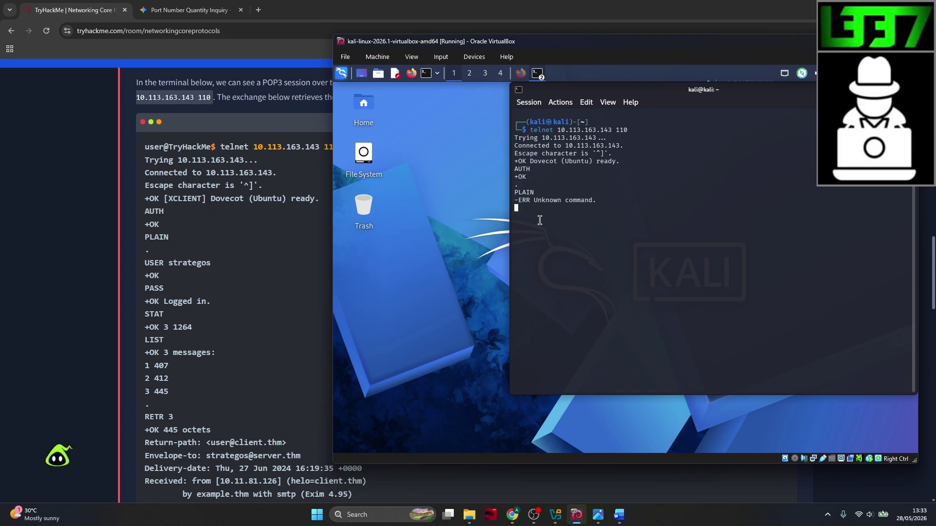
type("ASCII")
key("Return")
left_click(85, 217)
scroll(94, 220, "down", 6)
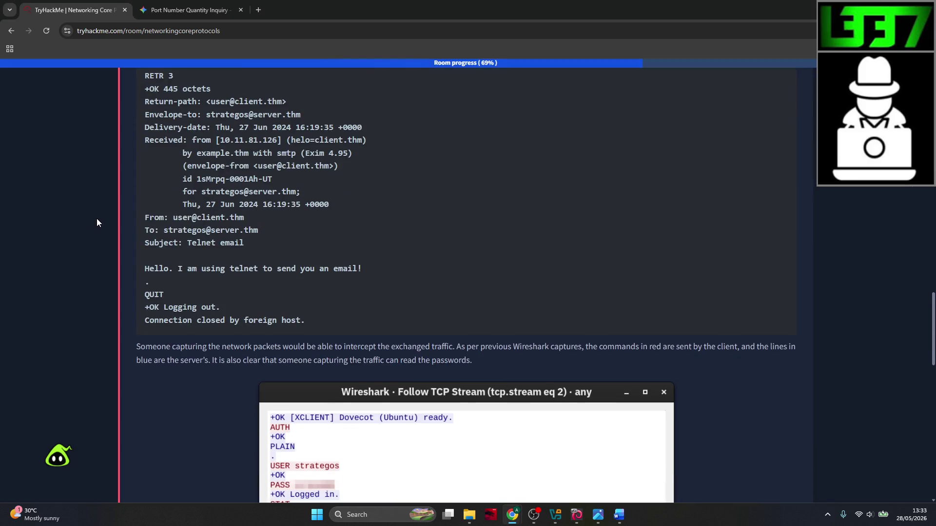
Reread the TryHackMe POP3 example session and Wireshark stream
scroll(102, 217, "up", 12)
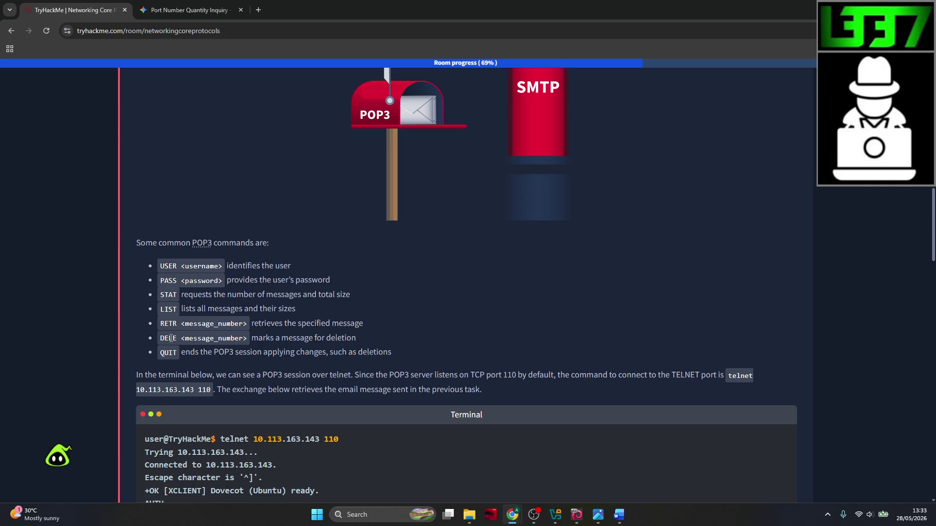
scroll(169, 336, "down", 1)
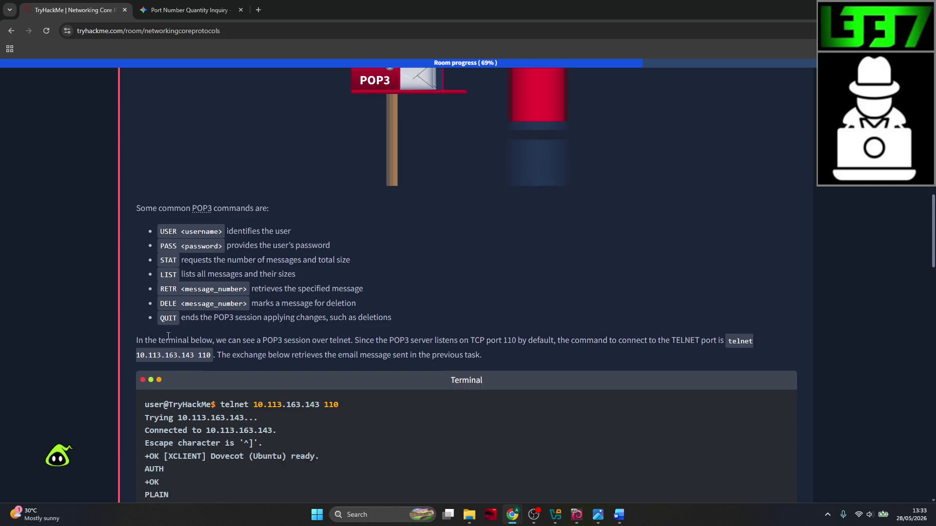
scroll(153, 322, "up", 10)
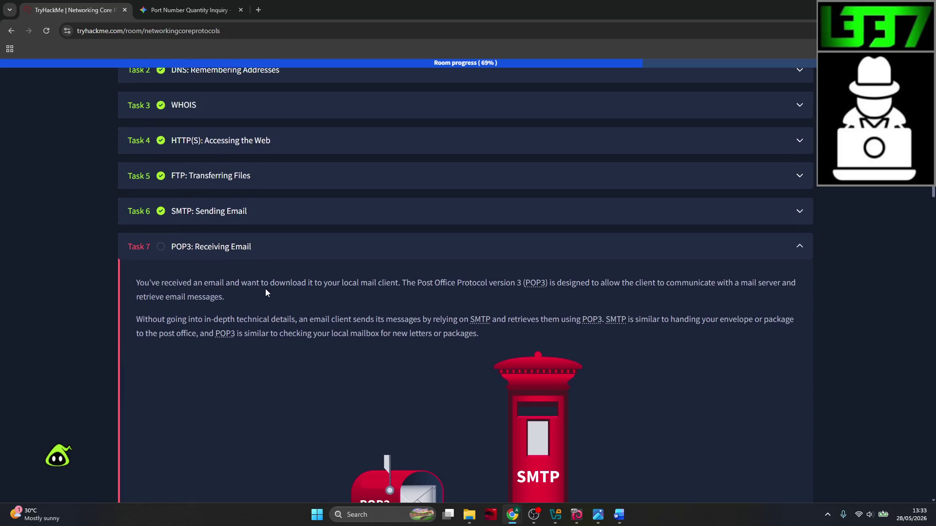
scroll(327, 263, "down", 2)
scroll(521, 222, "down", 7)
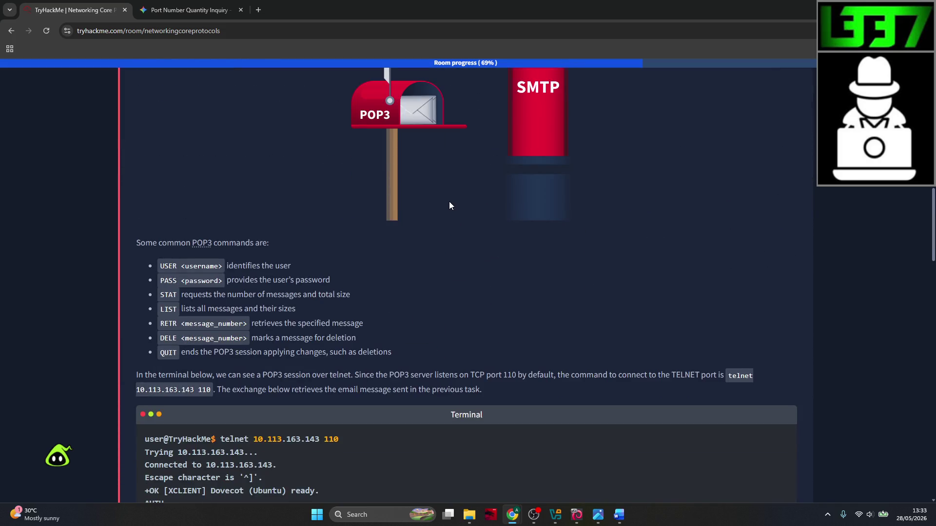
scroll(349, 224, "down", 2)
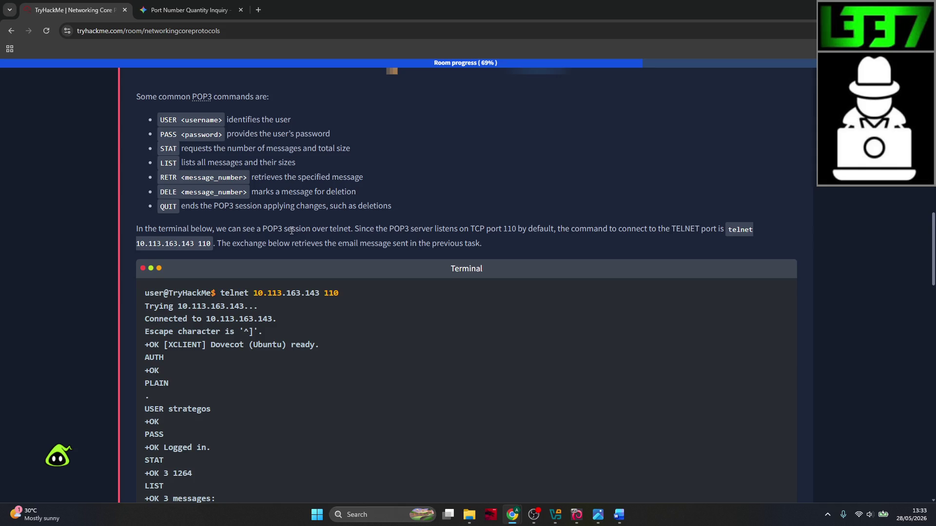
scroll(300, 227, "down", 2)
key("alt+Tab")
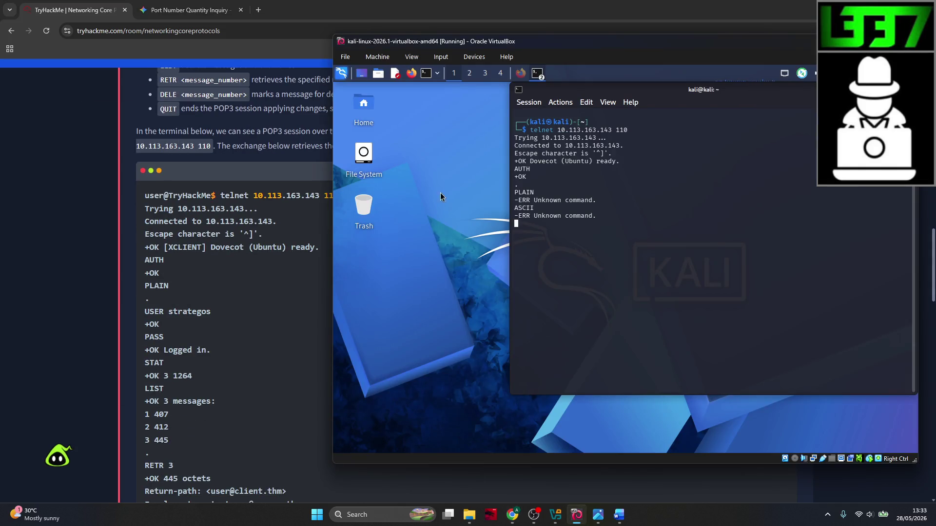
Review the example telnet exchange once more, then return to the Kali VM
left_click(92, 214)
scroll(141, 203, "down", 9)
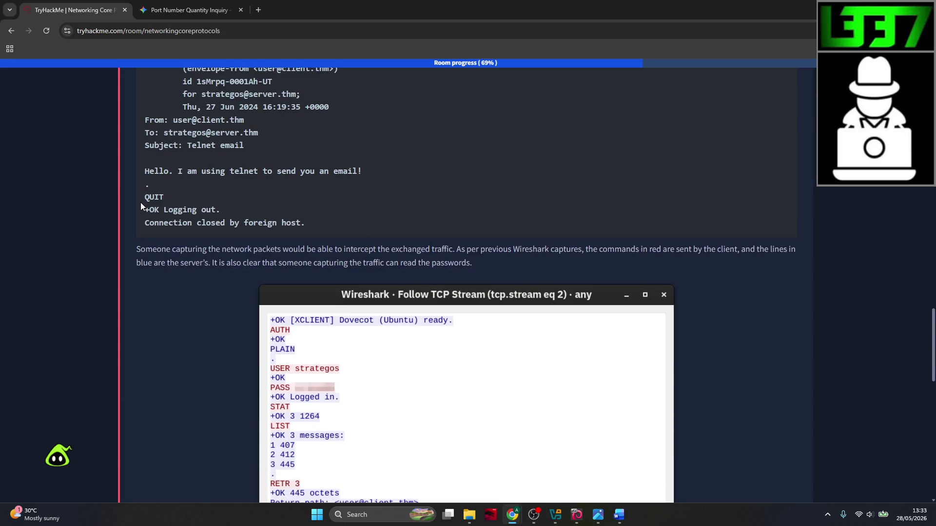
scroll(141, 200, "down", 1)
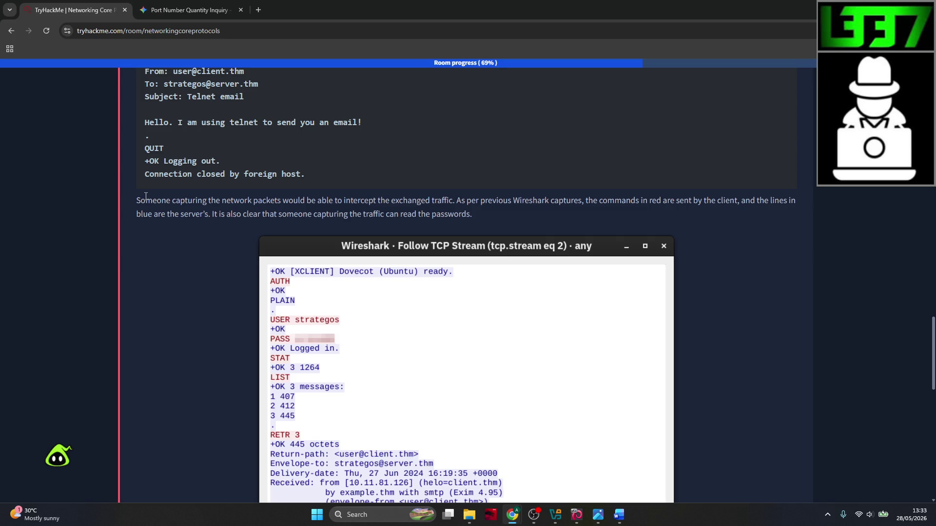
scroll(94, 241, "up", 6)
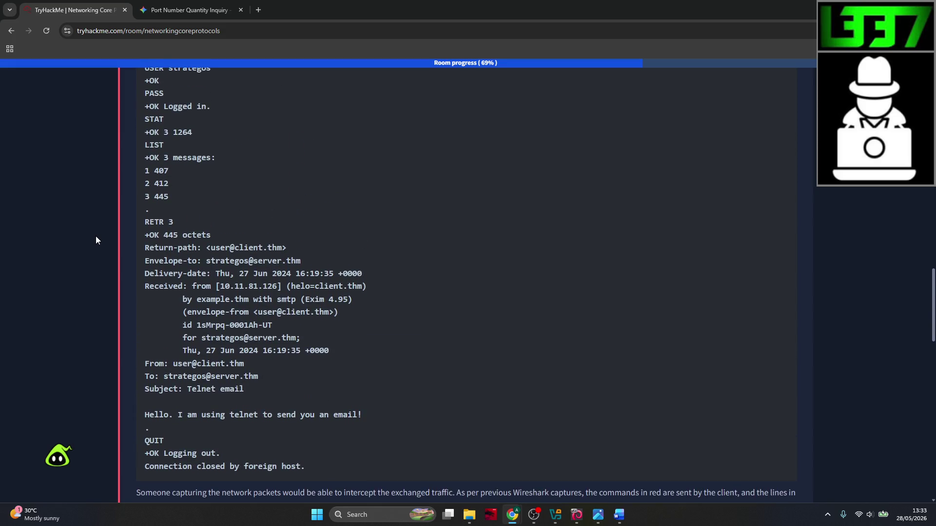
scroll(96, 236, "up", 3)
key("alt+Tab")
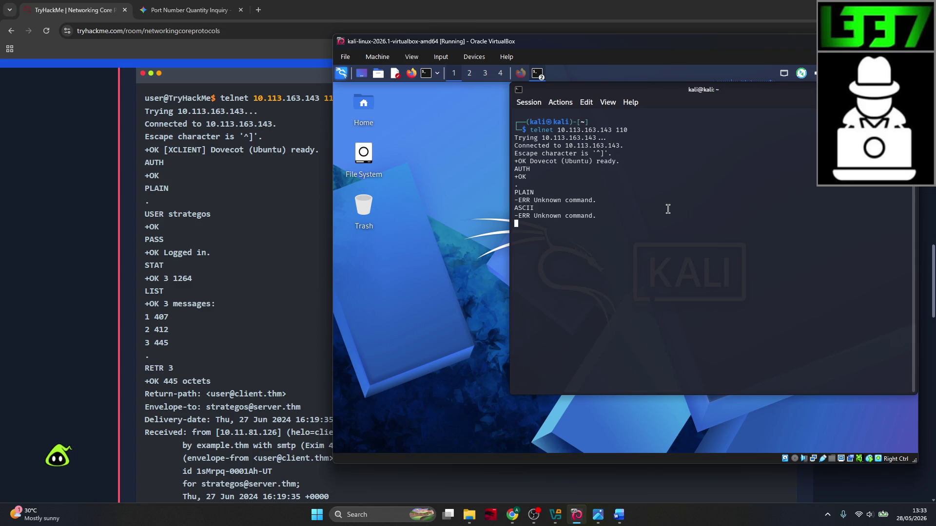
Quit the POP3 session, clear the terminal and reconnect with telnet 10.113.163.143 110
type("quit")
key("Return")
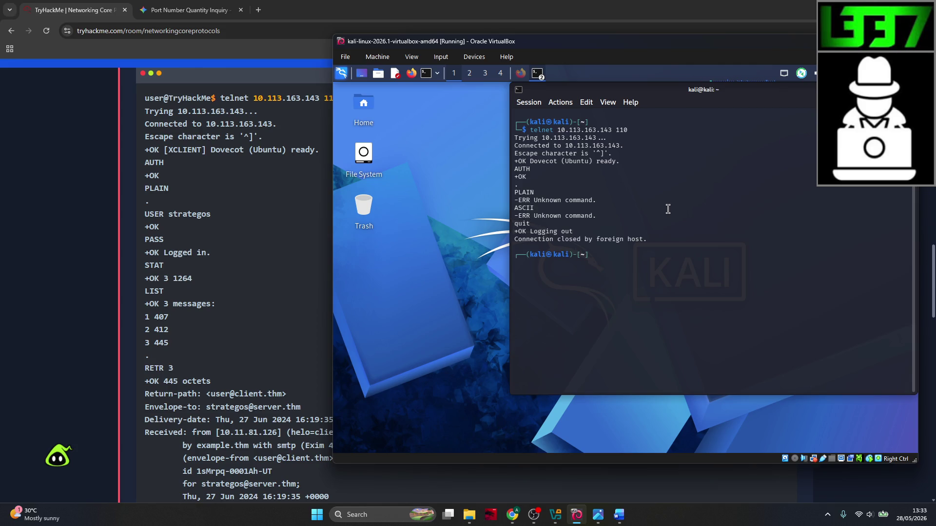
type("clear")
key("Return")
type("telnet 10.113.163.143 110")
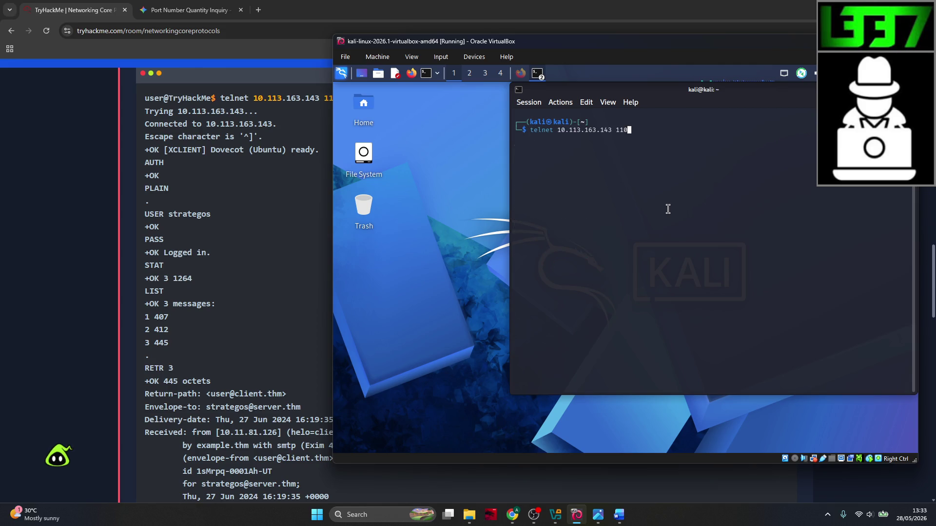
key("Return")
Send AUTH, PLAIN and USER, getting USER refused as plaintext authentication
type("AUHT")
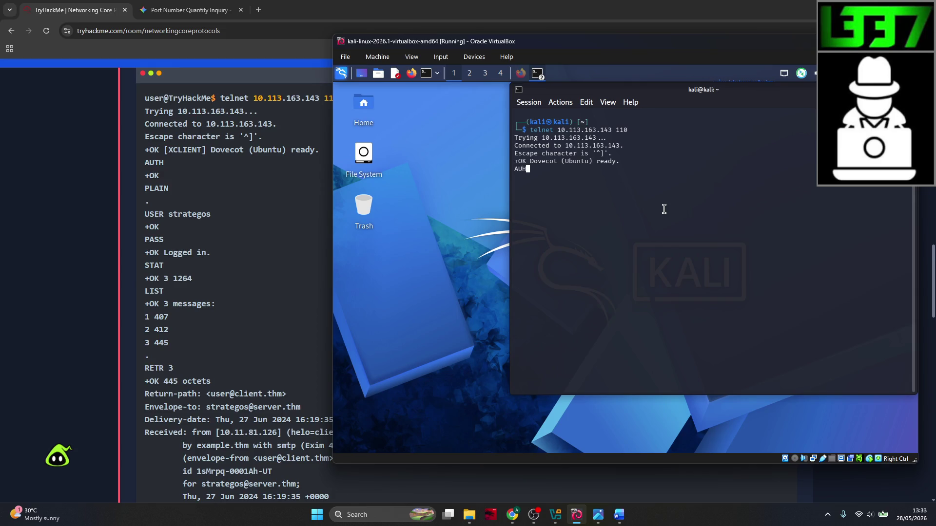
key("BackSpace")
key("BackSpace")
type("TH")
key("Return")
type("P")
type("LAIN")
key("Return")
type("USER")
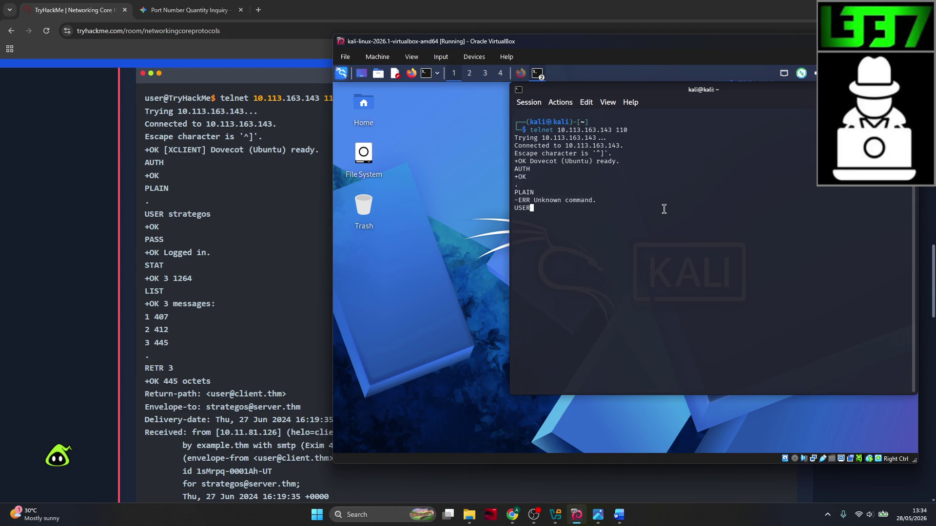
key("Return")
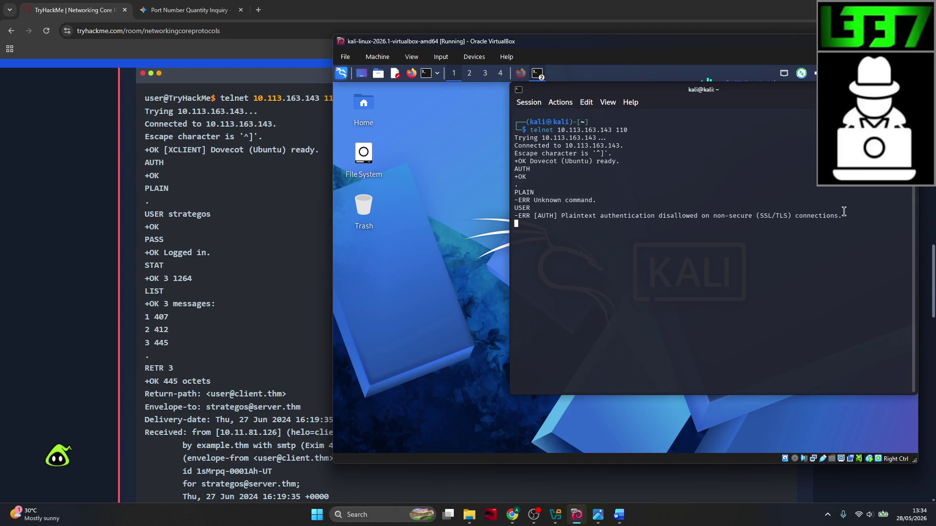
Copy the server's error and start a Gemini prompt: 'Getting this error as I'm trying to telnet into a'
mouse_move(830, 215)
left_mouse_down()
mouse_move(604, 200)
mouse_move(822, 216)
mouse_move(516, 183)
mouse_move(516, 139)
mouse_move(543, 131)
mouse_move(529, 131)
left_mouse_up()
right_click(549, 132)
left_click(570, 136)
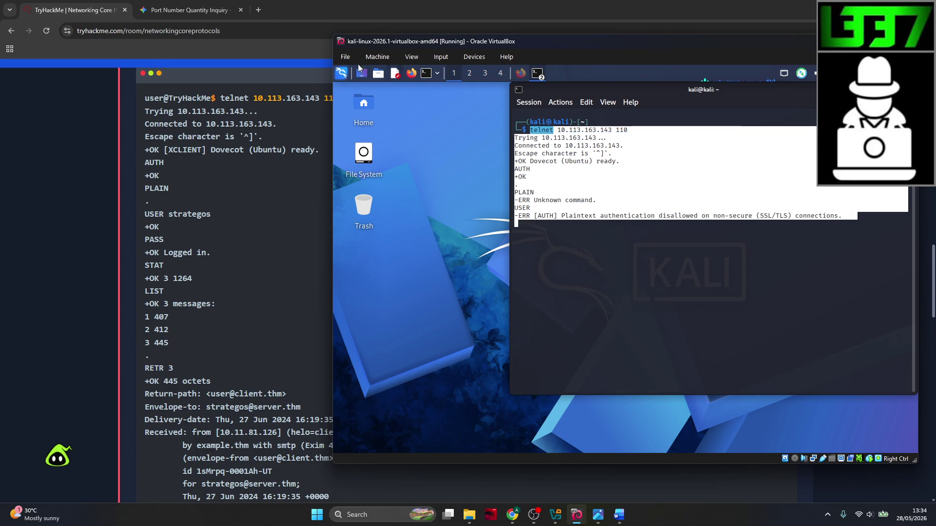
left_click(190, 10)
type("Getting this erro")
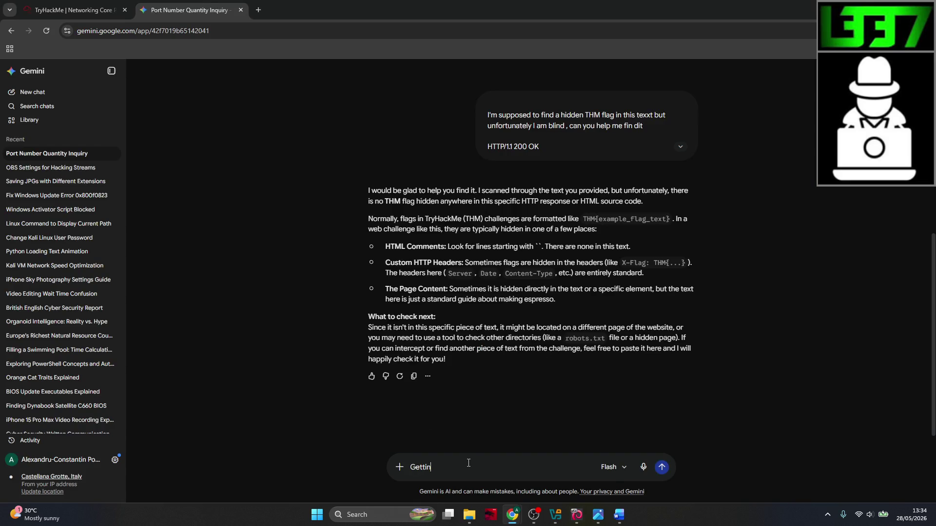
type("r as I'm trying to")
type(" telnet into a")
Complete the Gemini prompt with 'POP3 server', paste the error log and submit it
left_click(69, 15)
scroll(220, 290, "down", 10)
scroll(220, 290, "up", 15)
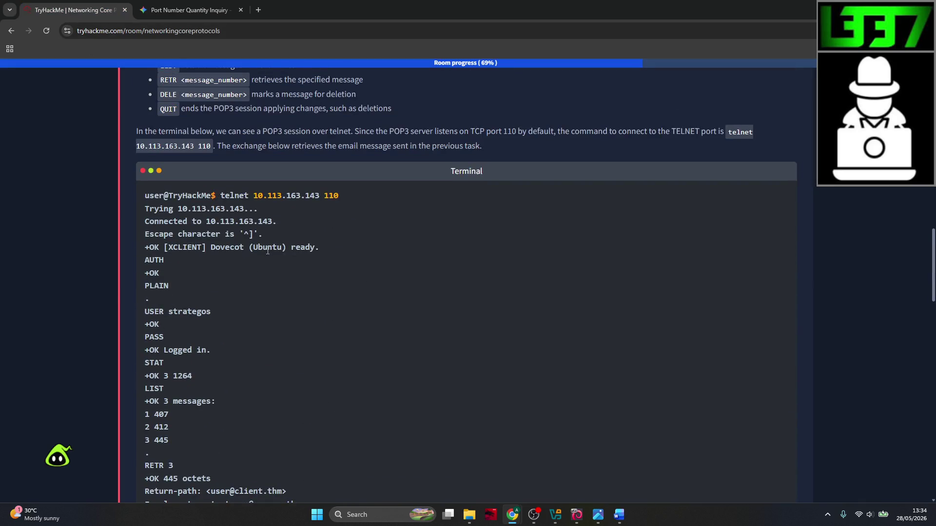
key("ctrl+Tab")
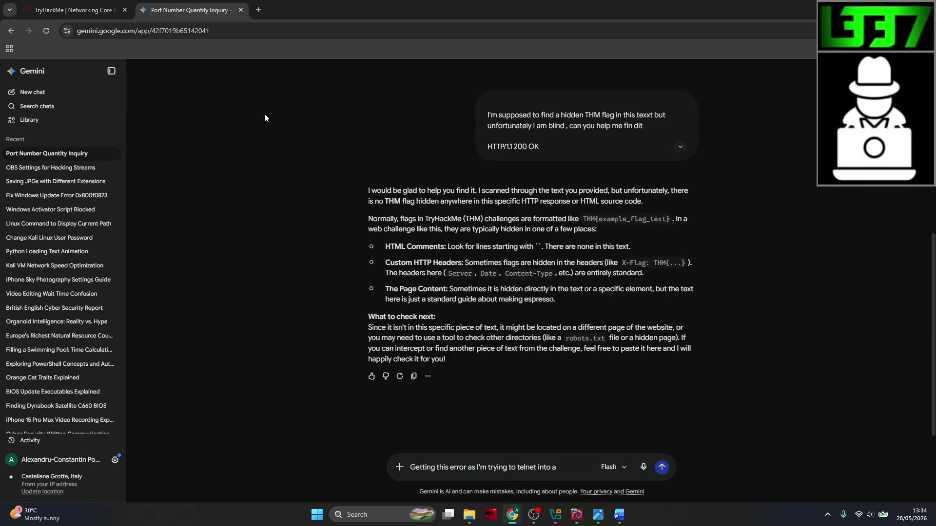
type("POP3 server")
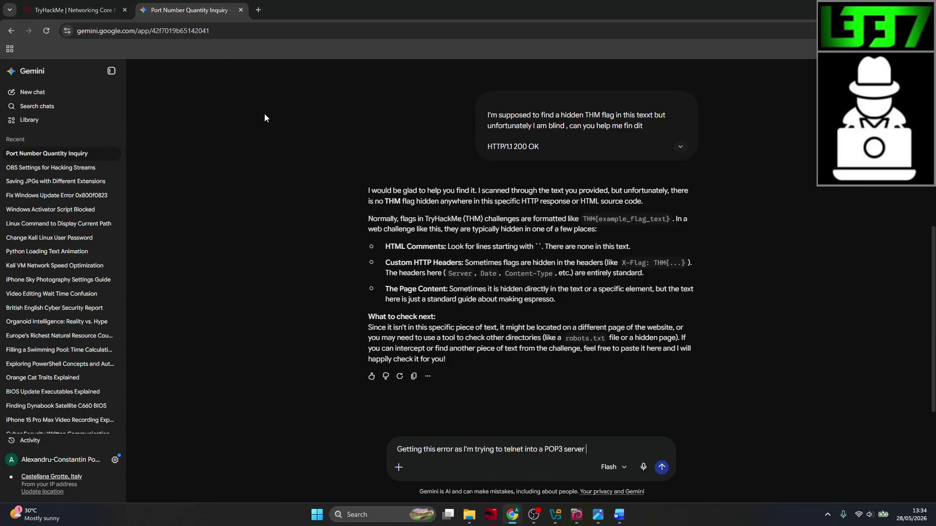
key("shift+Return")
key("shift+Return")
key("ctrl+v")
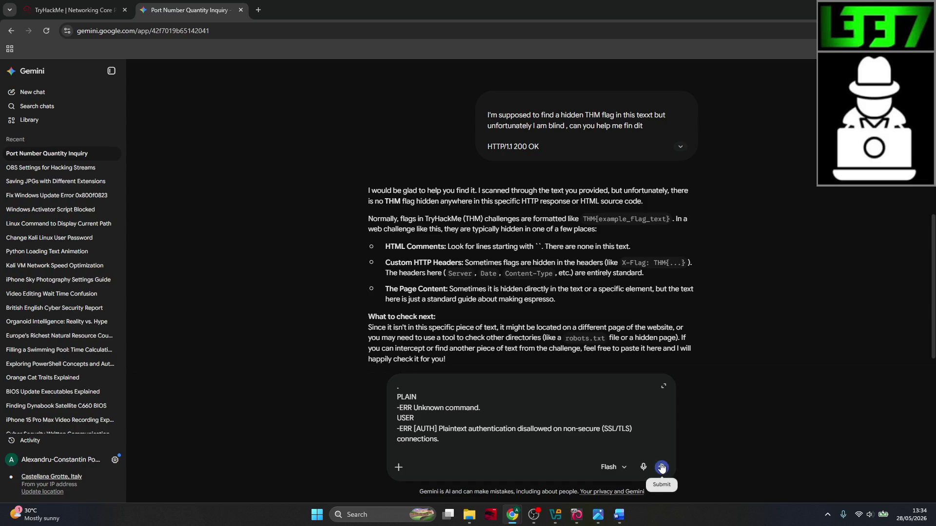
left_click(661, 467)
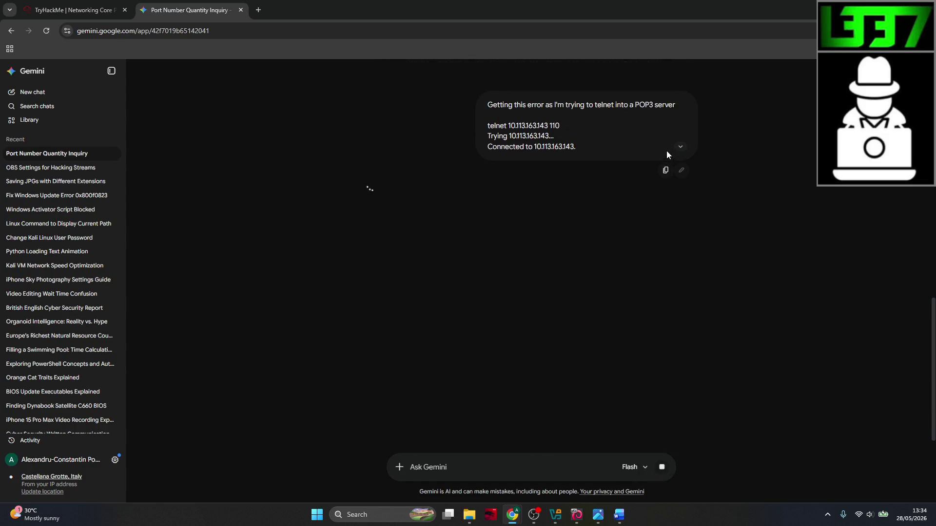
Expand the sent message and begin reading Gemini's reply
left_click(680, 146)
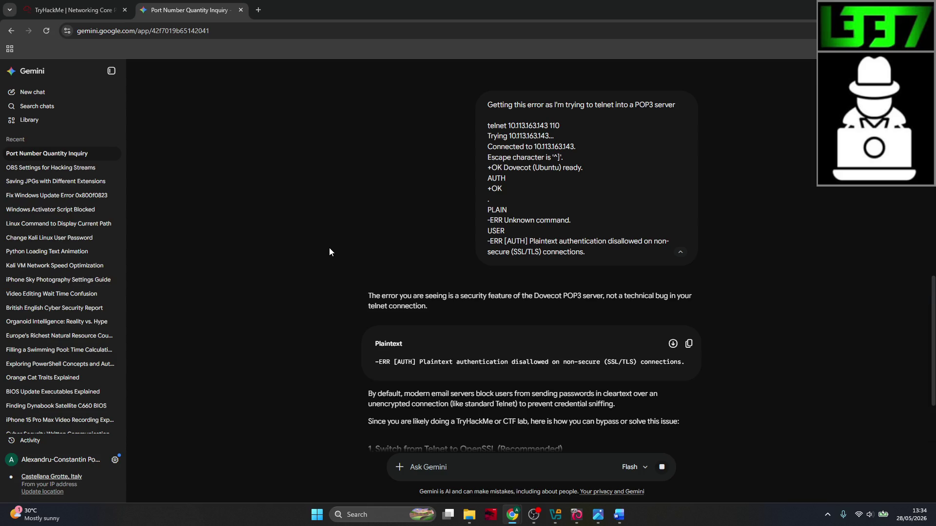
scroll(337, 246, "down", 2)
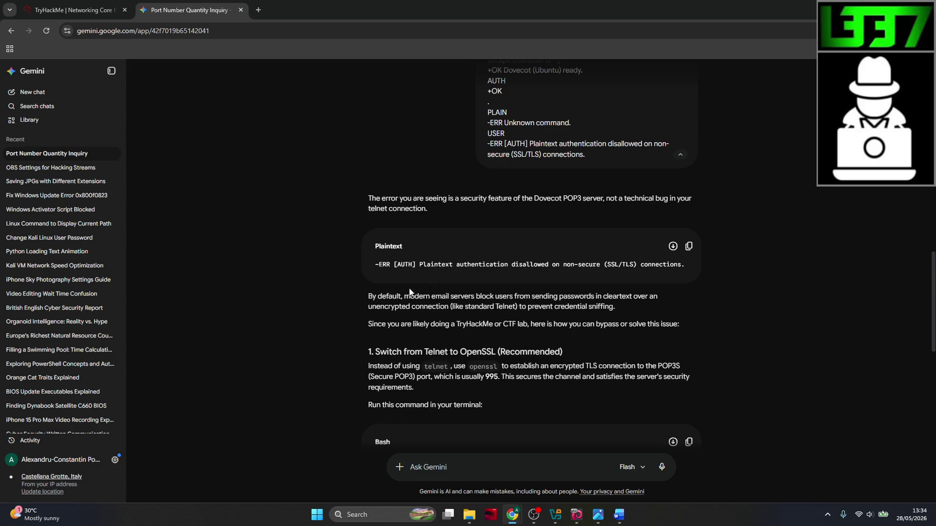
scroll(523, 301, "down", 1)
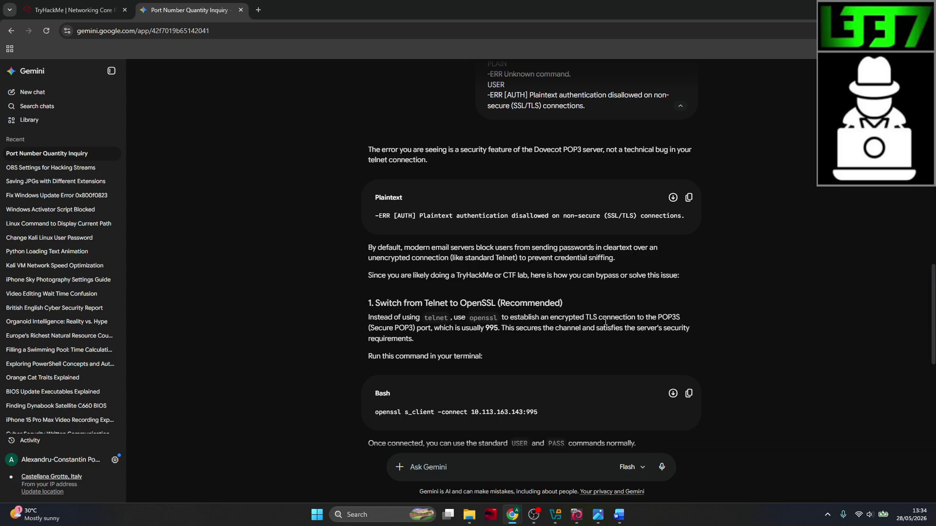
key("ctrl+Tab")
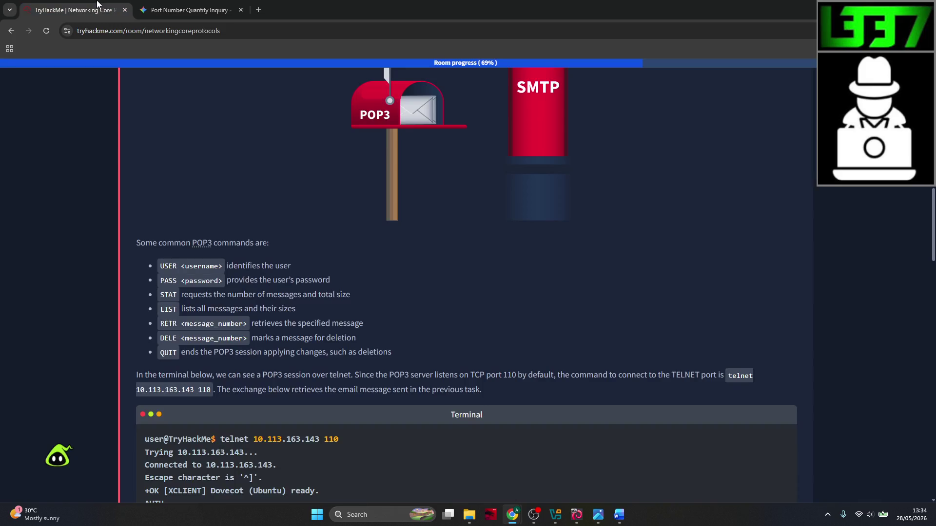
scroll(92, 277, "down", 6)
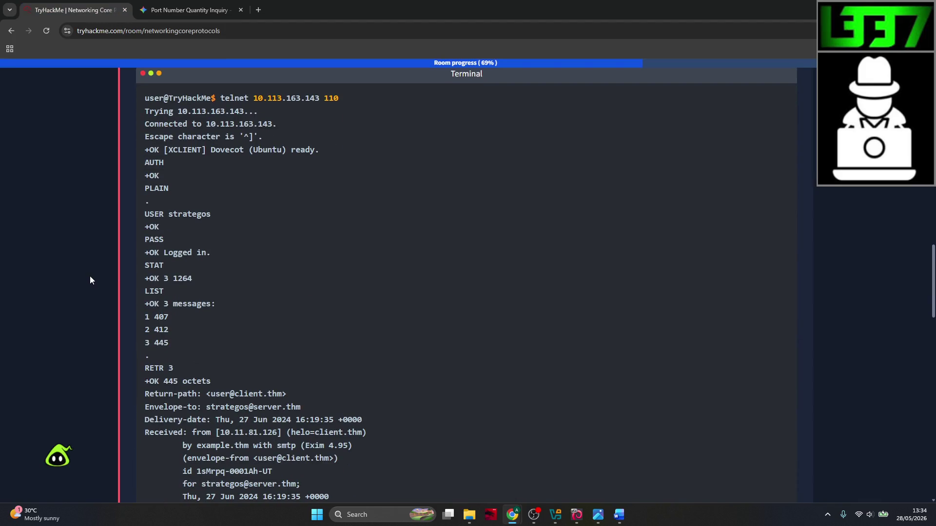
Read through Gemini's advice to use openssl on port 995 or the STLS command
key("ctrl+Tab")
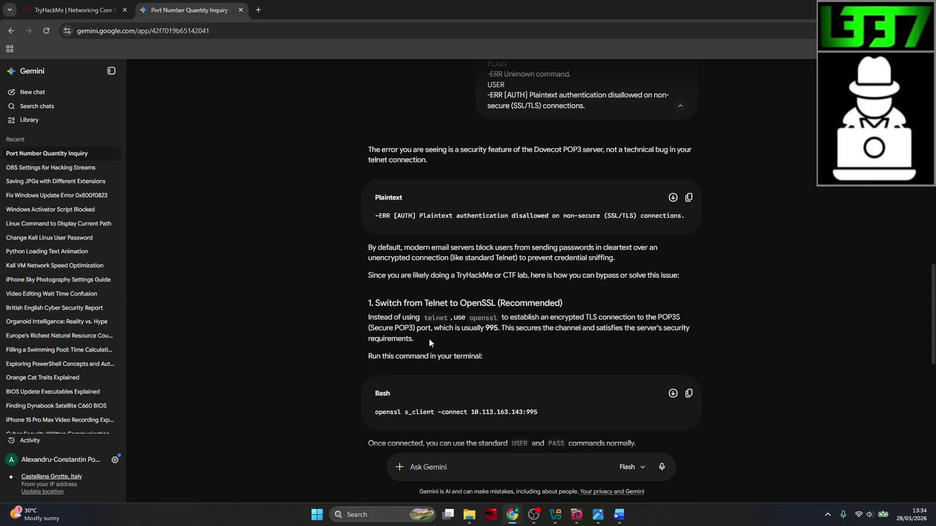
left_click_drag(429, 343, 501, 317)
scroll(452, 337, "down", 2)
left_click(430, 304)
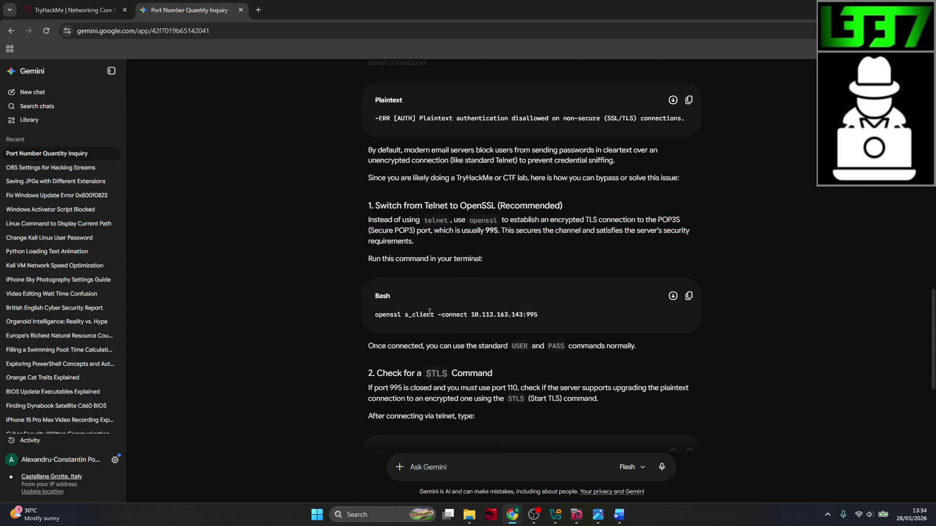
scroll(429, 312, "down", 1)
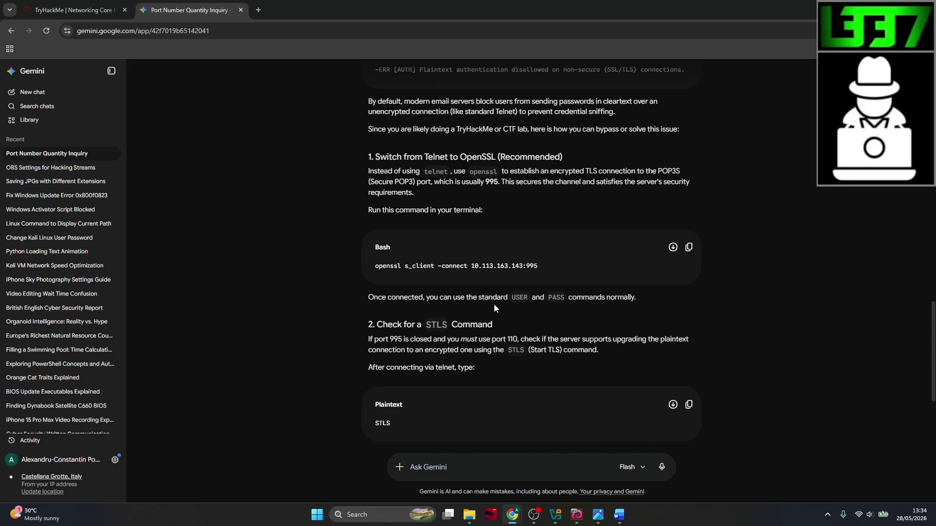
scroll(523, 307, "down", 2)
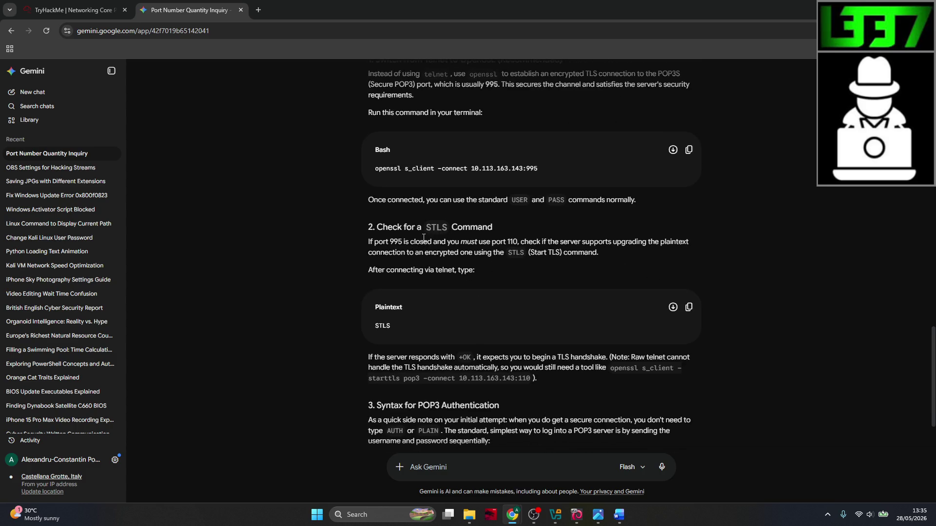
scroll(448, 256, "down", 2)
scroll(443, 257, "up", 2)
In the Kali telnet session, send STLS and then USER, which drops the connection
key("alt+Tab")
type("STLS")
key("Return")
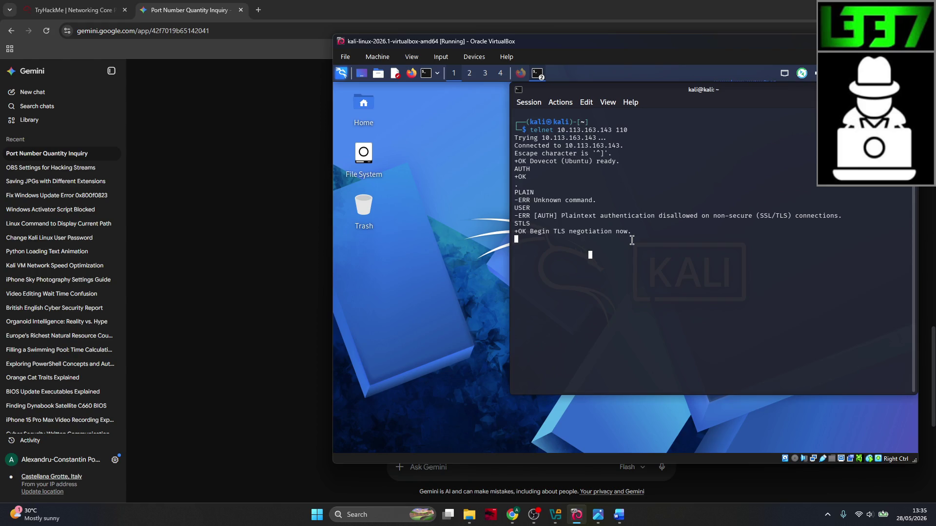
type("USER")
key("Return")
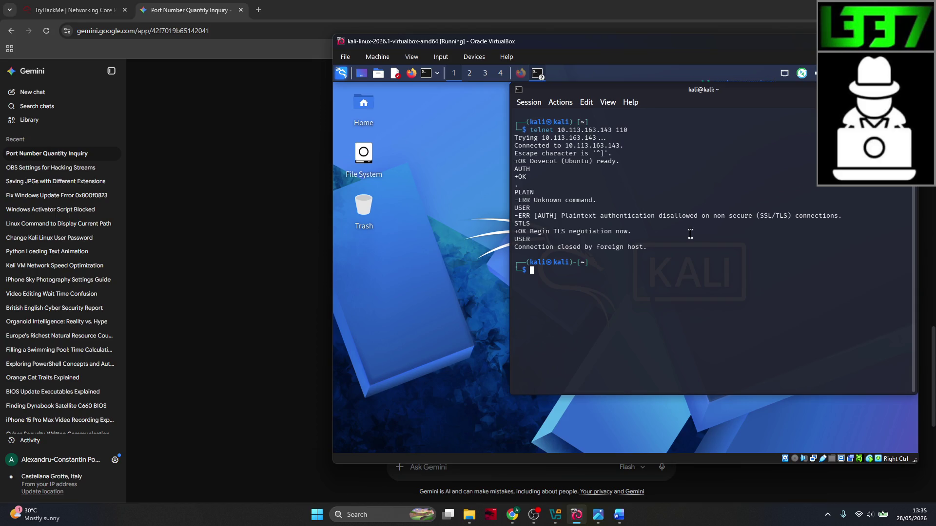
Reconnect to 10.113.163.143 port 110 and send STLS followed by AUTH
type("telnet 10.113.163.143 110")
key("Return")
type("STLS")
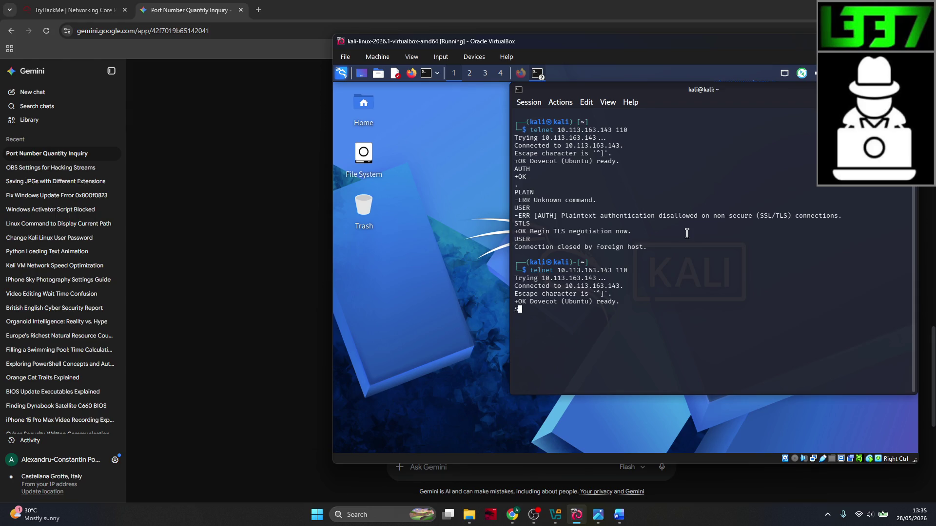
key("Return")
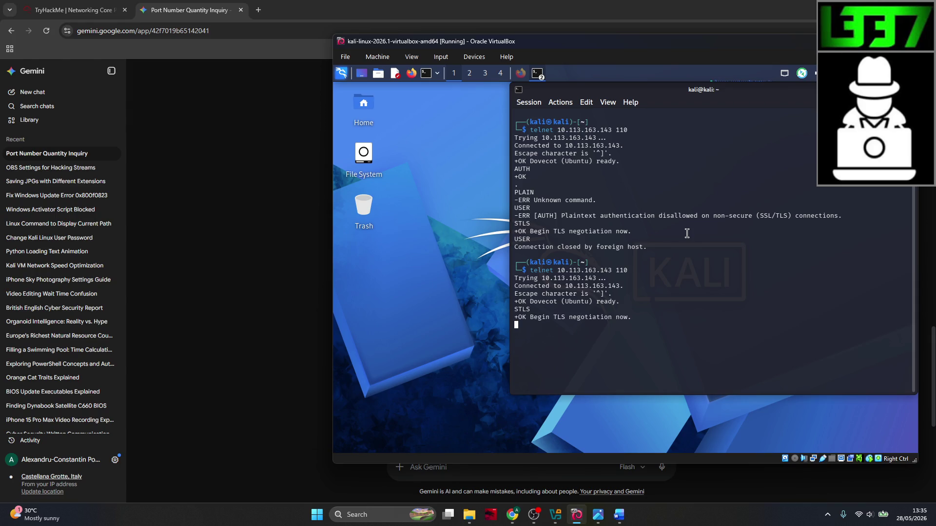
type("AUTH")
key("Return")
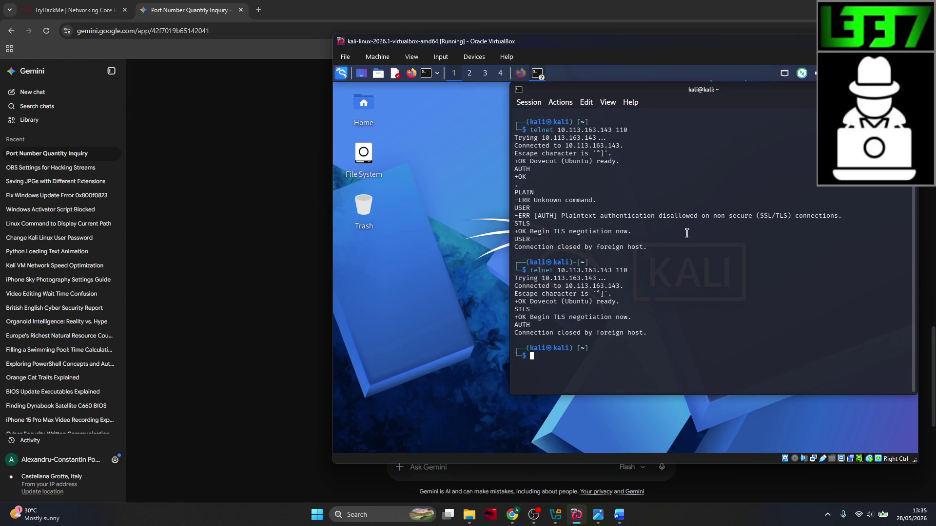
Clear the terminal, rerun the telnet connection, send AUTH and STLS, then return to Gemini
type("clear")
key("Return")
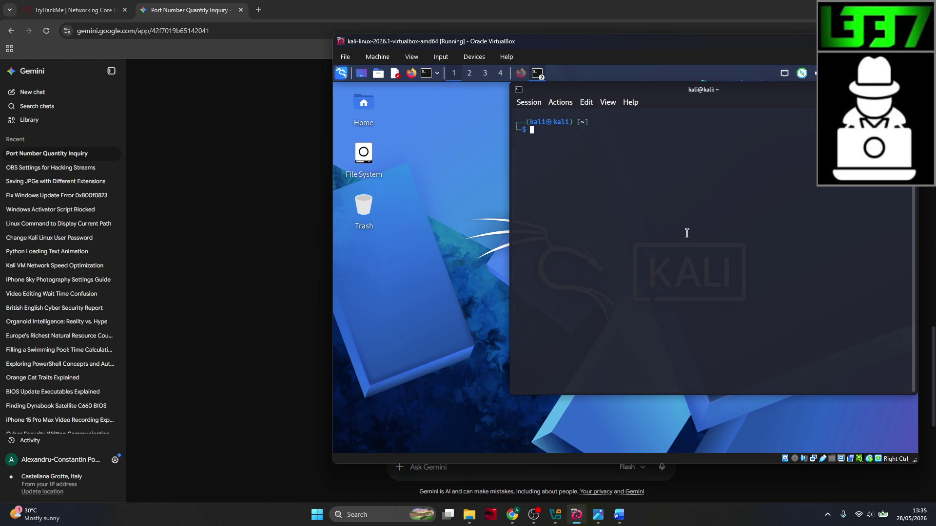
key("Up")
key("Up")
key("Return")
type("AUTH")
key("Return")
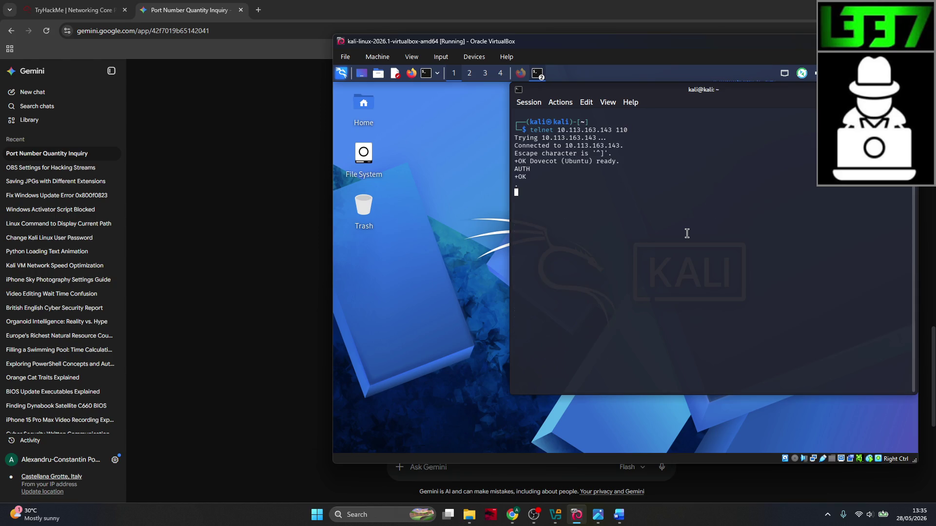
type("STLS")
key("Return")
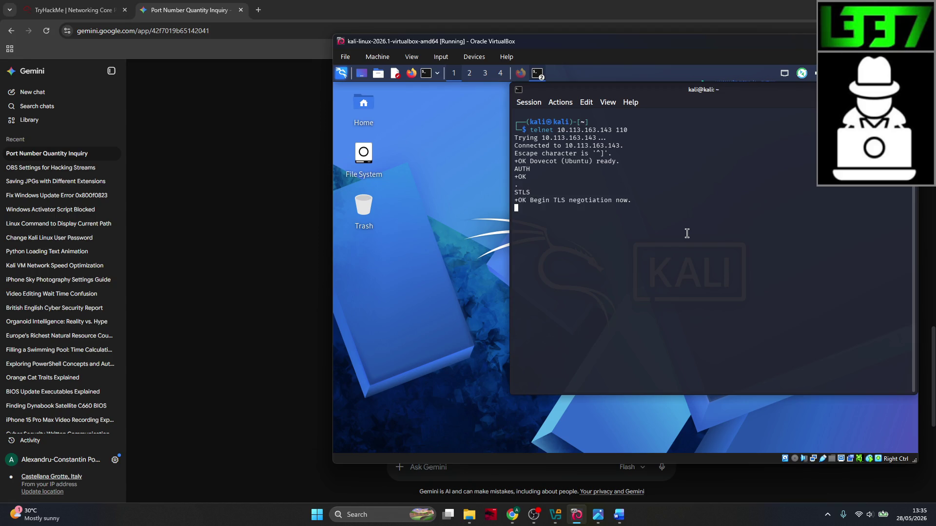
left_click(256, 254)
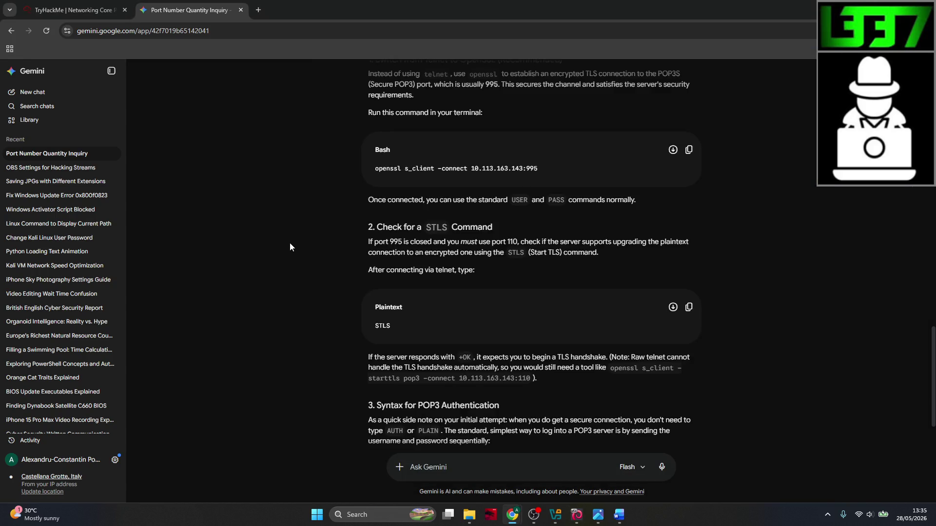
Read Gemini's USER/PASS login syntax, then interrupt the Kali telnet session with Ctrl+C
scroll(290, 243, "down", 1)
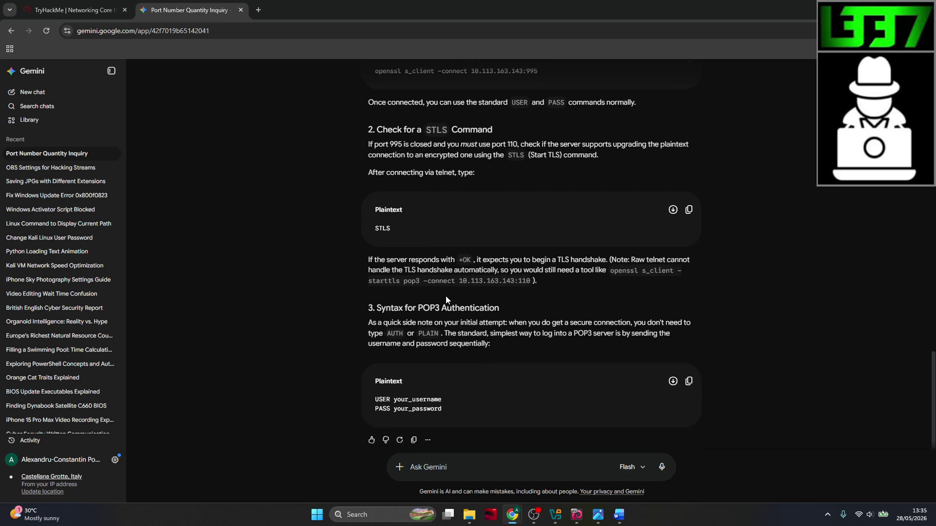
scroll(445, 296, "down", 1)
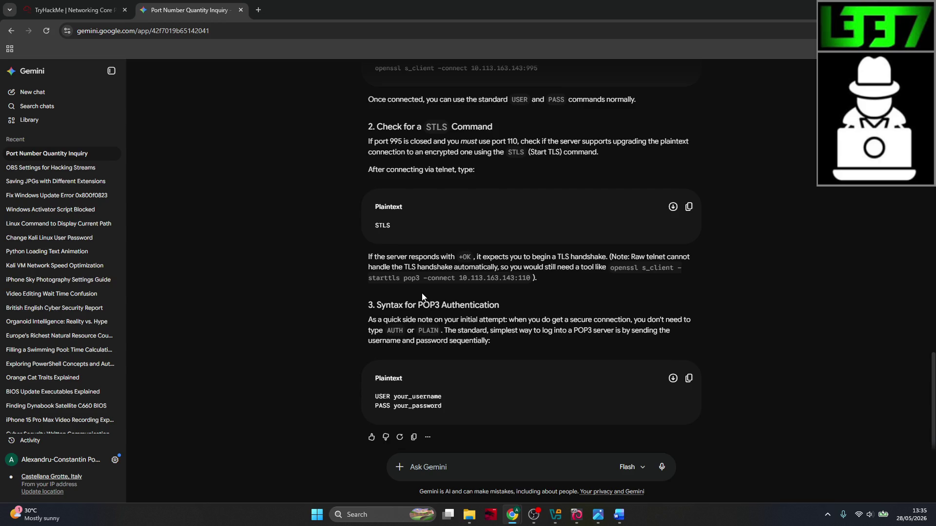
key("alt+Tab")
key("ctrl+c")
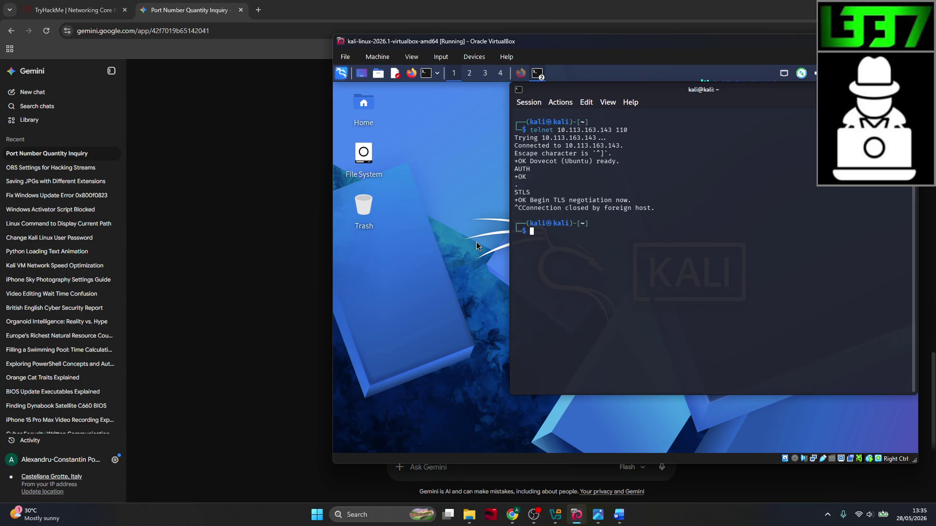
Clear the terminal, reconnect telnet to port 110 and send USER, which is refused
type("qu")
key("BackSpace")
key("BackSpace")
type("clear")
key("Return")
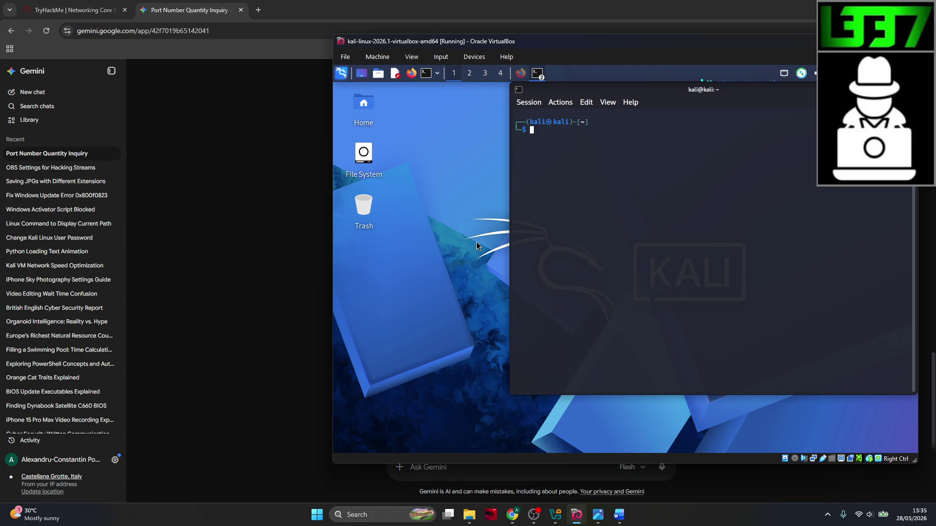
key("Up")
key("Up")
key("Return")
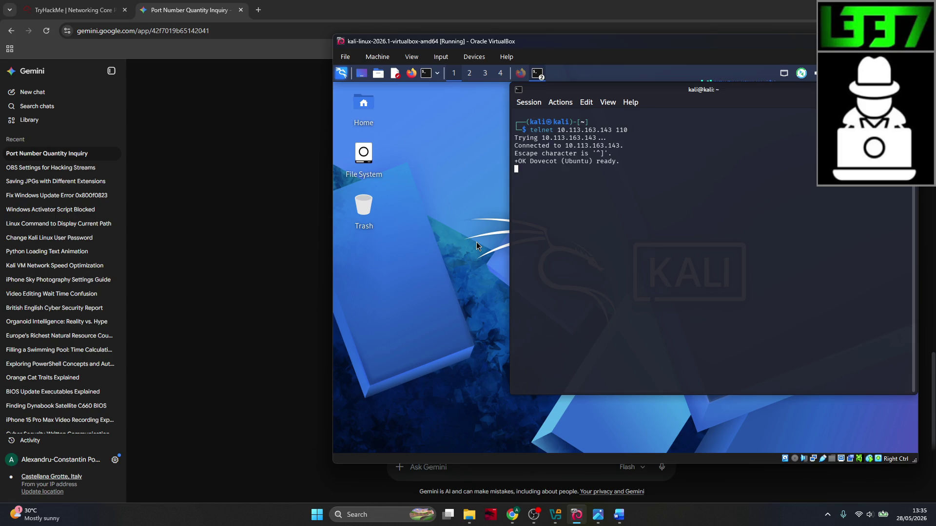
type("USER")
key("Return")
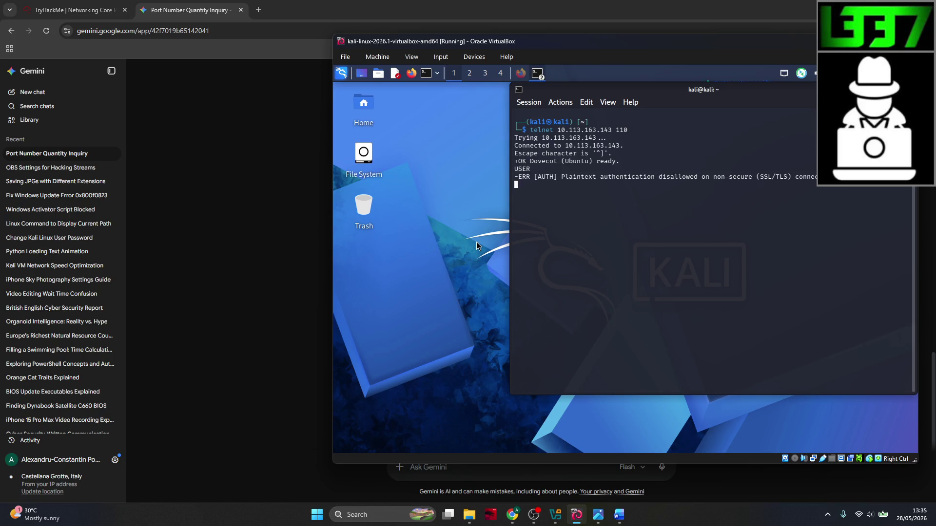
Quit the POP3 session and clear the terminal
type("CL")
type("quit")
key("Return")
type("clear")
key("Return")
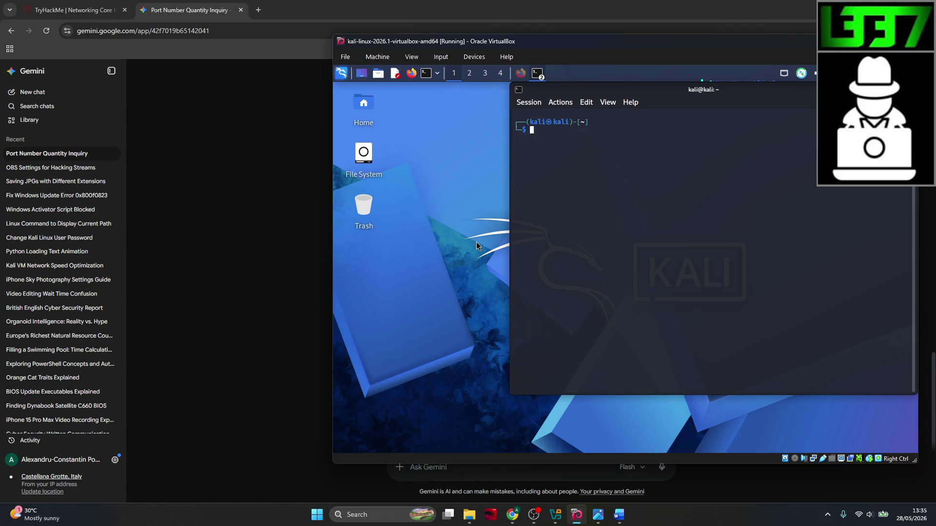
Begin an openssl s_client command in the Kali terminal, checking Gemini's answer for the syntax
type("openssl")
left_click(179, 267)
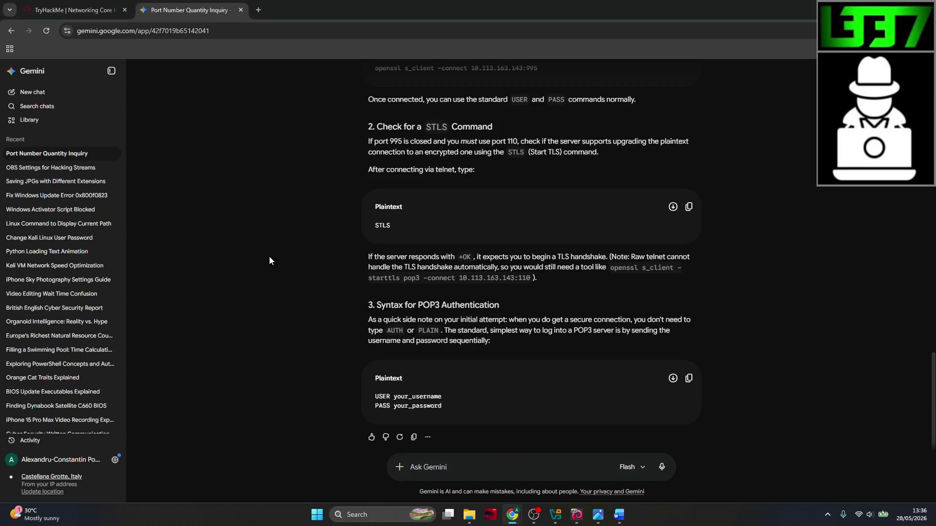
scroll(262, 247, "up", 8)
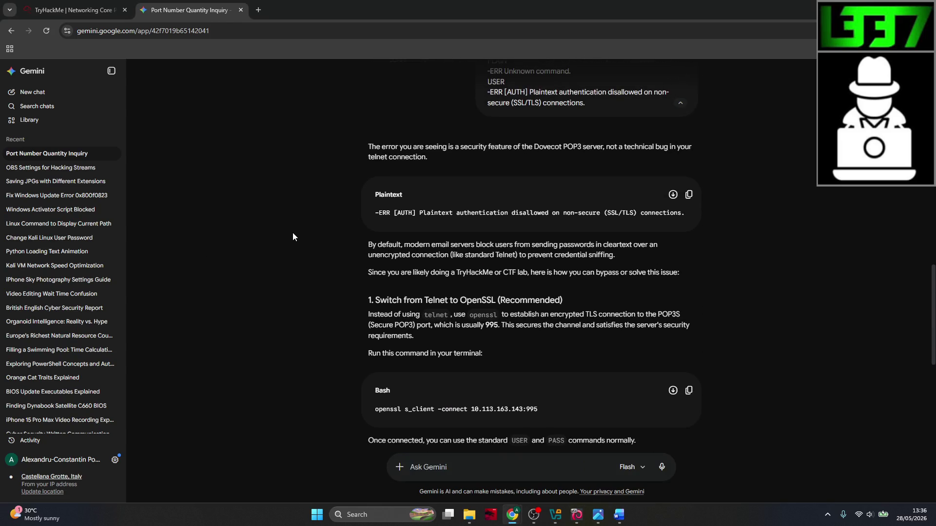
scroll(281, 224, "down", 2)
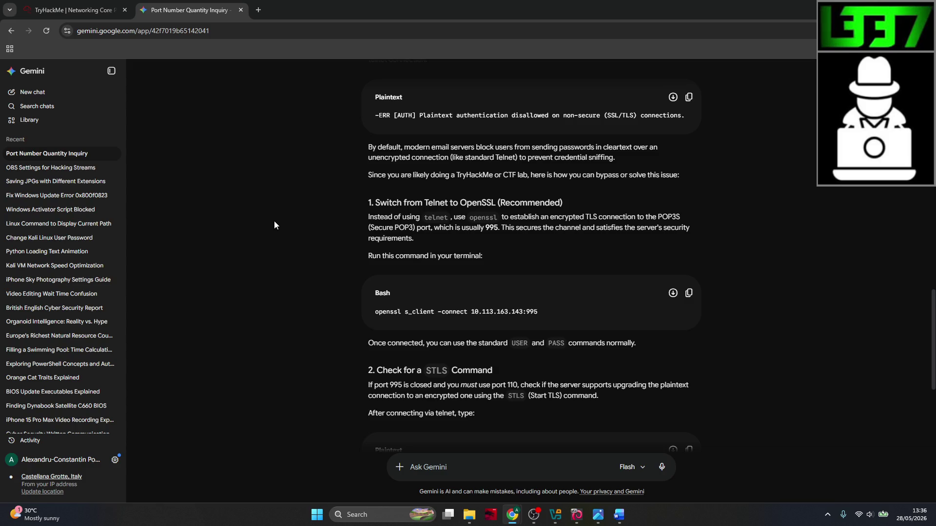
key("alt+Tab")
type("s_clie")
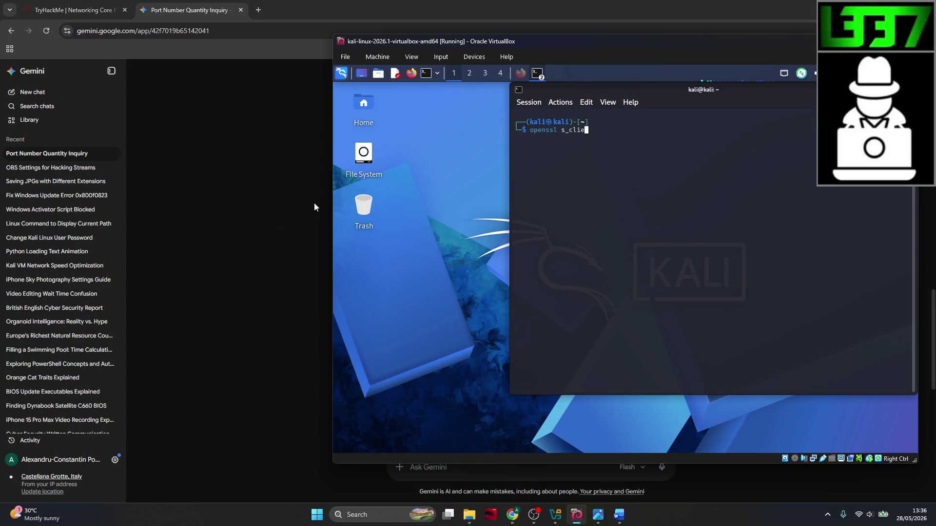
type("nt")
left_click(314, 202)
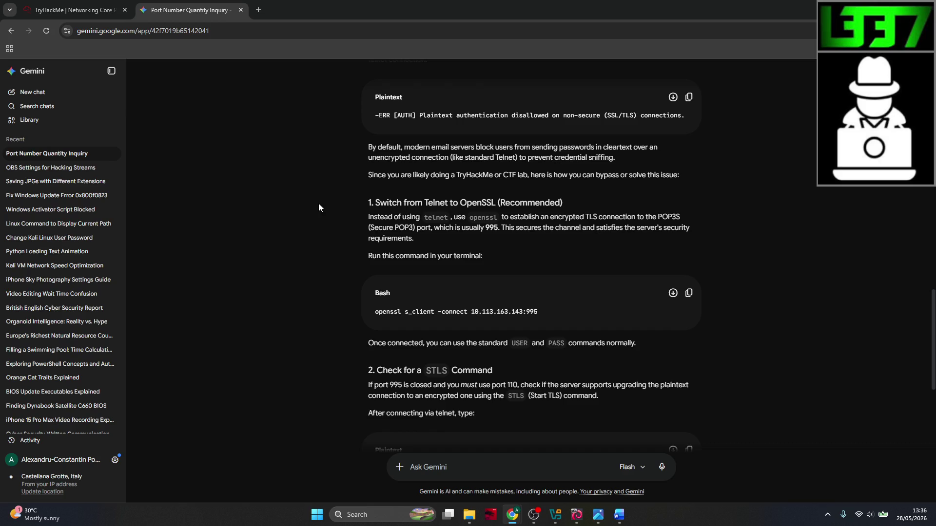
key("alt+Tab")
Target 10.113.163.143:110 and run the openssl connection
type("10.113.")
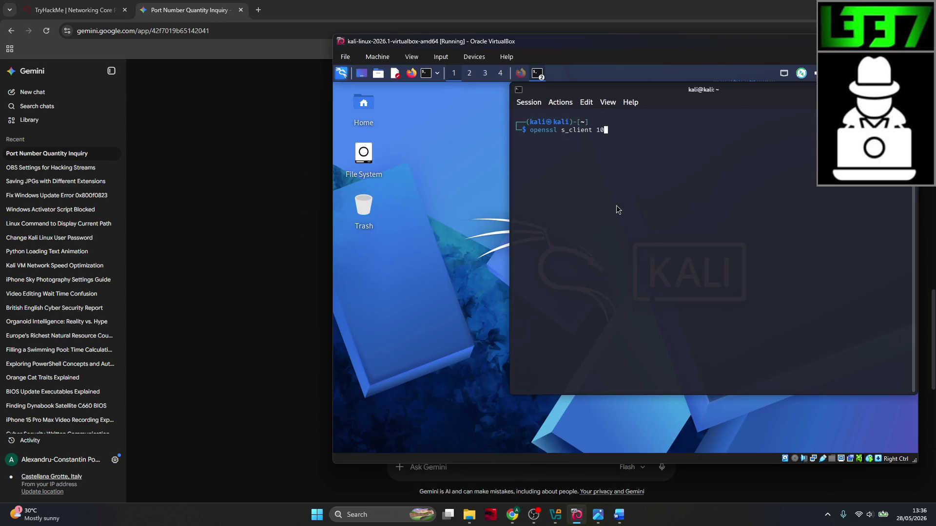
left_click(191, 372)
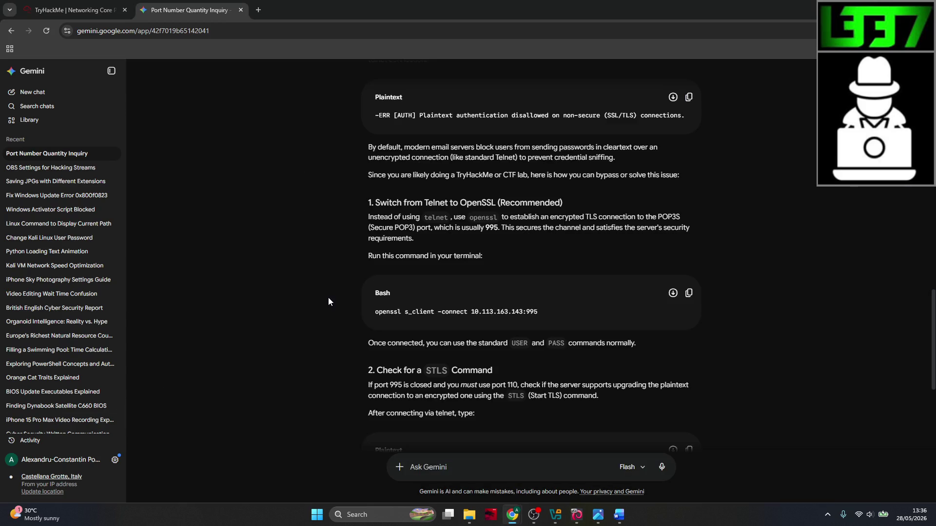
key("alt+Tab")
type("163.1")
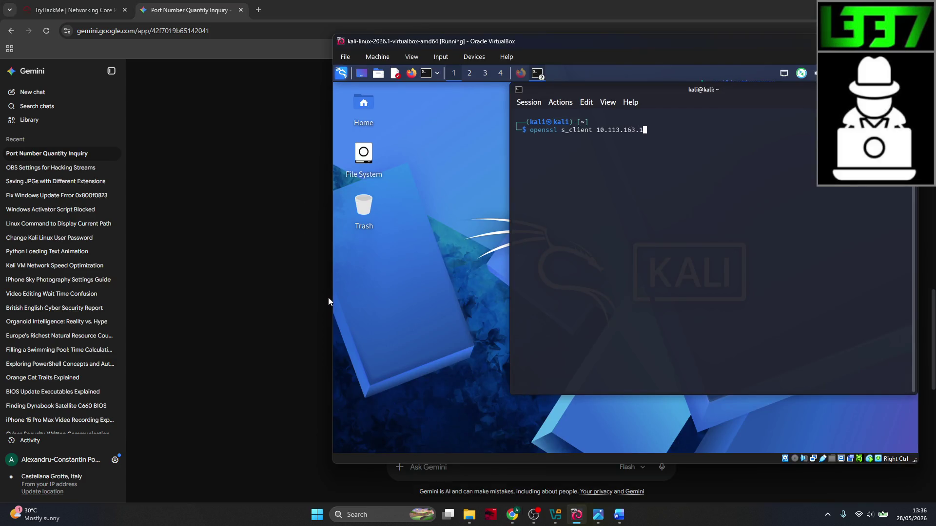
left_click(264, 299)
key("alt+Tab")
type("43:110")
key("Return")
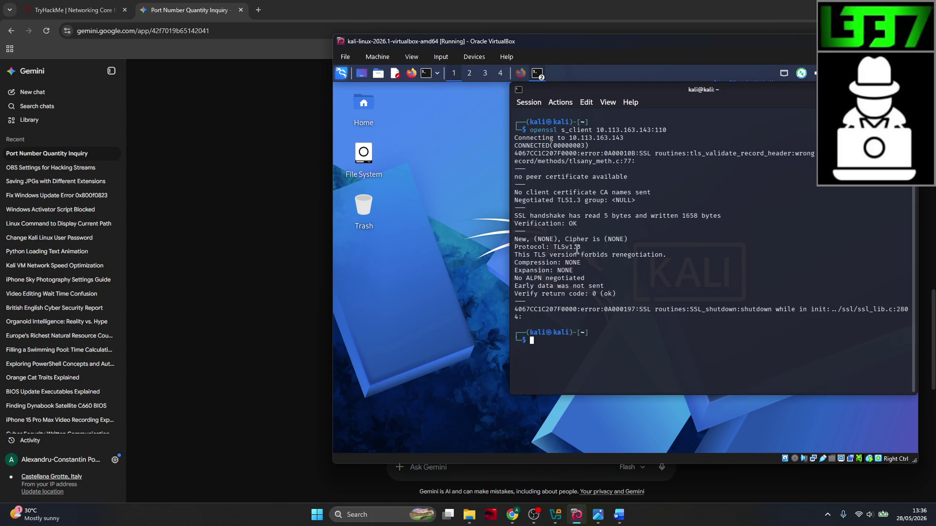
Read the TLS record-header error and recall the openssl command to retry on port 995
left_click(274, 253)
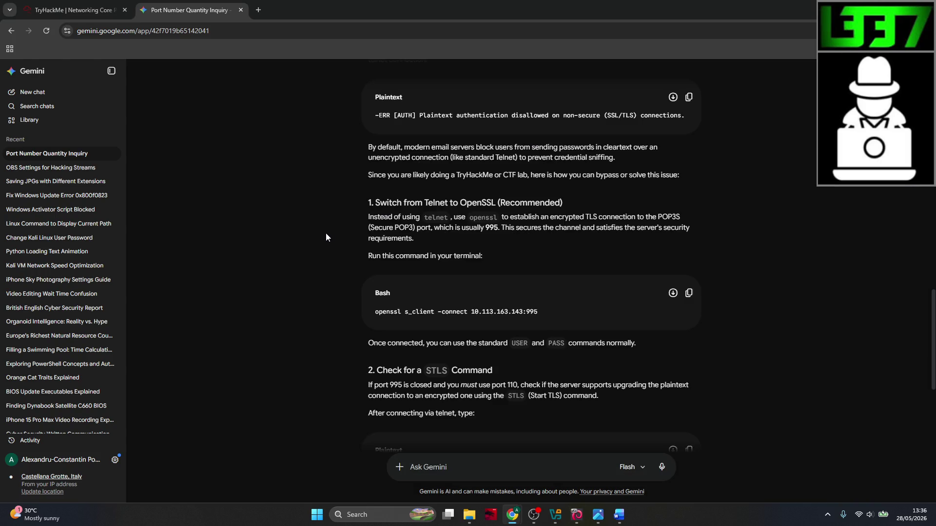
scroll(327, 233, "down", 1)
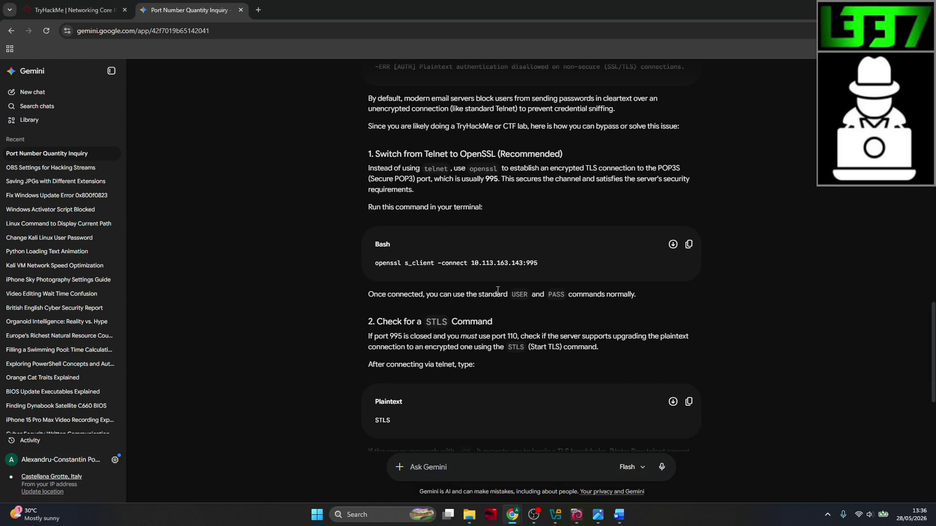
key("alt+Tab")
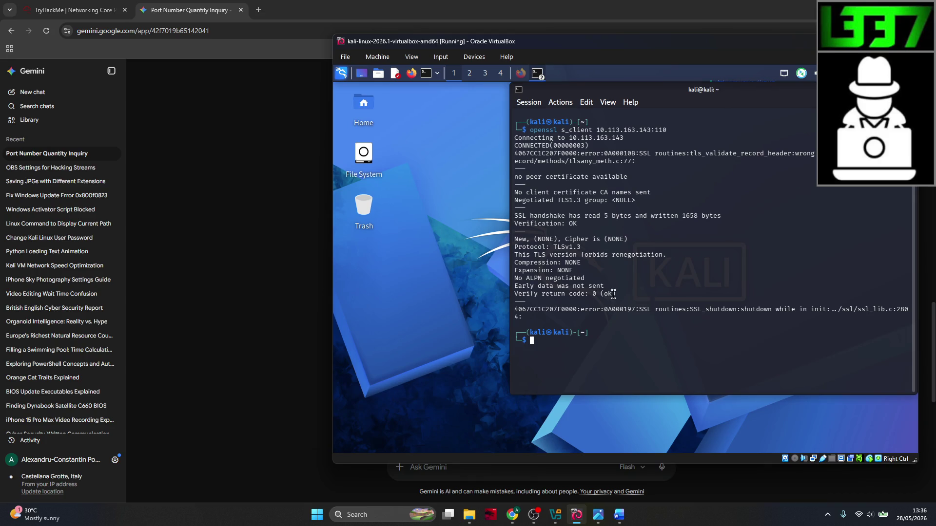
left_click_drag(613, 295, 633, 193)
left_click(635, 195)
key("Up")
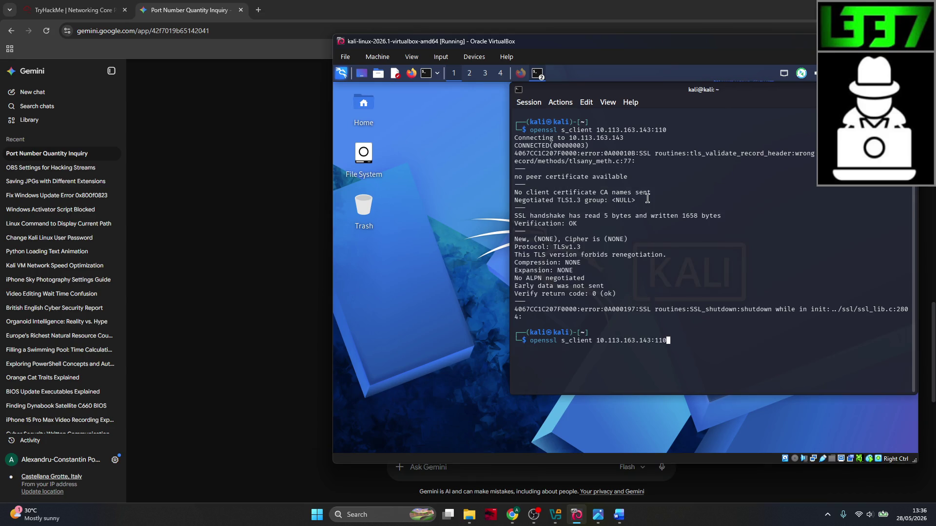
key("alt+Tab")
key("alt+Tab")
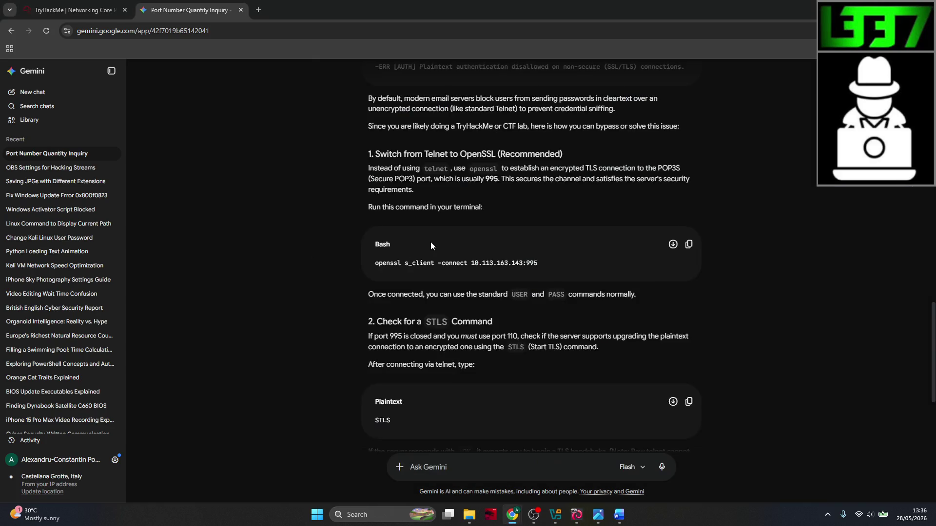
key("alt+Tab")
left_click(892, 249)
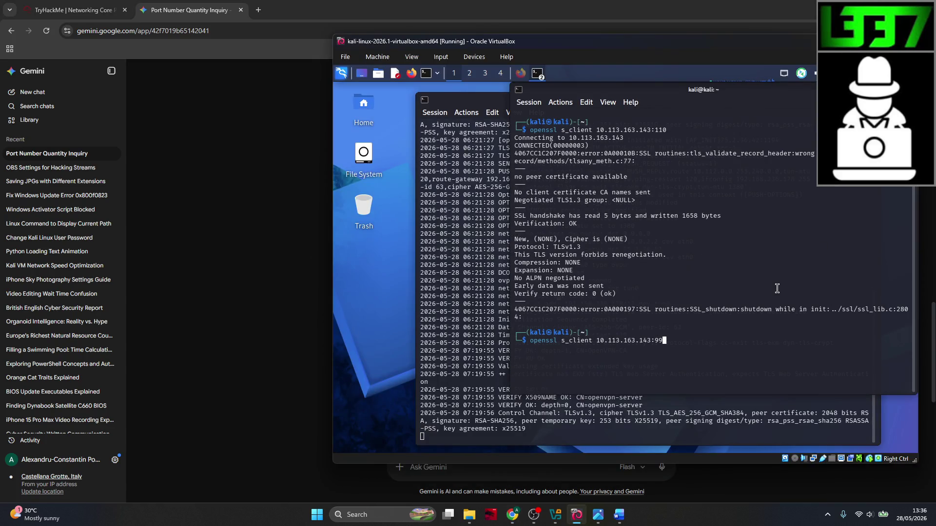
Connect with openssl on port 995 and send USER with the lab username to Dovecot
key("Return")
left_click(455, 299)
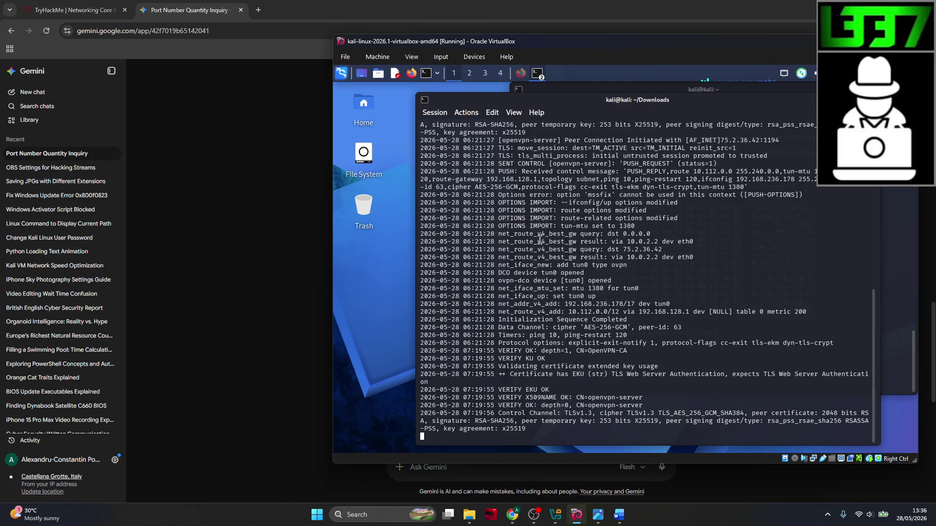
key("alt+Tab")
type("USER")
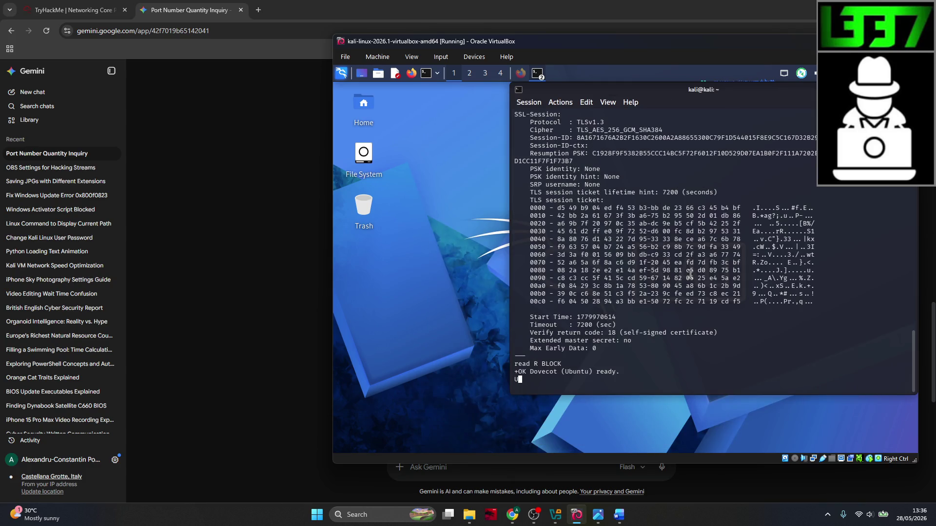
type(" linda")
key("Return")
Begin the PASS command, then bring up the TryHackMe room in the browser
type("PASSWORD")
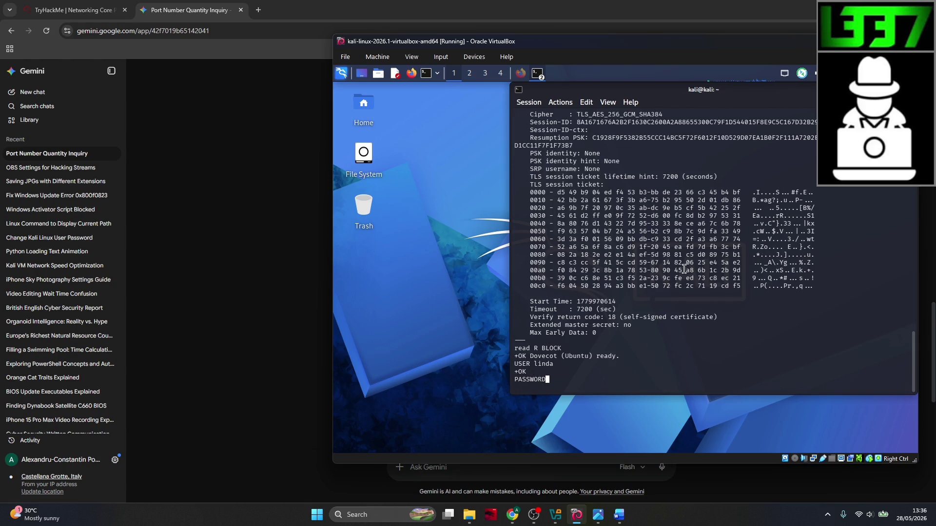
left_click(245, 201)
key("ctrl+Tab")
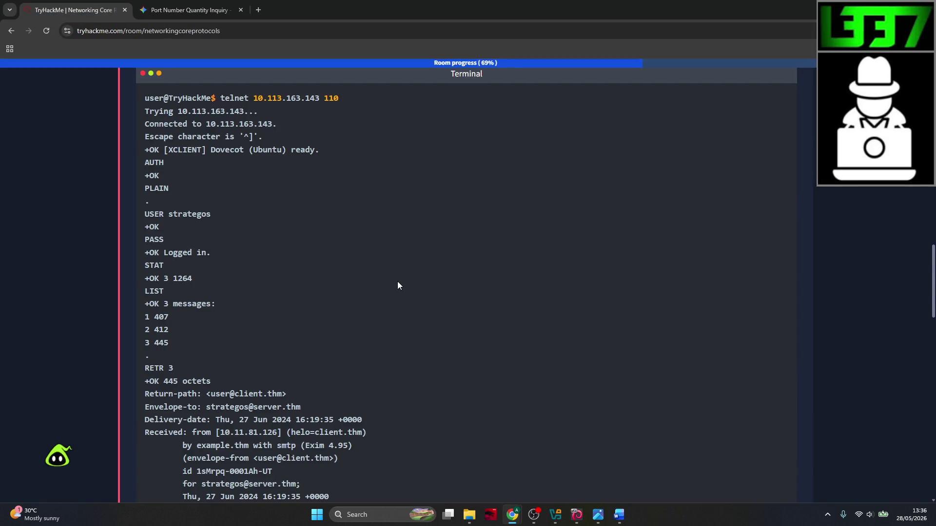
Check the POP3 commands list and send a first attempt at the lab password
scroll(394, 281, "down", 3)
scroll(390, 279, "up", 3)
scroll(341, 271, "down", 12)
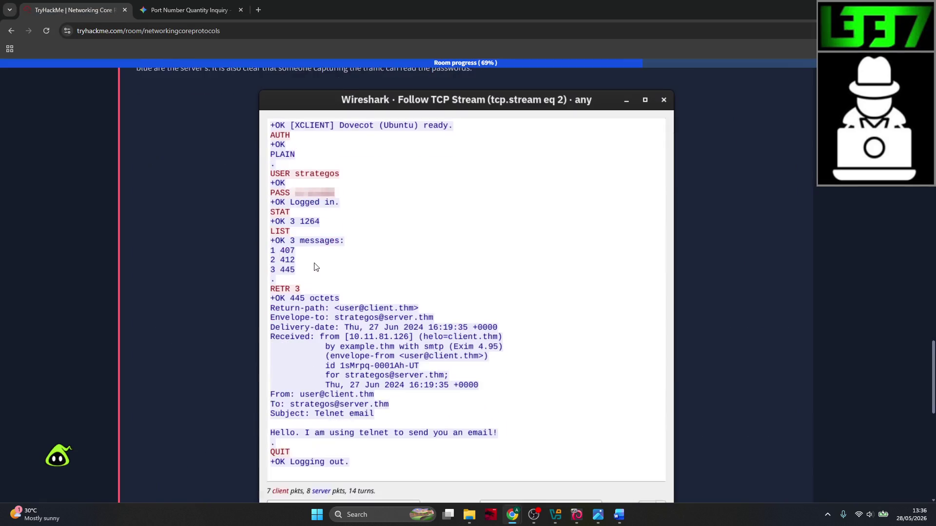
scroll(316, 266, "down", 13)
scroll(292, 268, "up", 3)
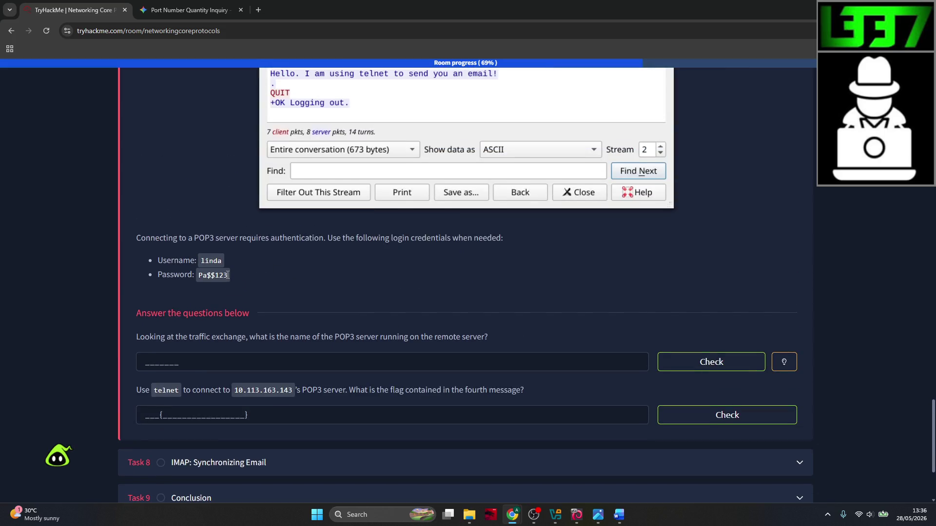
key("alt+Tab")
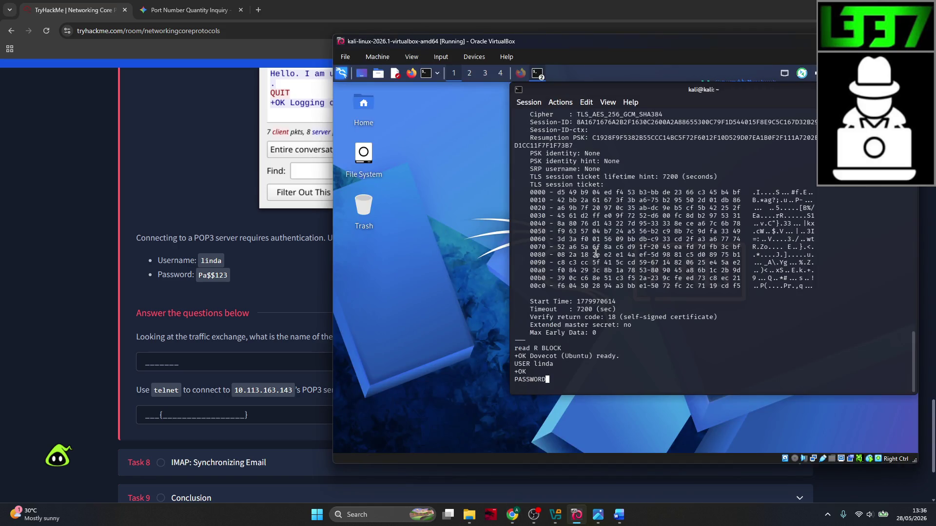
type("Pas")
type("$$123")
key("Return")
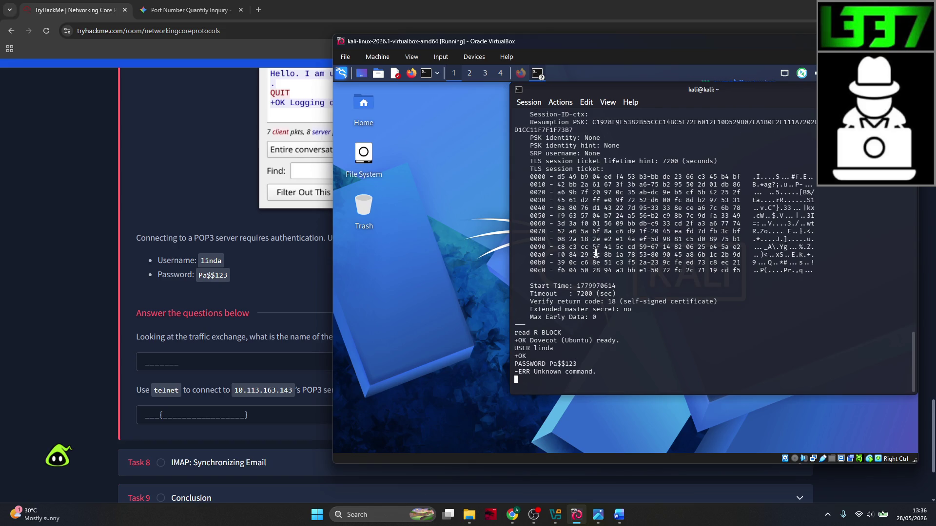
Recheck the page and log in with a corrected PASS line and the lab password
left_click(266, 252)
scroll(235, 284, "up", 12)
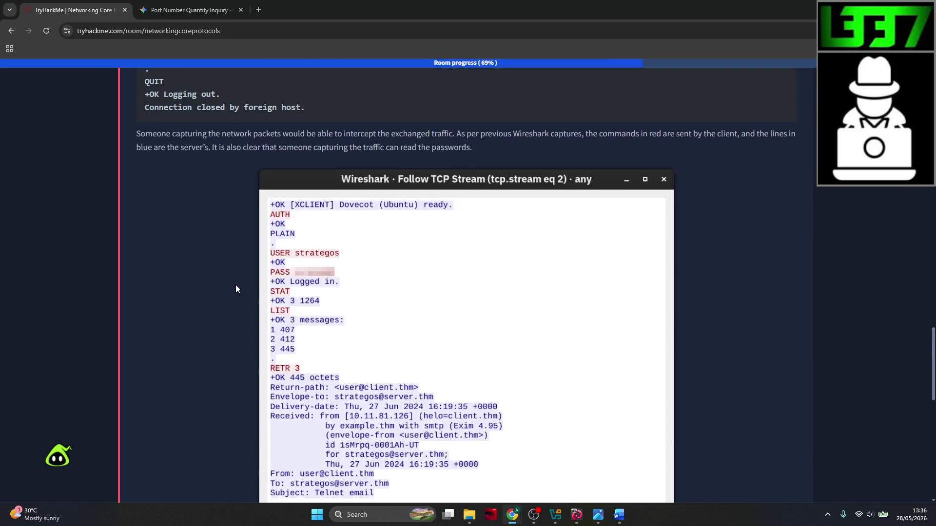
scroll(272, 257, "up", 10)
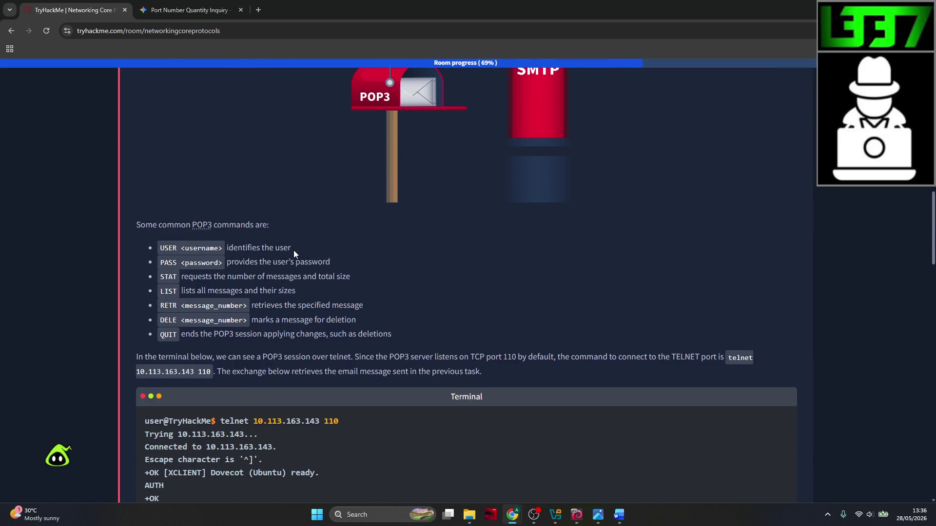
scroll(295, 250, "down", 7)
scroll(300, 254, "down", 5)
key("alt+Tab")
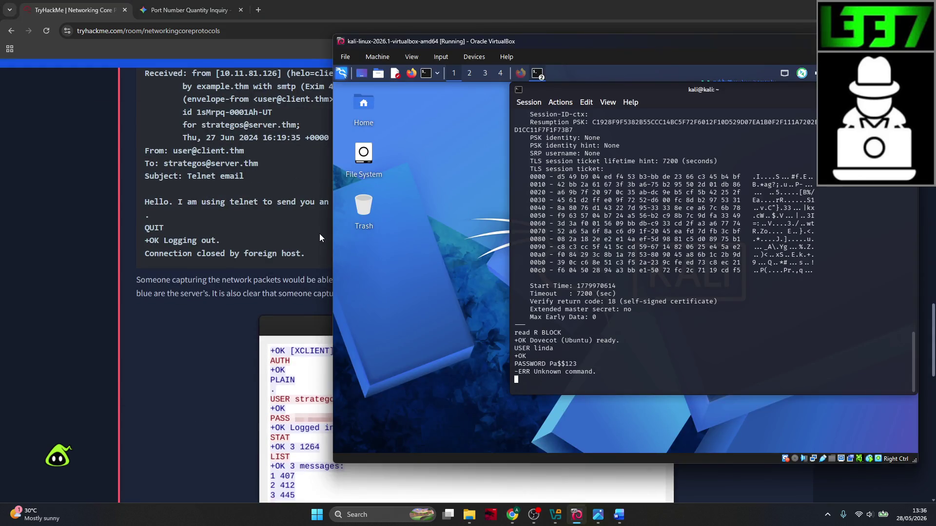
type("PASS ")
type("Pa$$123")
key("Return")
Review the 'Some common POP3 commands' list before returning to the Kali VM
left_click(320, 238)
scroll(271, 219, "down", 15)
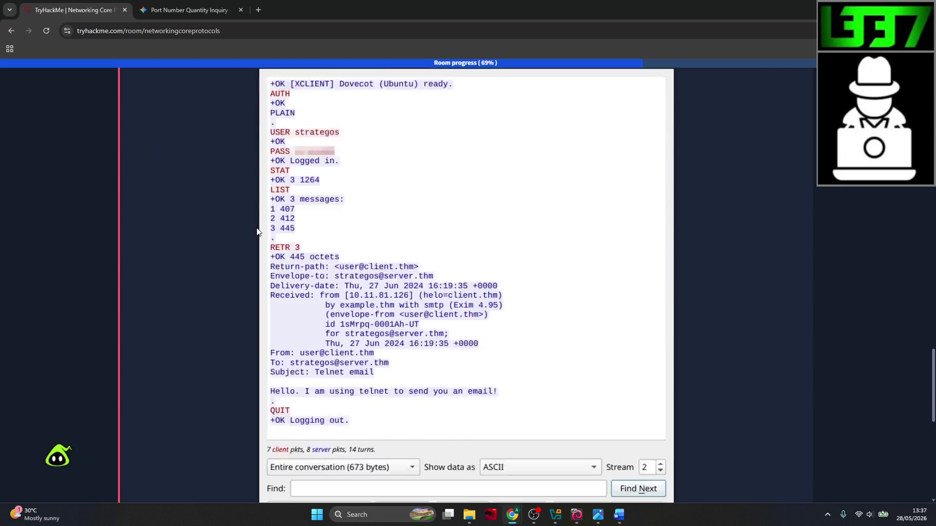
scroll(270, 219, "up", 3)
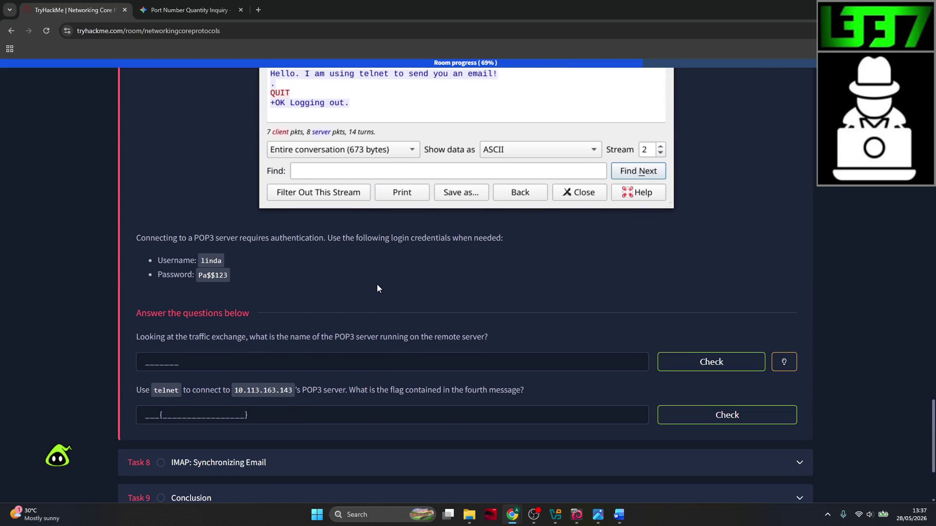
scroll(376, 285, "up", 15)
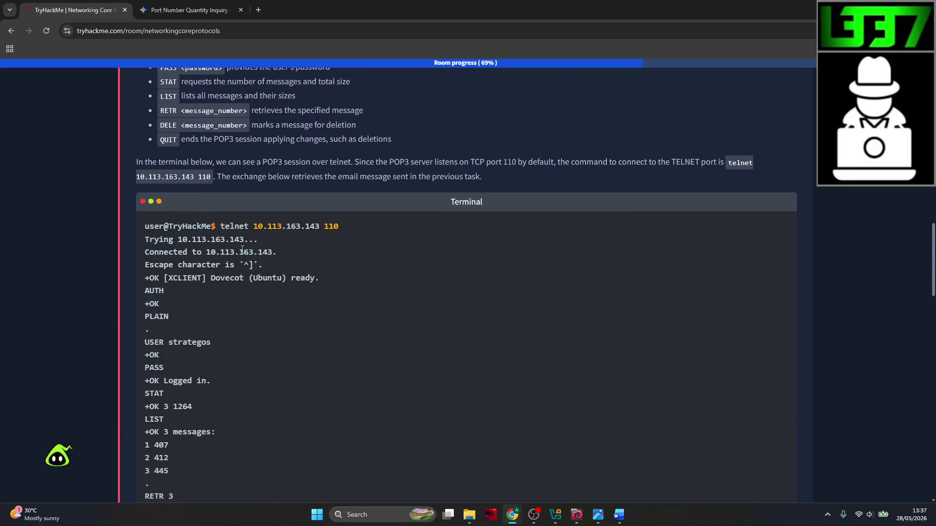
scroll(242, 248, "up", 5)
scroll(332, 251, "down", 2)
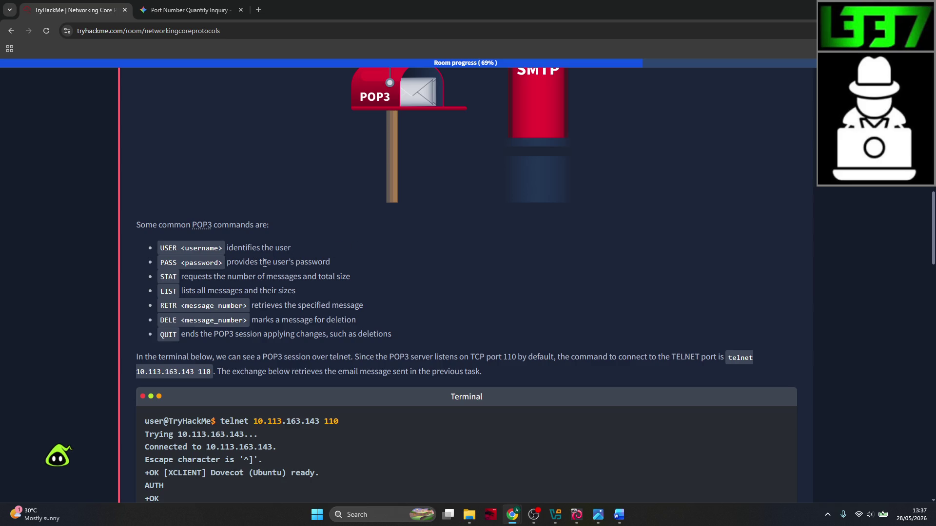
key("alt+Tab")
Send STAT to confirm 4 messages totalling 2216 octets, then return to the TryHackMe page
type("STAT")
key("Return")
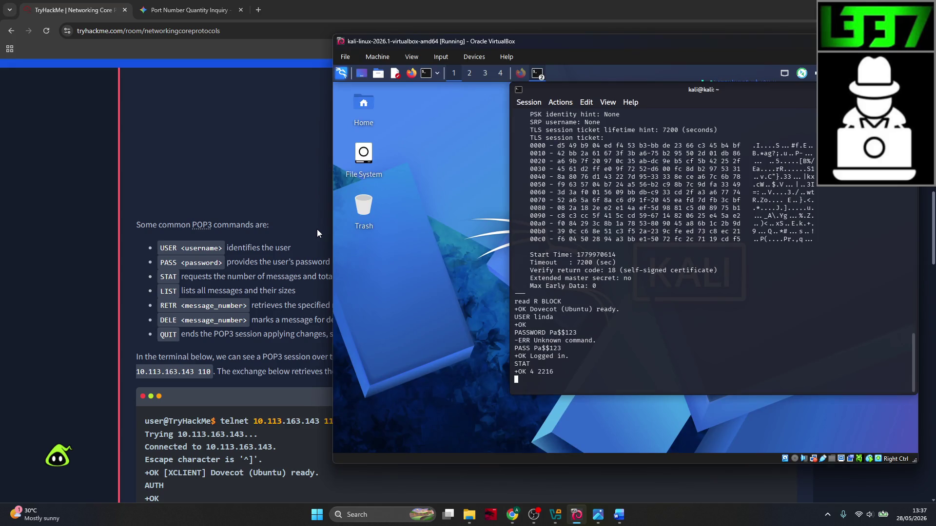
left_click(317, 233)
scroll(255, 218, "down", 15)
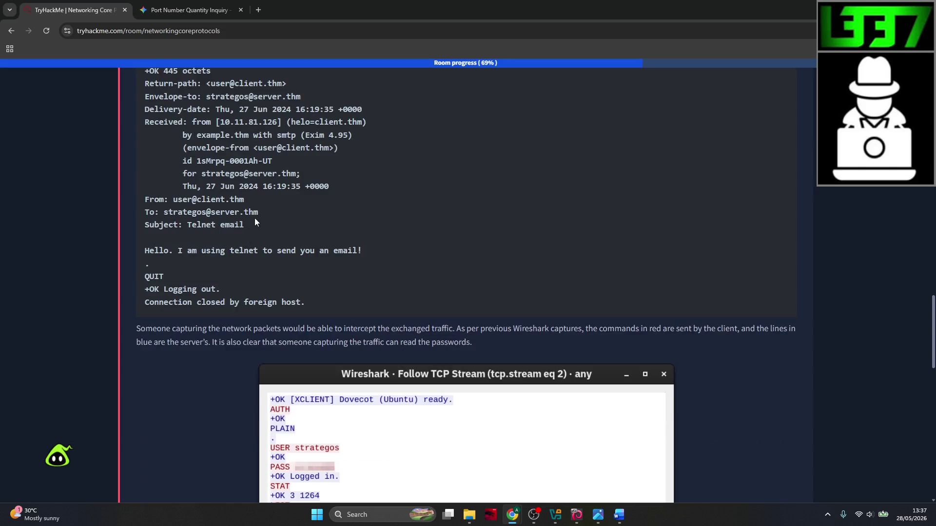
scroll(273, 218, "down", 8)
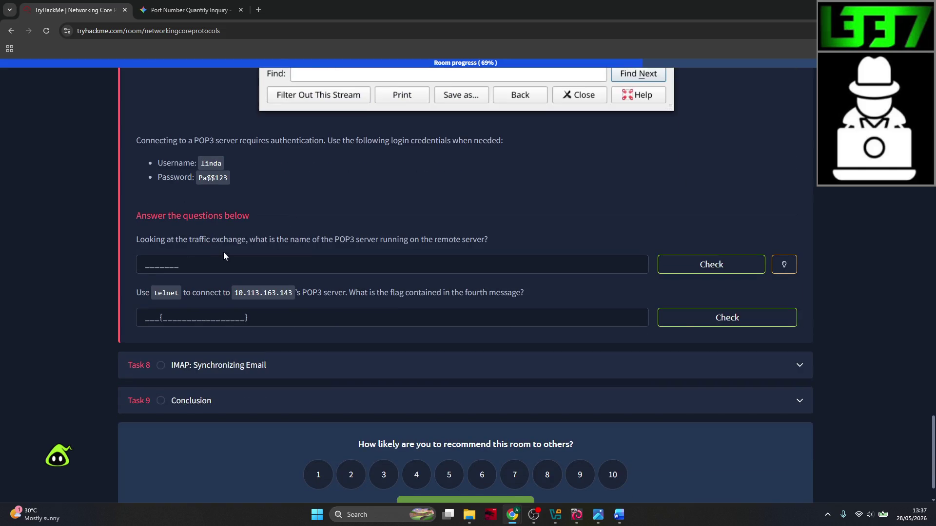
scroll(317, 331, "up", 2)
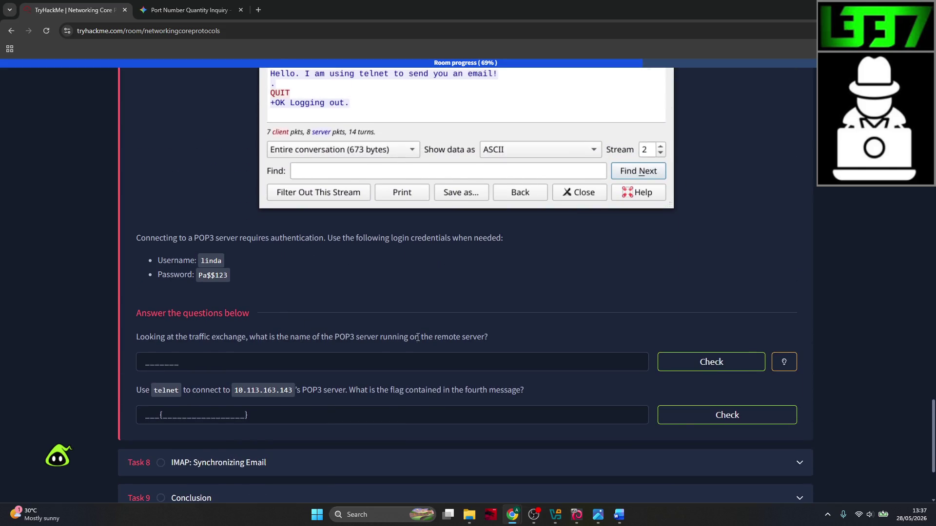
scroll(398, 332, "up", 2)
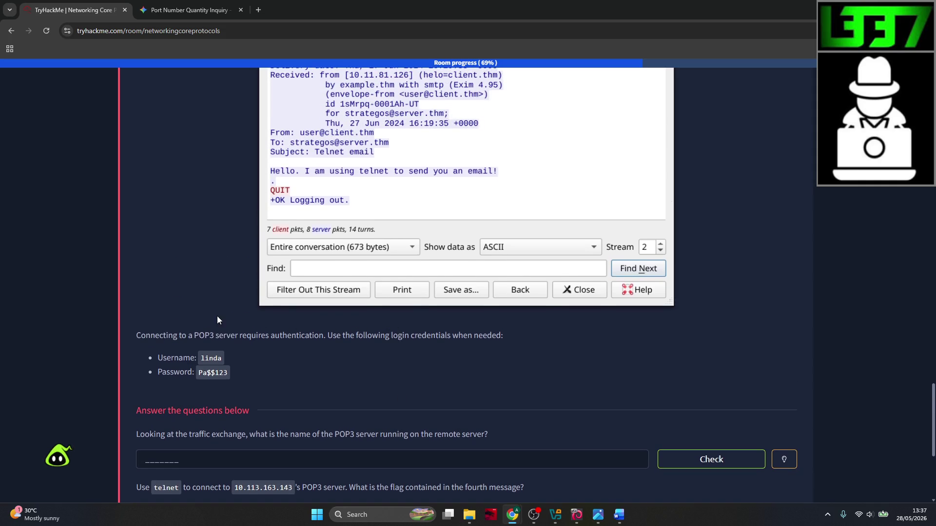
scroll(236, 318, "down", 2)
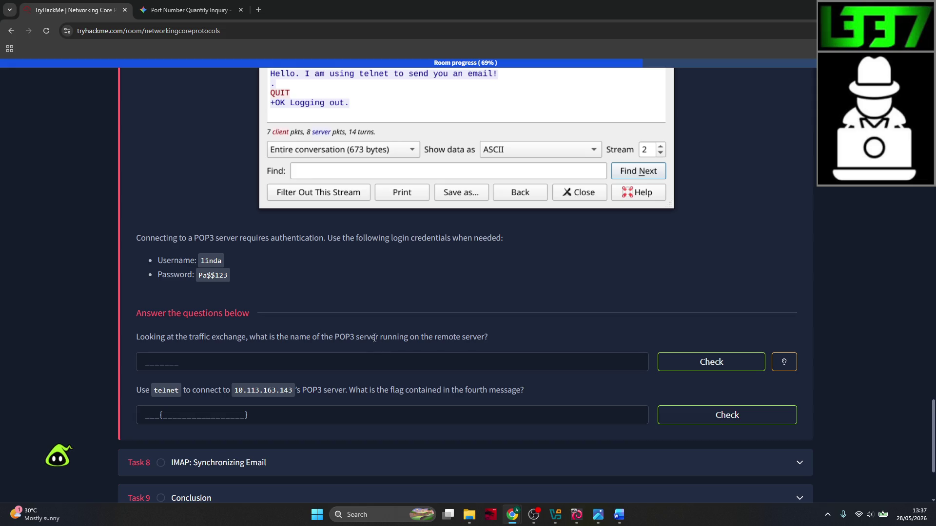
Scroll through the Wireshark POP3 stream on the TryHackMe page
scroll(221, 306, "up", 4)
scroll(220, 303, "up", 4)
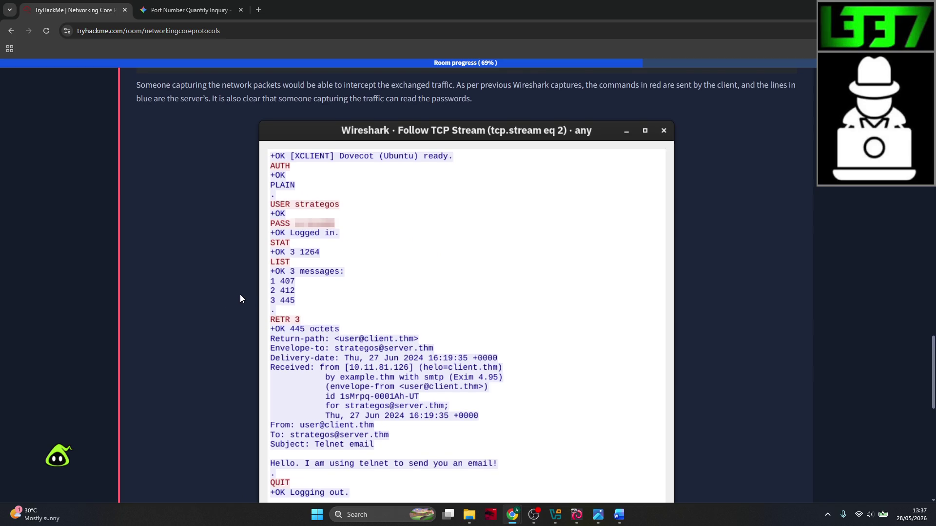
scroll(240, 295, "up", 4)
scroll(235, 300, "down", 4)
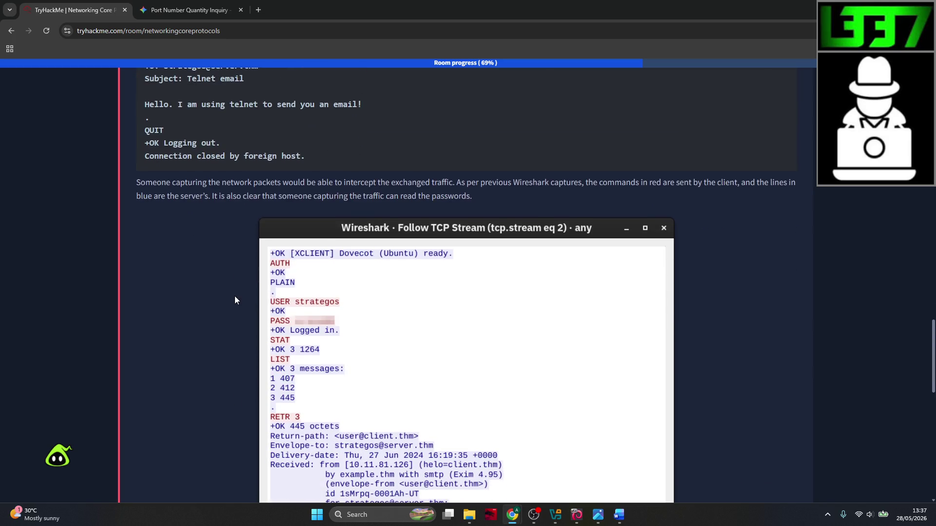
scroll(235, 300, "down", 1)
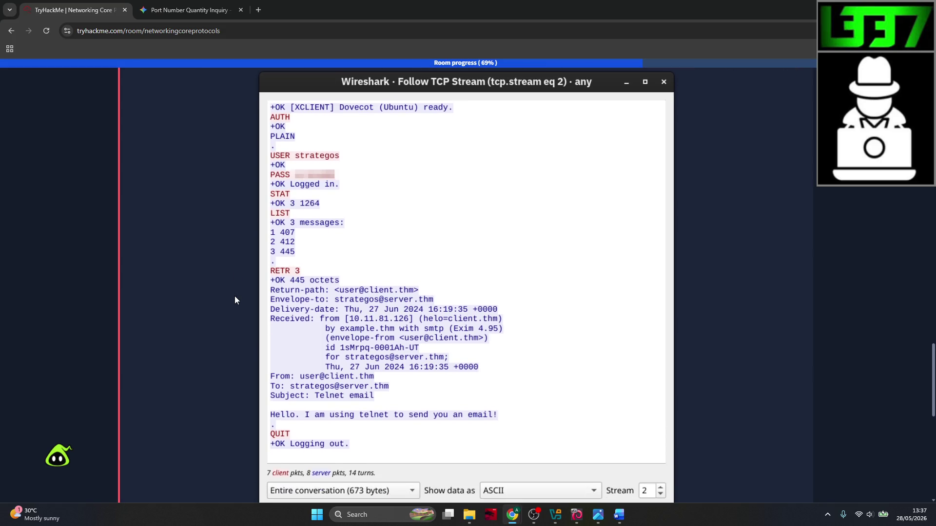
scroll(202, 301, "down", 1)
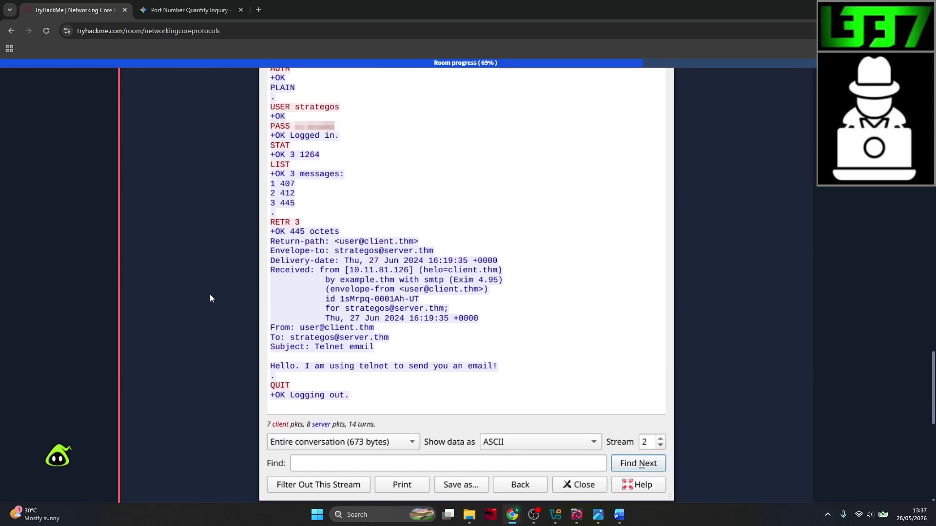
scroll(235, 285, "down", 8)
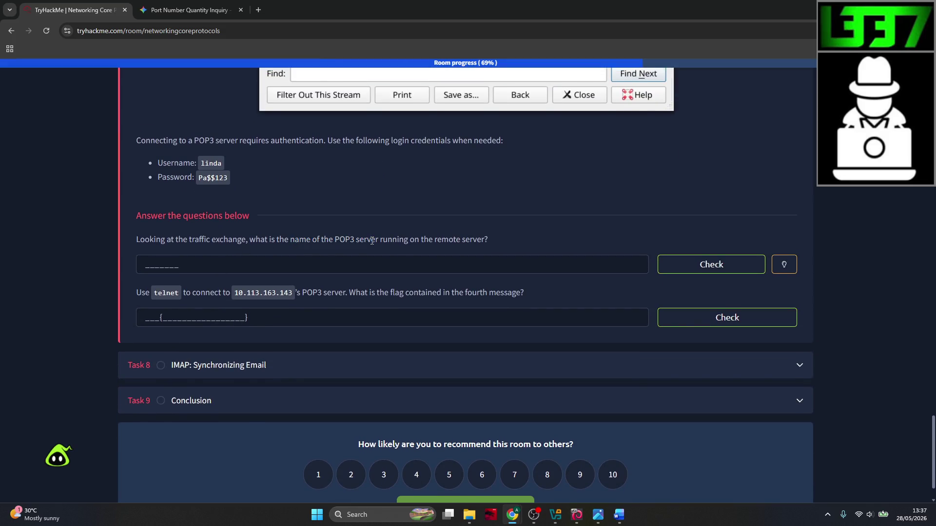
scroll(321, 257, "up", 5)
scroll(168, 307, "up", 10)
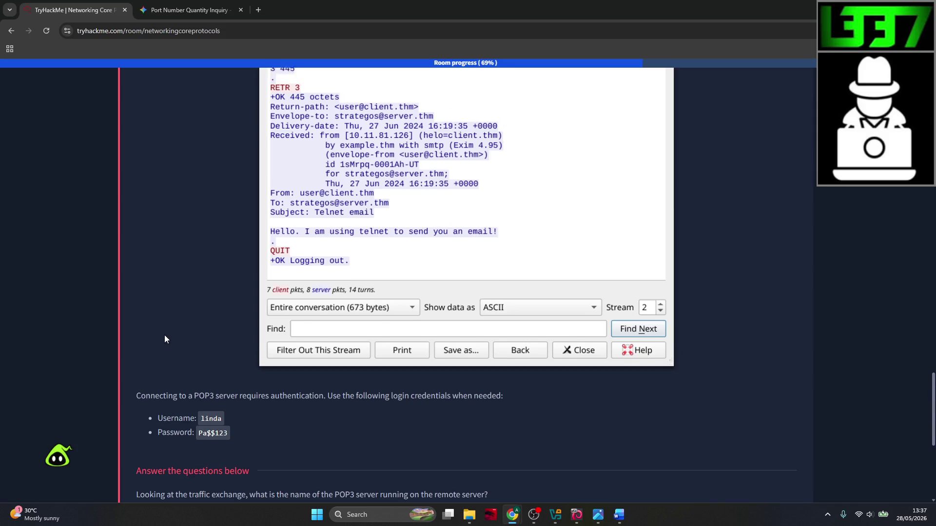
scroll(213, 276, "up", 8)
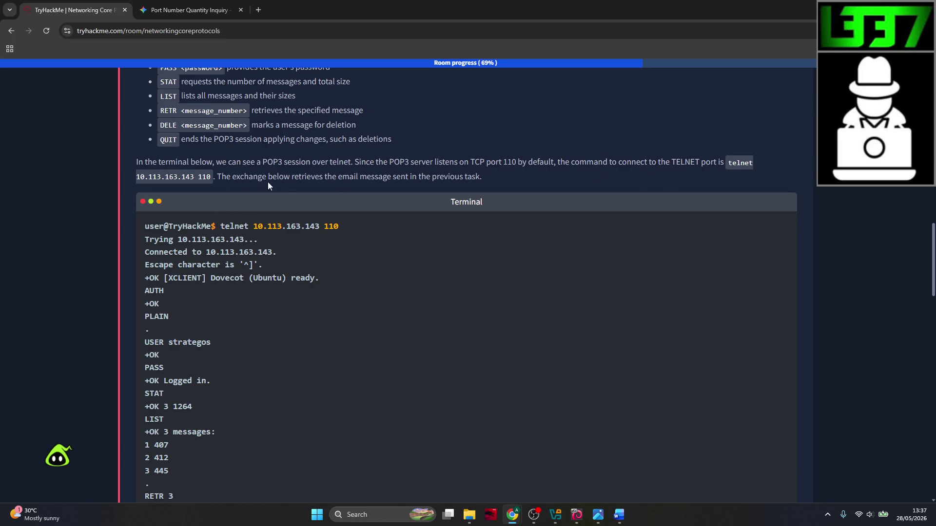
scroll(218, 220, "down", 2)
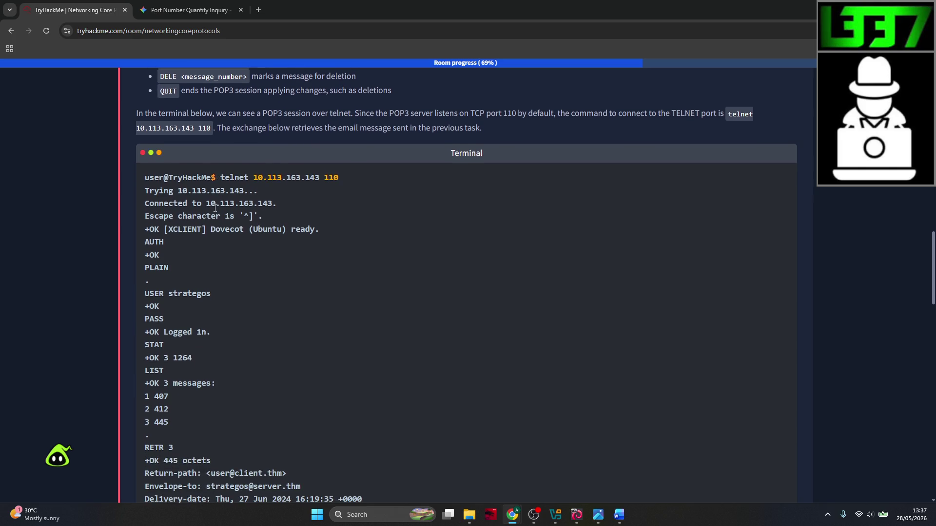
scroll(239, 185, "down", 5)
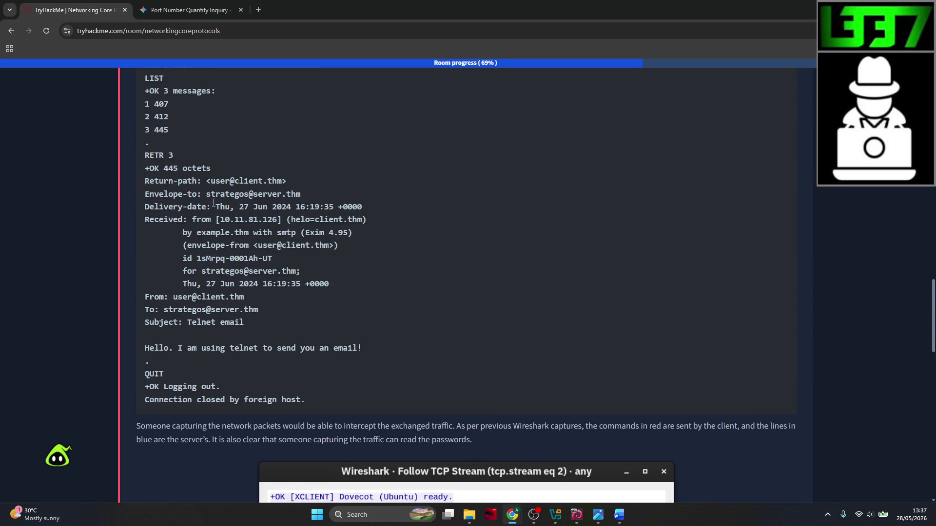
scroll(213, 203, "down", 13)
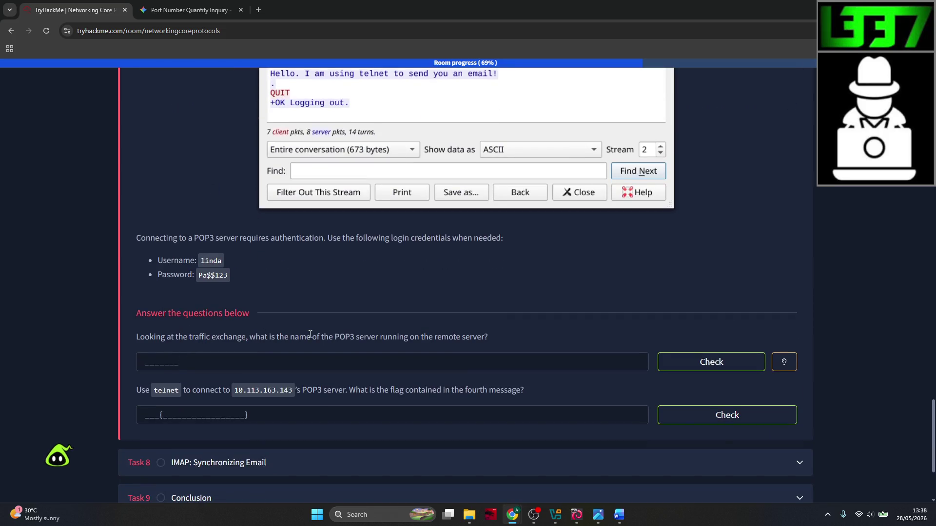
Highlight lines of the stream, including the recipient address on the To: line
left_click_drag(309, 334, 379, 336)
scroll(276, 278, "up", 10)
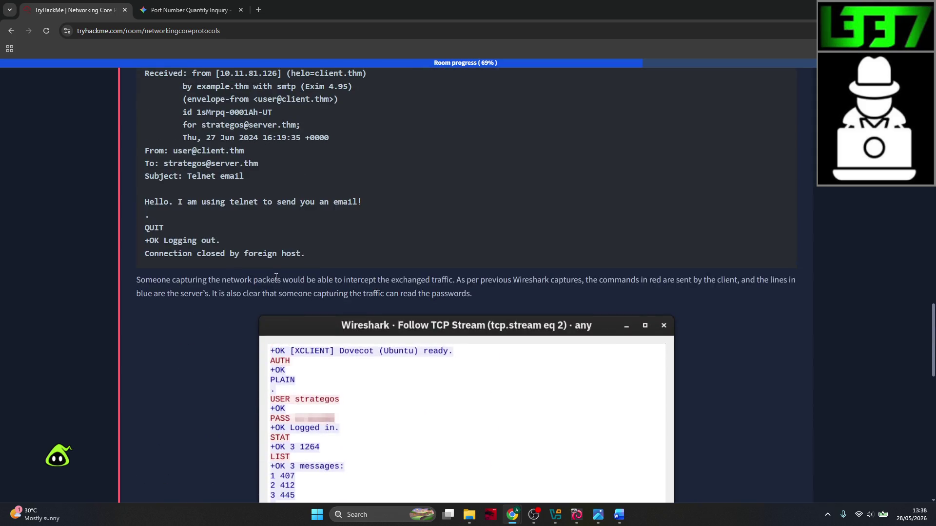
scroll(276, 277, "up", 3)
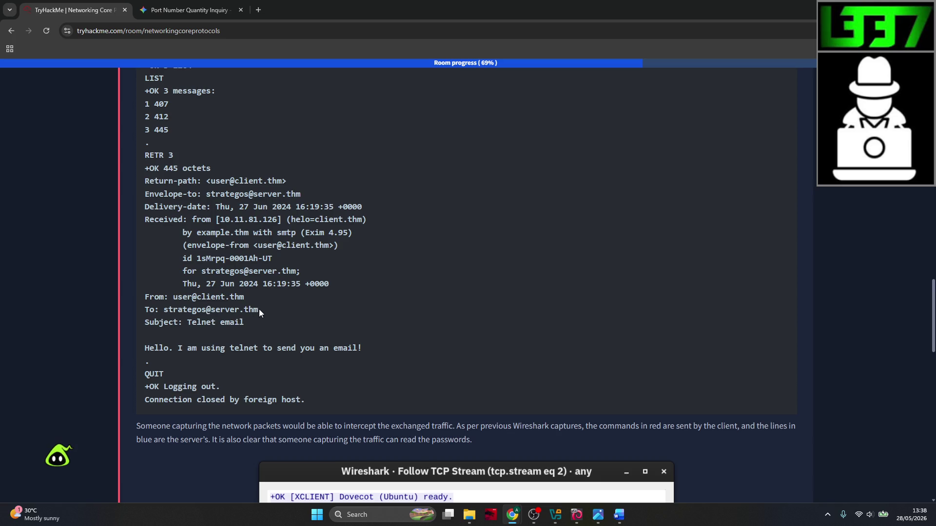
left_click_drag(259, 309, 169, 312)
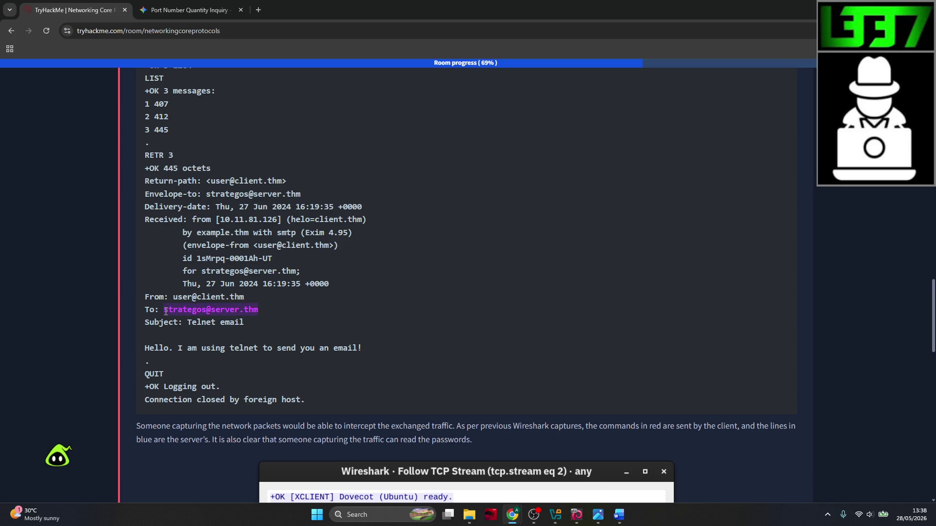
scroll(234, 317, "down", 12)
left_click(193, 359)
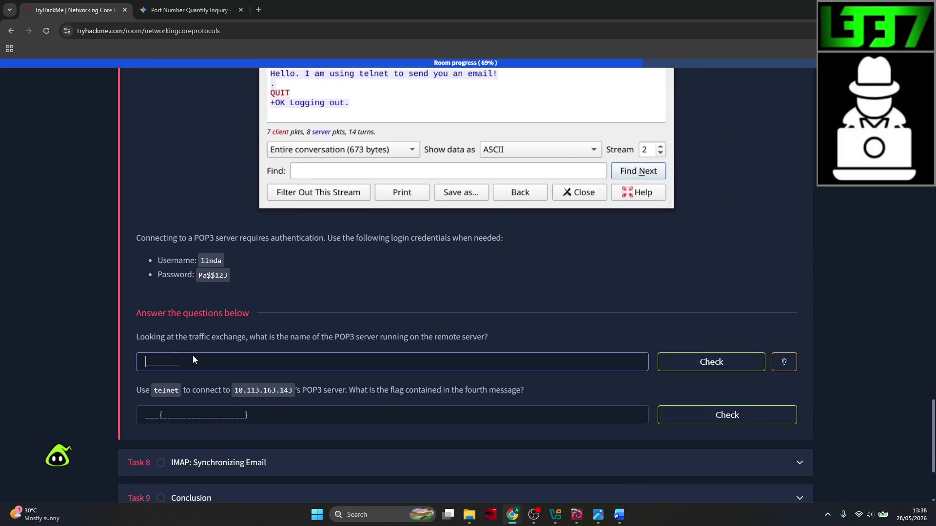
type("strateg")
scroll(250, 303, "up", 10)
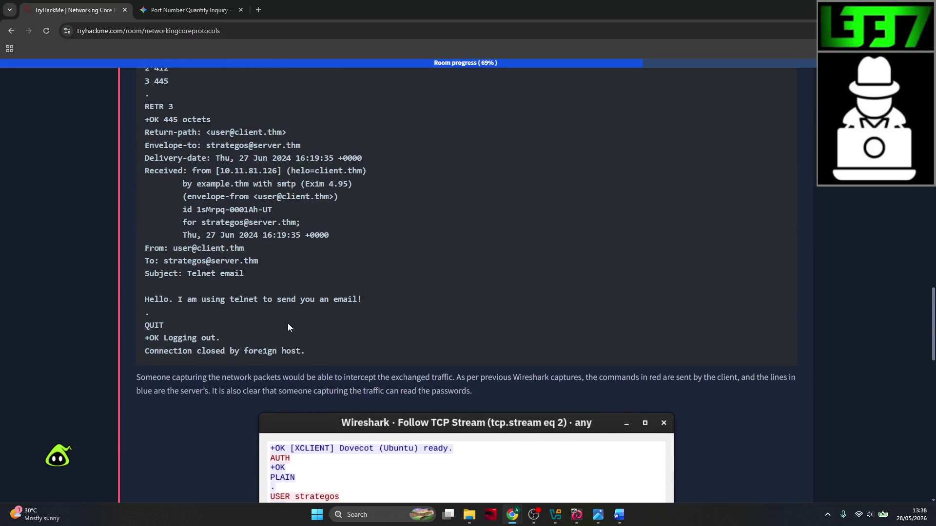
scroll(288, 291, "up", 1)
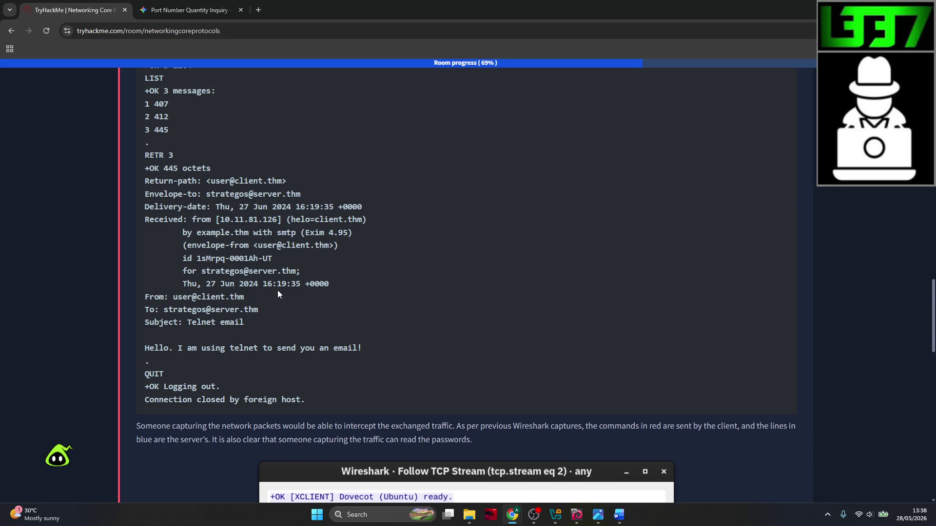
scroll(278, 294, "down", 14)
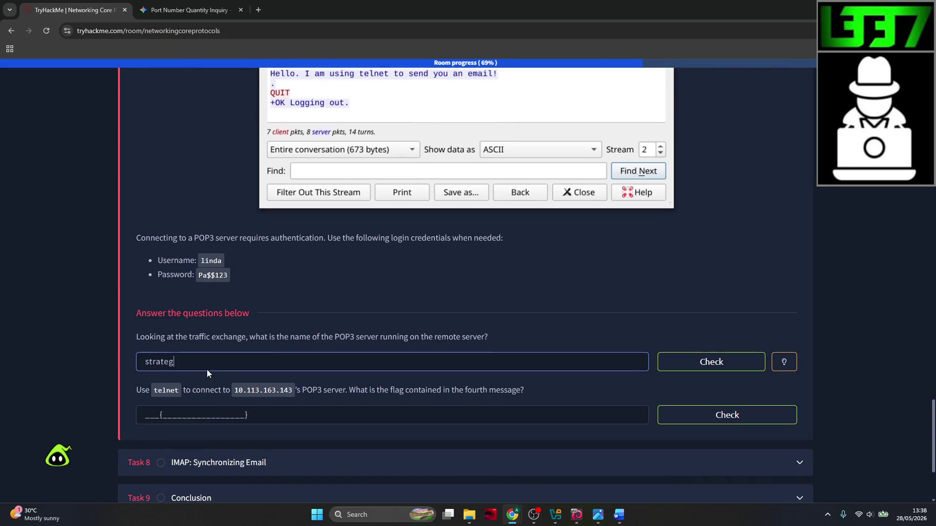
key("ctrl+a")
key("BackSpace")
scroll(317, 294, "up", 2)
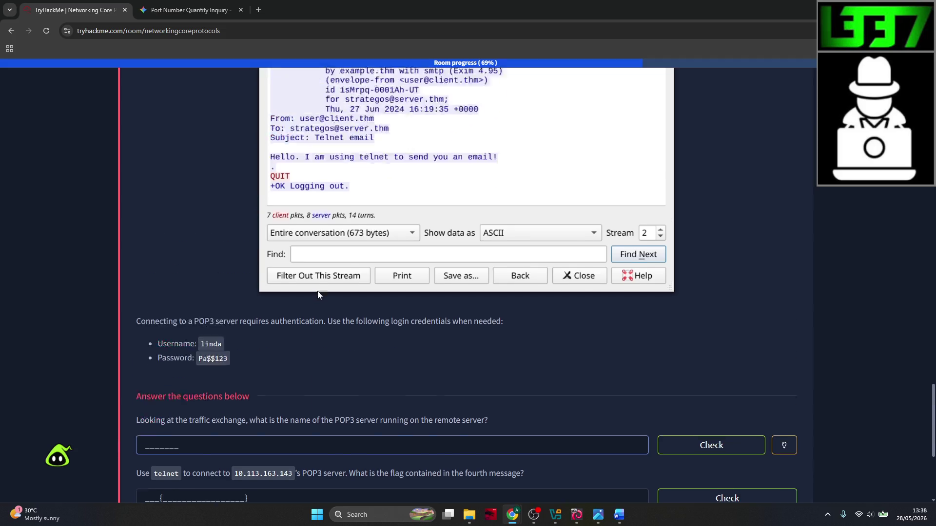
scroll(270, 277, "up", 3)
scroll(258, 271, "up", 4)
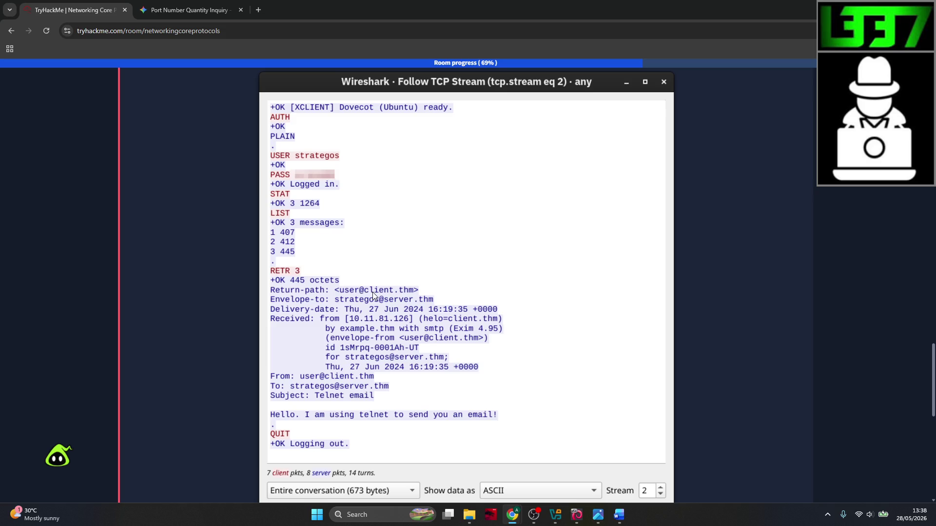
scroll(301, 259, "down", 1)
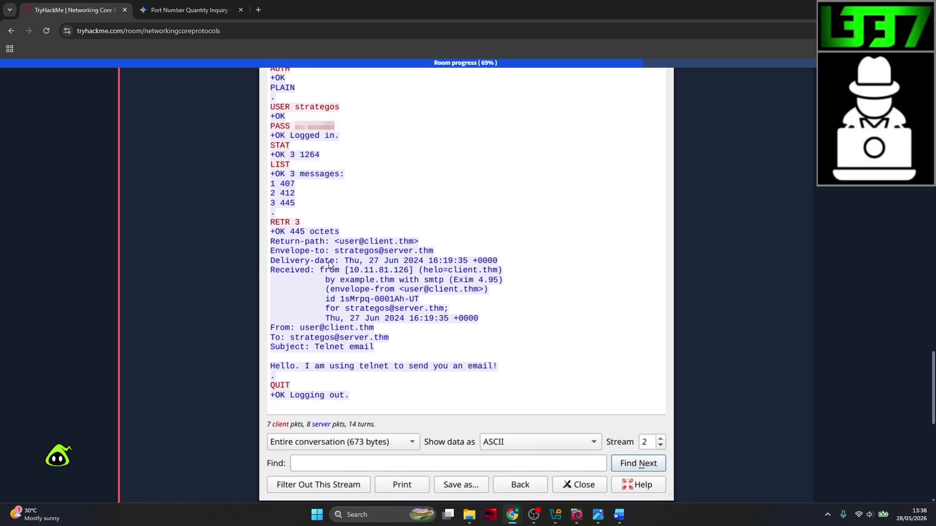
scroll(217, 250, "down", 6)
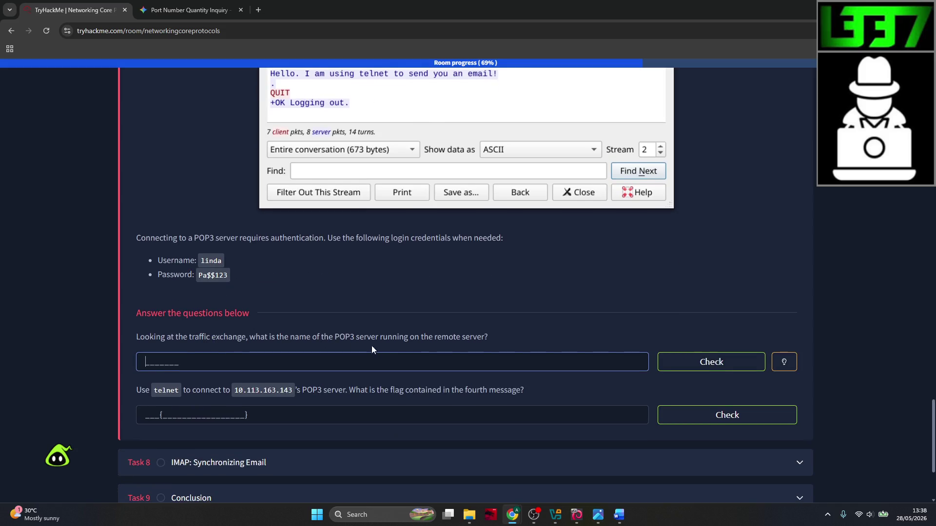
scroll(371, 348, "up", 5)
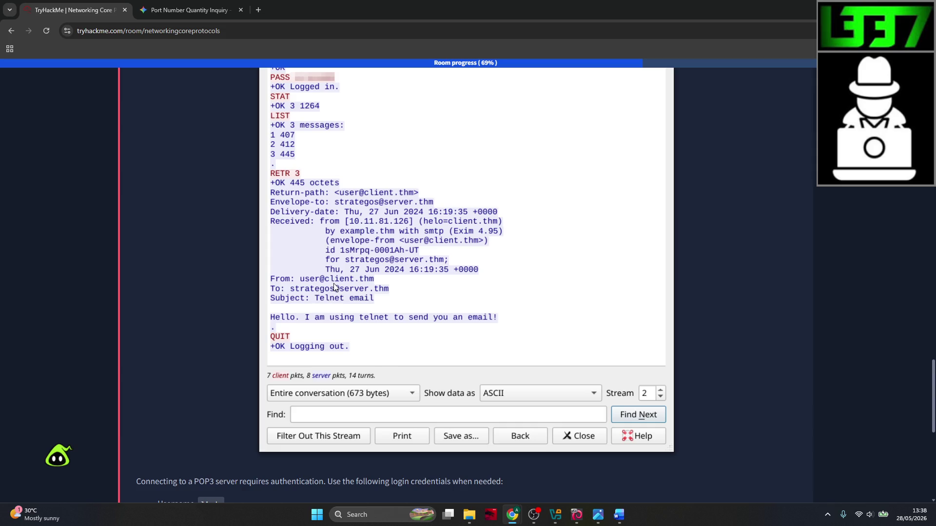
scroll(194, 268, "down", 4)
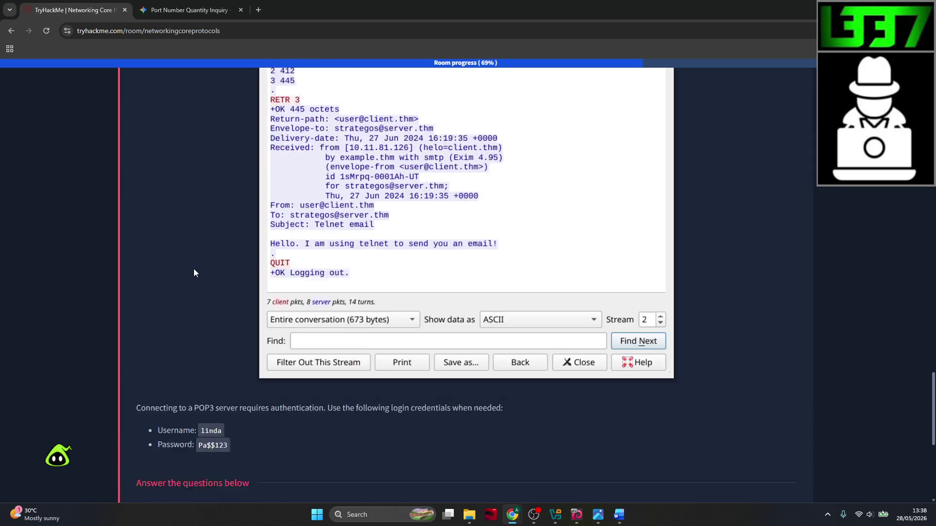
type("strag")
key("BackSpace")
type("te")
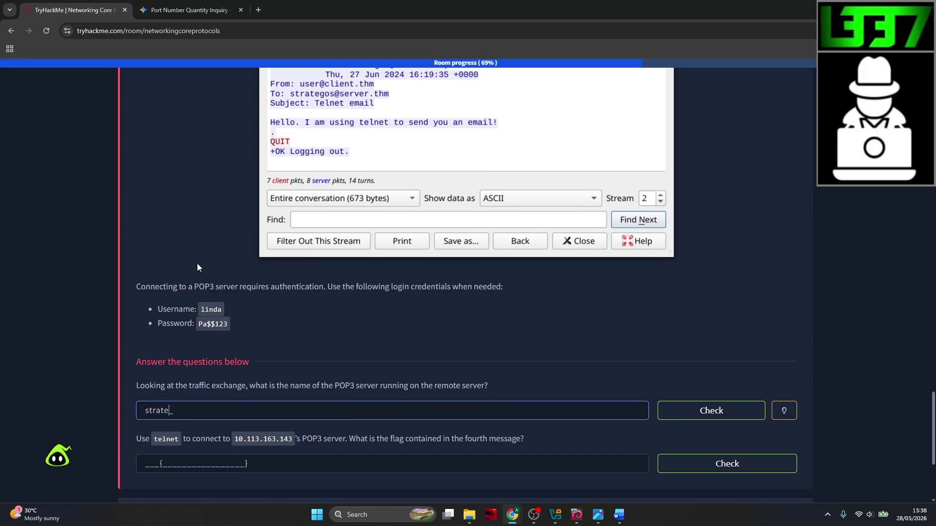
type("g")
key("BackSpace")
key("BackSpace")
key("BackSpace")
key("BackSpace")
key("BackSpace")
key("BackSpace")
key("BackSpace")
left_click(576, 515)
left_click(237, 229)
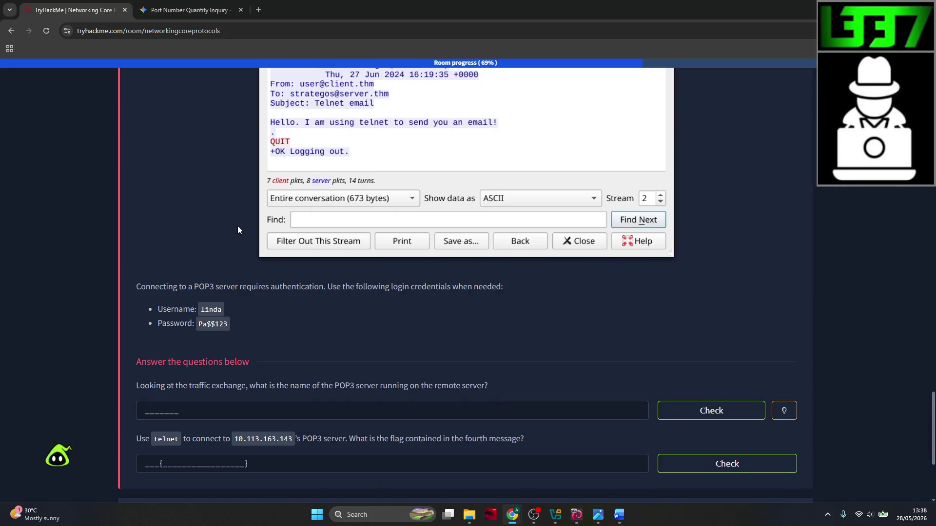
scroll(238, 226, "up", 4)
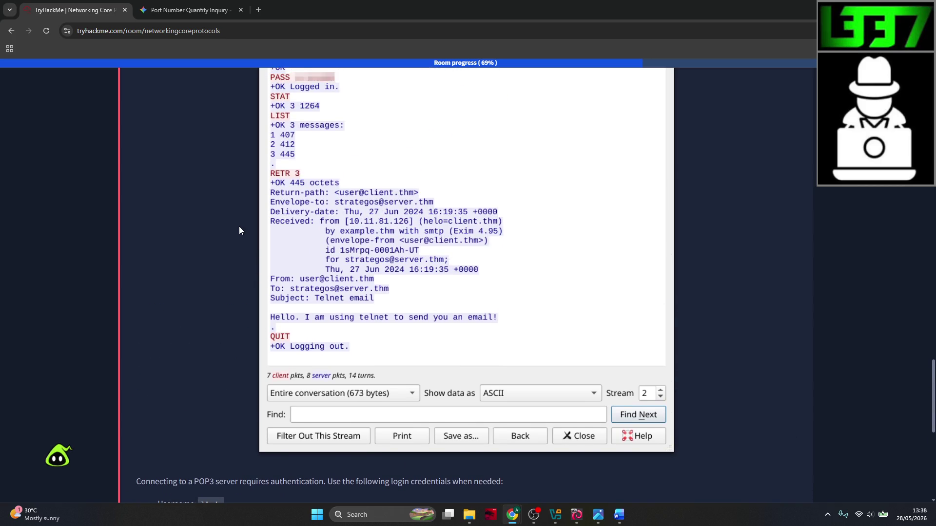
scroll(239, 226, "up", 3)
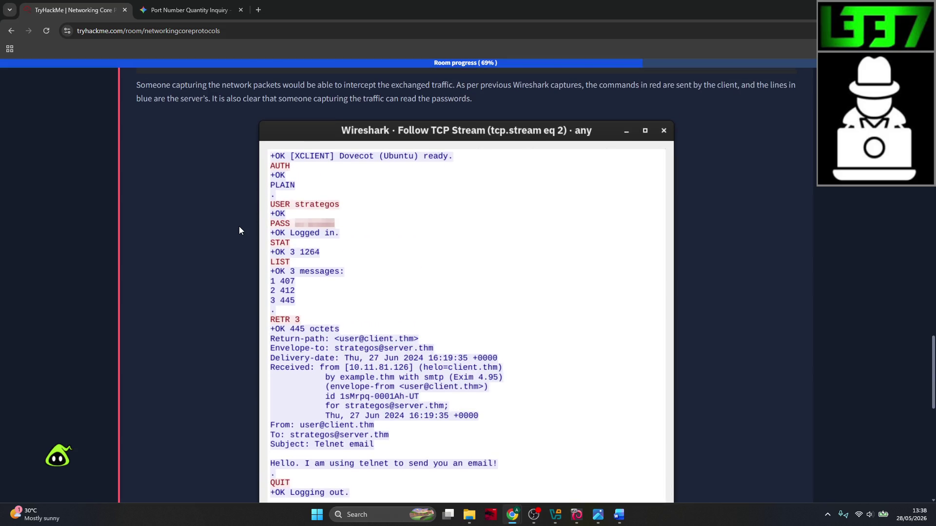
scroll(238, 226, "down", 8)
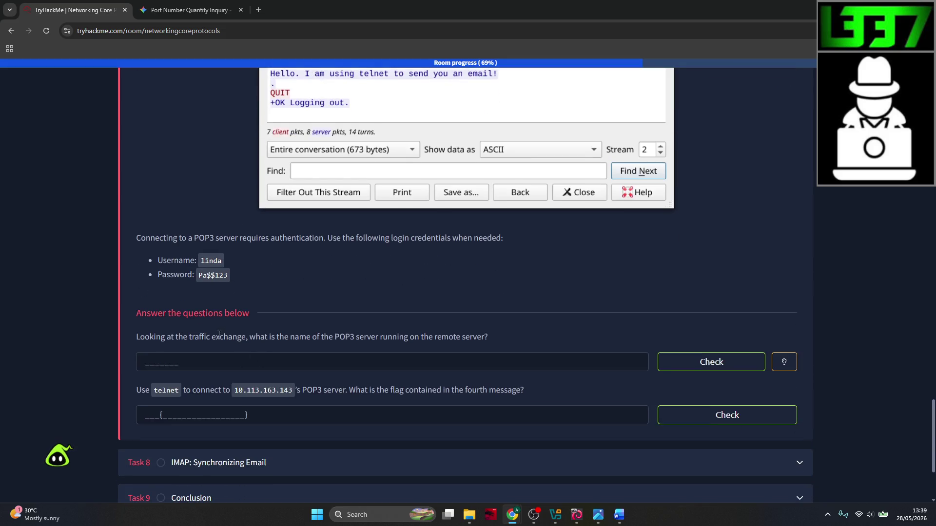
left_click_drag(260, 336, 472, 337)
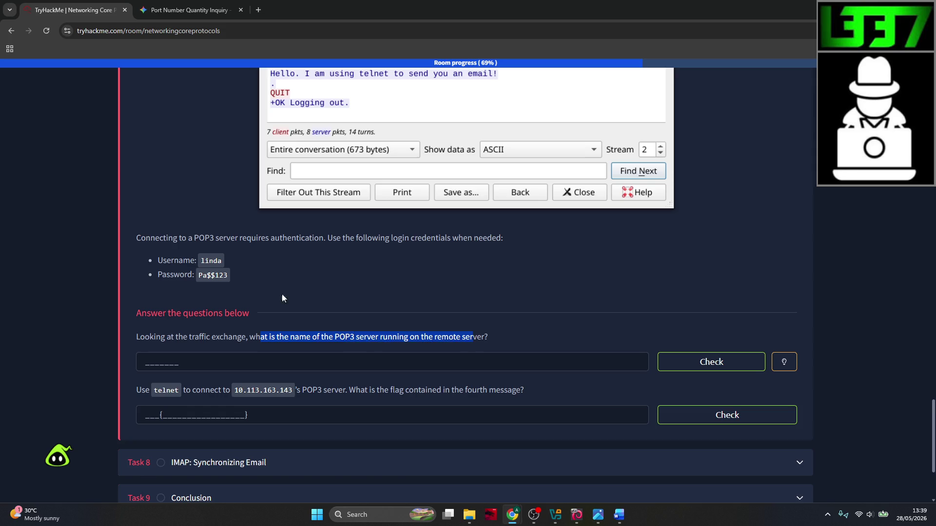
scroll(225, 289, "up", 14)
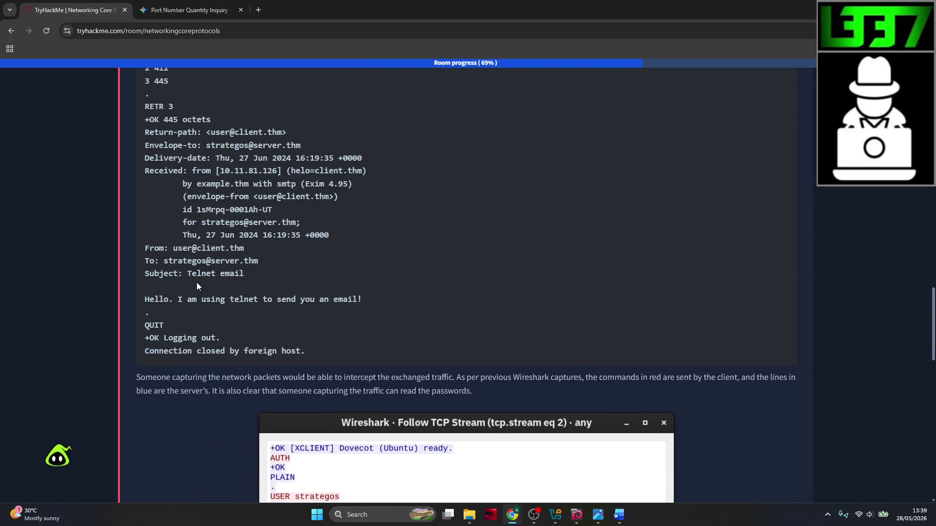
scroll(197, 283, "up", 1)
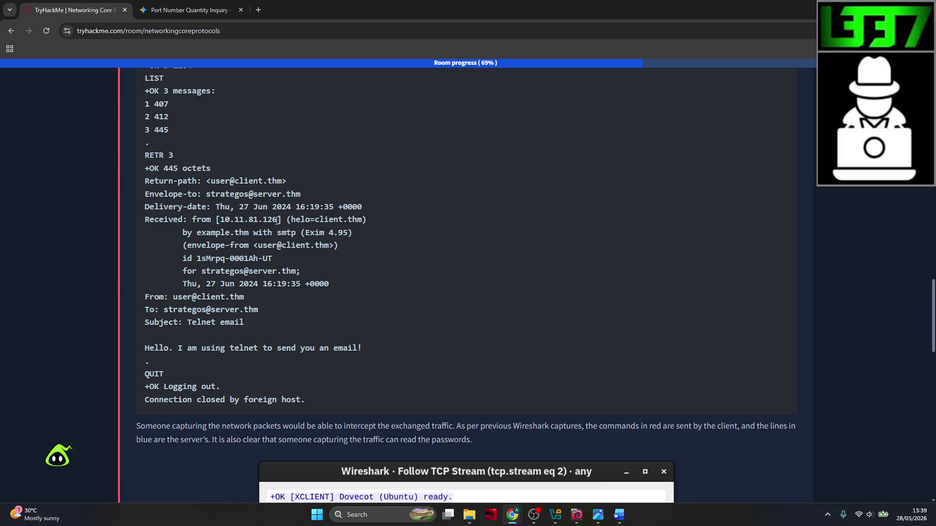
scroll(268, 224, "down", 10)
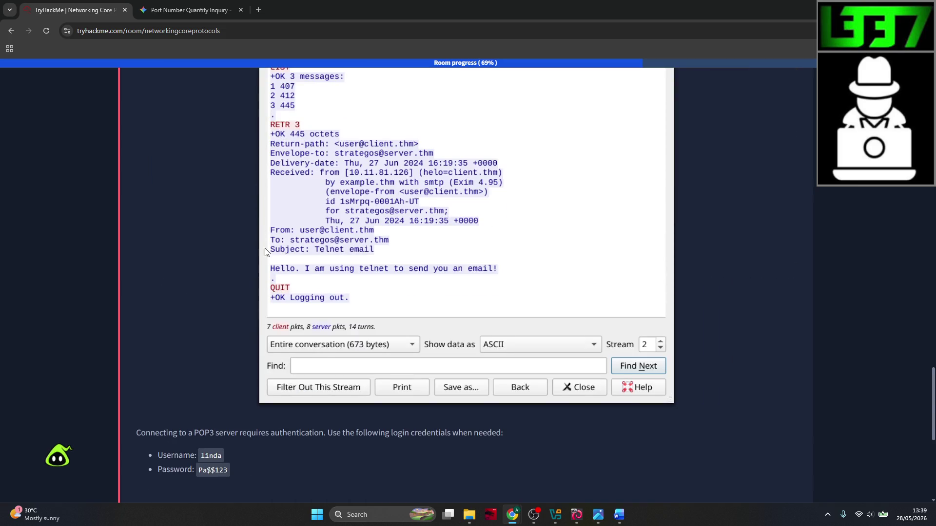
scroll(261, 251, "down", 5)
Try 'client', then submit 'example' as the POP3 server name, and clear the rejected answer
left_click(203, 311)
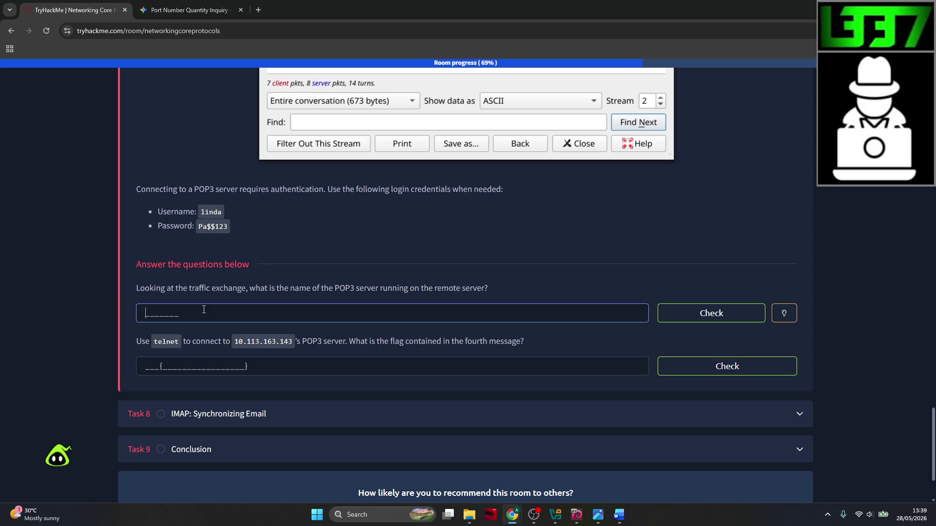
type("clie")
key("BackSpace")
key("BackSpace")
key("BackSpace")
scroll(218, 305, "up", 7)
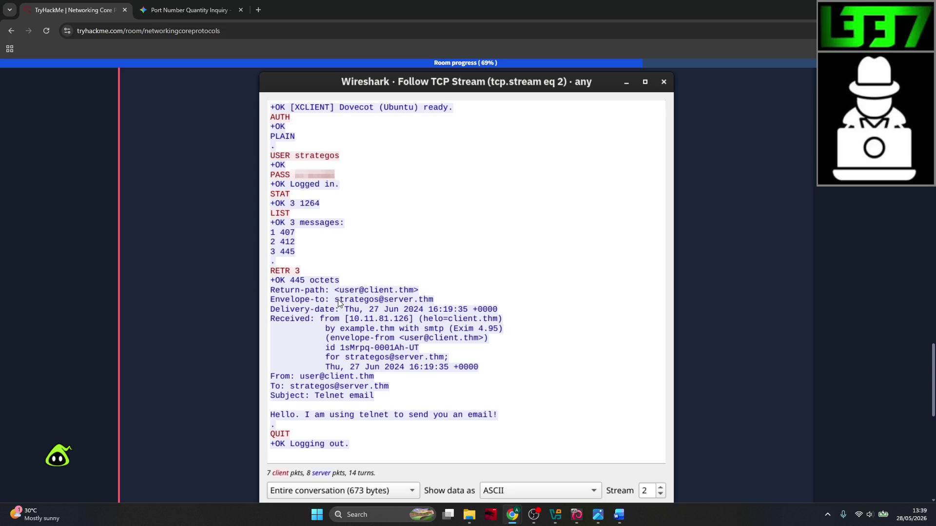
scroll(338, 299, "down", 5)
type("example")
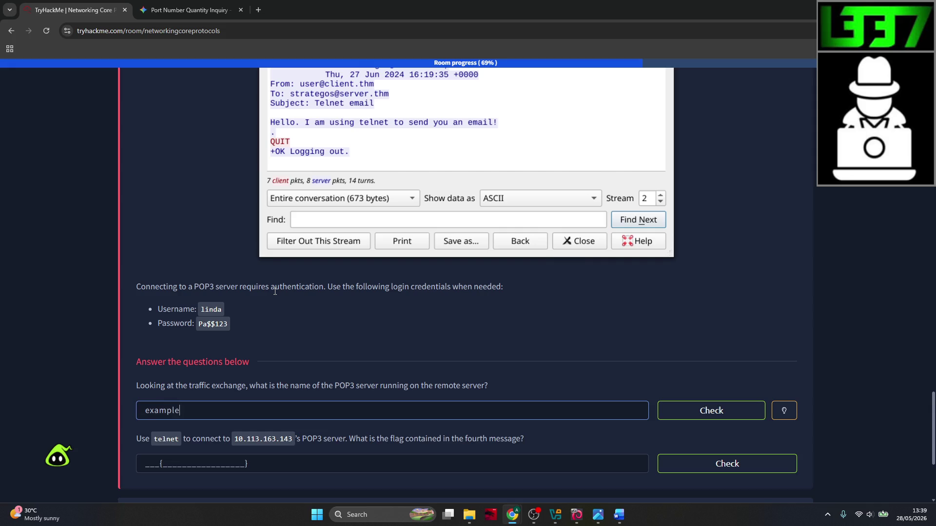
key("Return")
key("BackSpace")
key("BackSpace")
key("BackSpace")
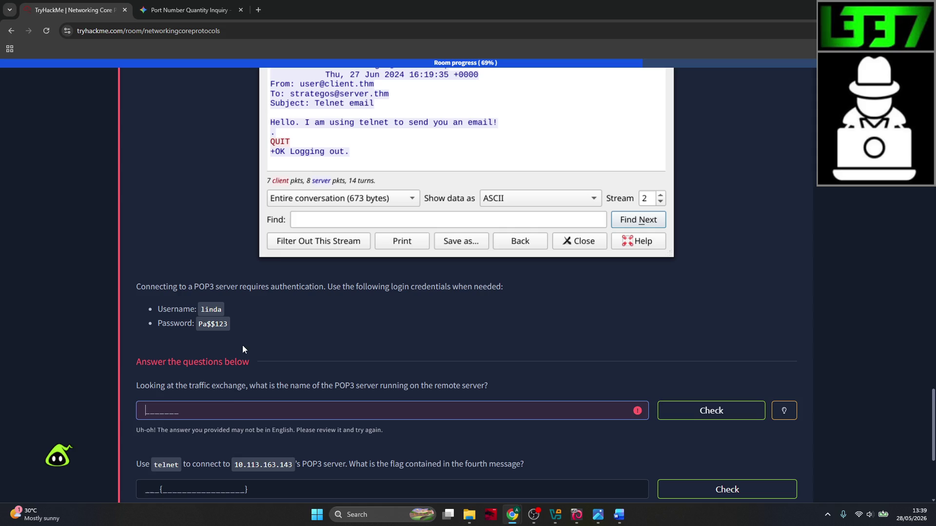
Scroll past the telnet transcript, select the POP3 server-name question, and switch to the Gemini chat
scroll(210, 341, "up", 10)
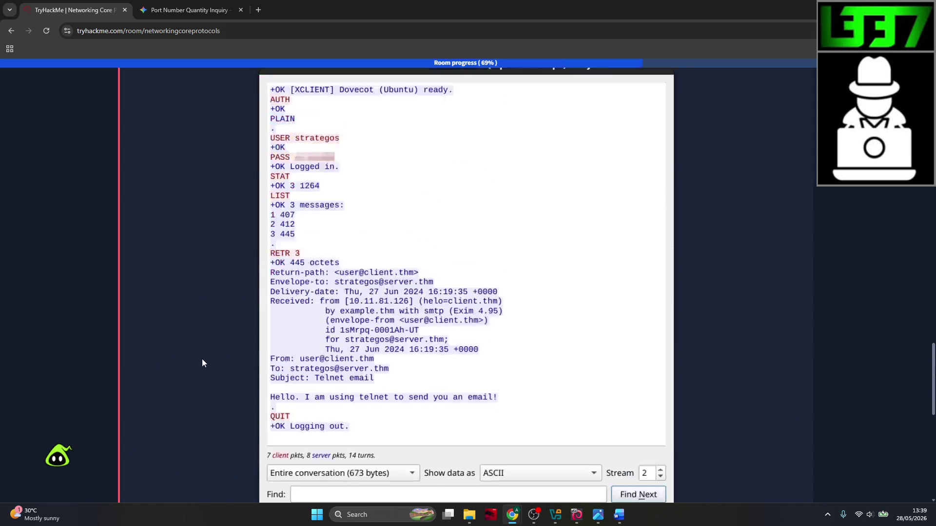
scroll(216, 332, "up", 10)
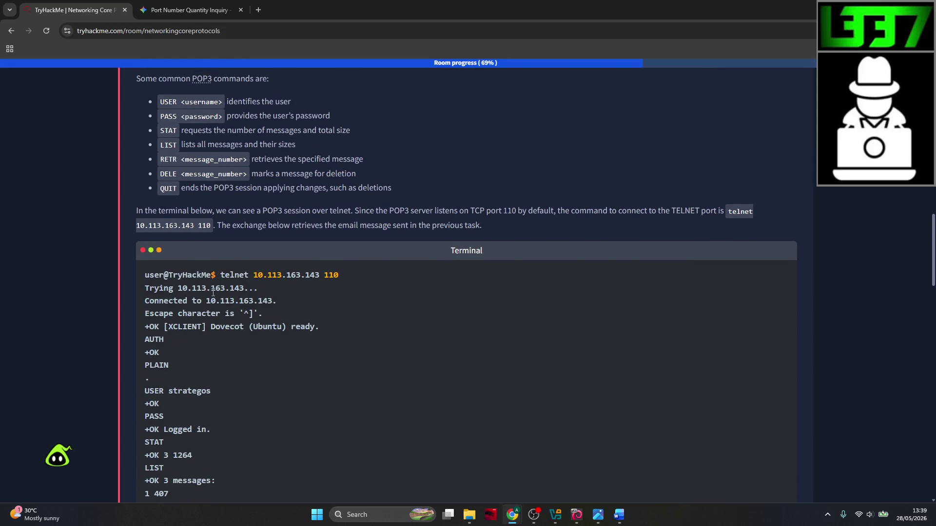
scroll(213, 292, "down", 2)
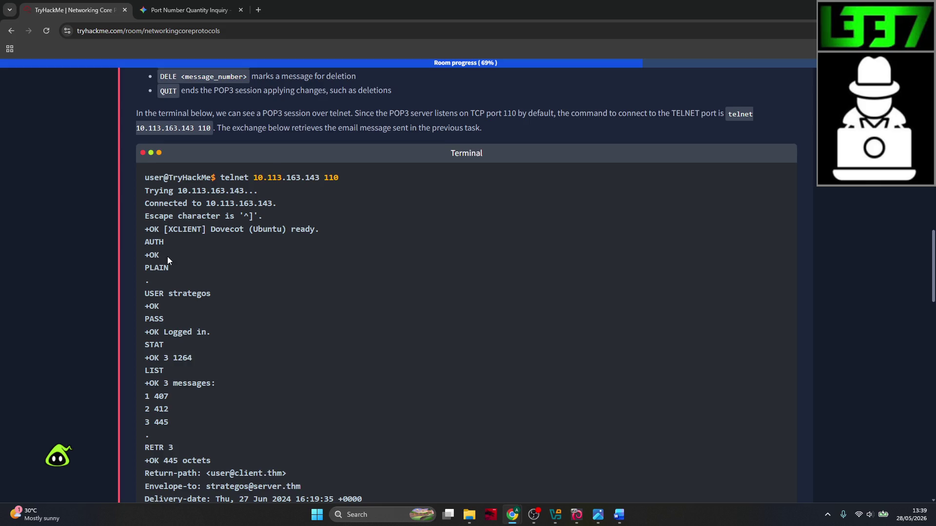
scroll(172, 257, "down", 1)
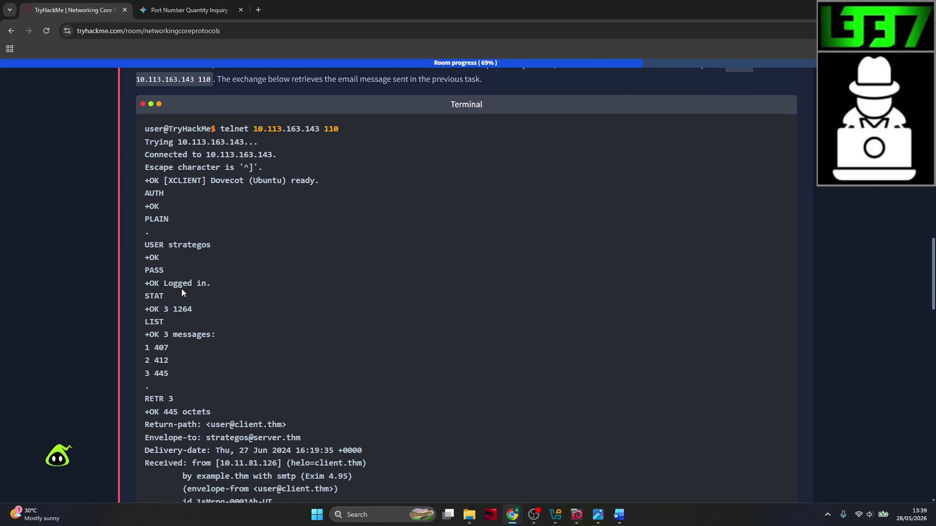
scroll(182, 289, "down", 1)
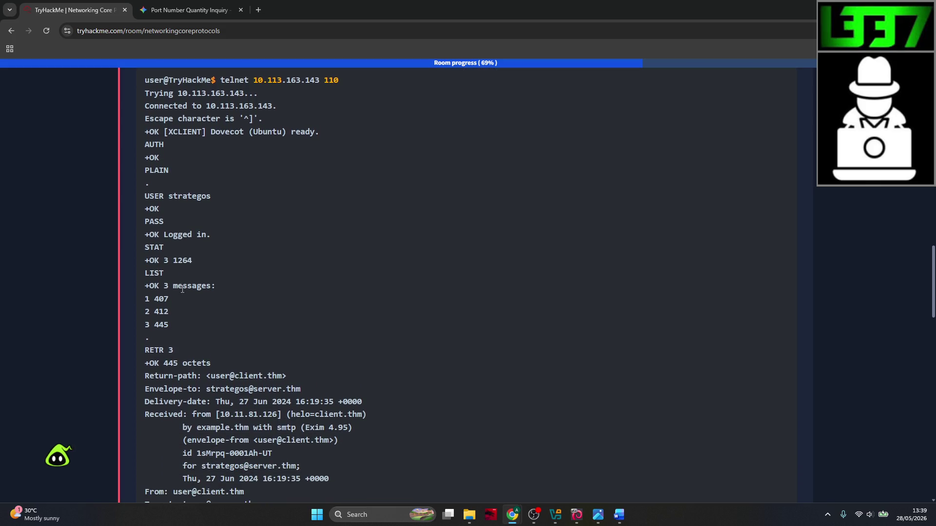
scroll(182, 289, "down", 1)
scroll(182, 292, "down", 1)
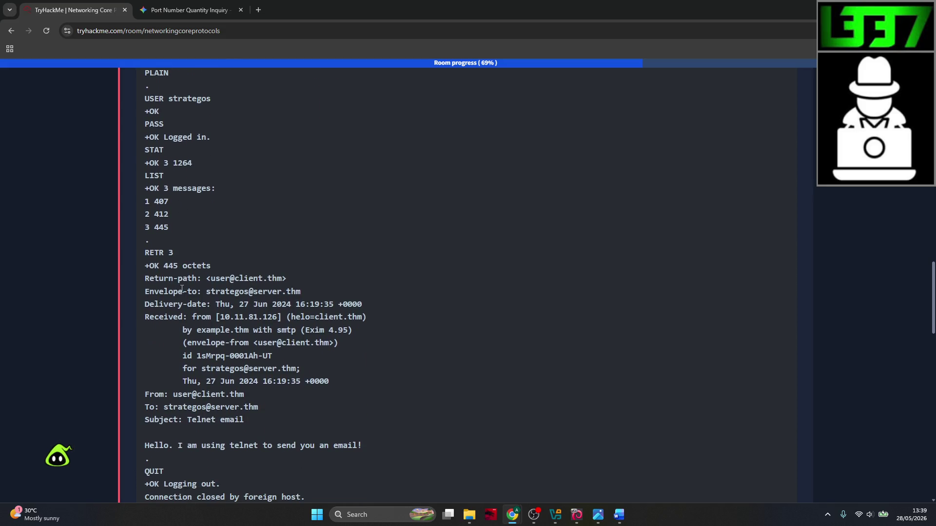
scroll(181, 291, "down", 1)
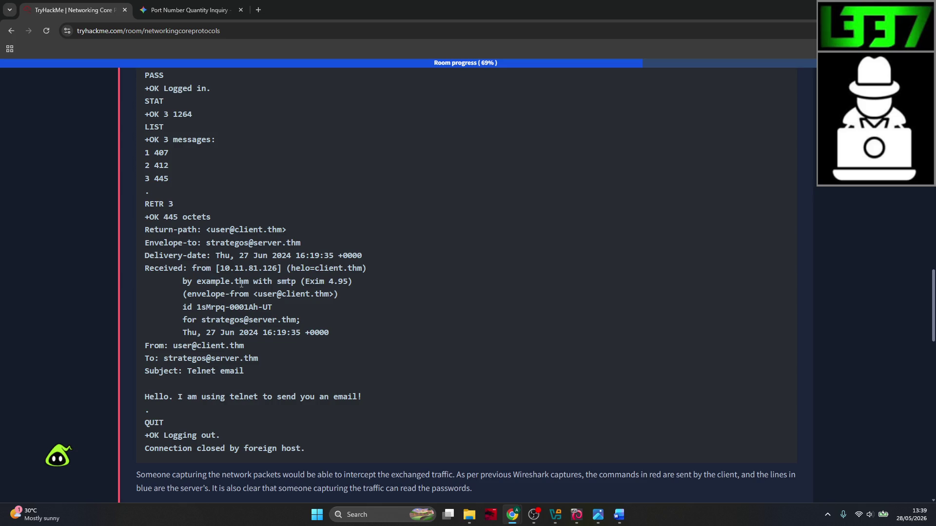
scroll(241, 283, "down", 1)
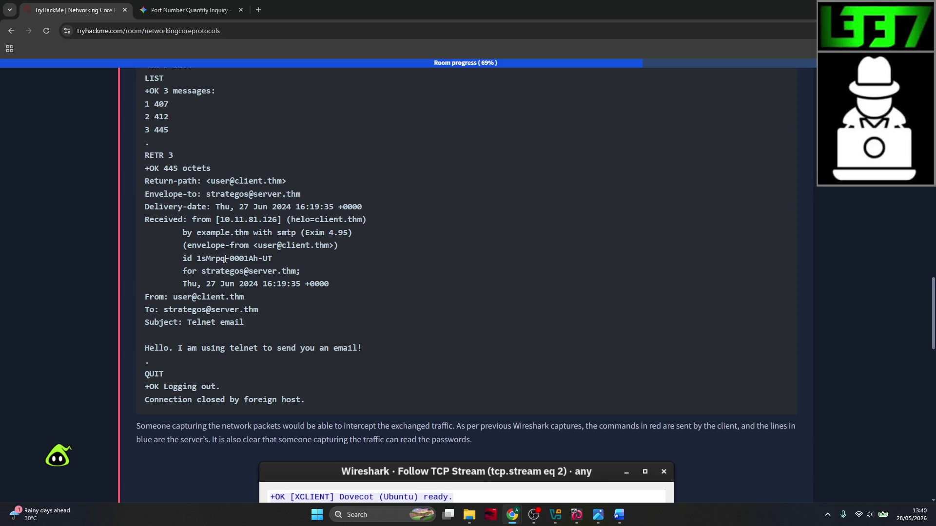
scroll(224, 258, "down", 1)
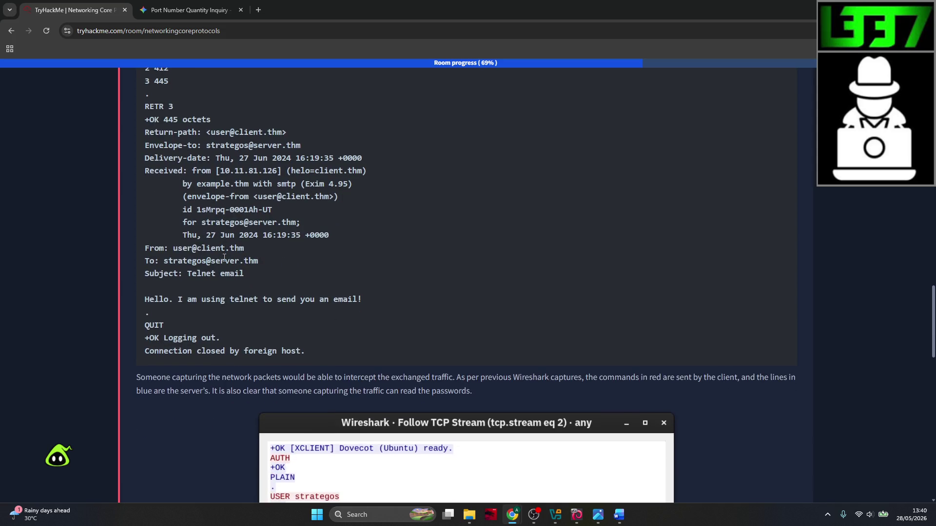
scroll(223, 257, "down", 2)
scroll(223, 257, "down", 12)
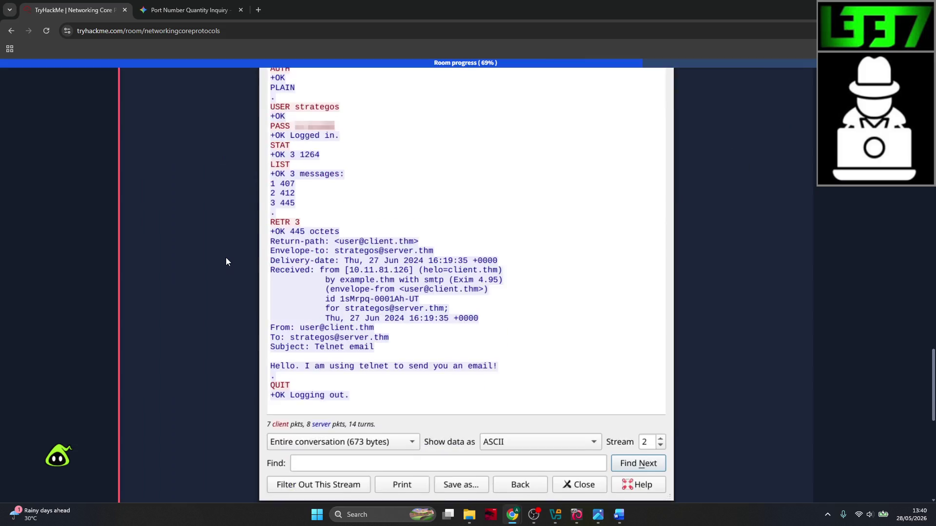
left_click_drag(523, 351, 113, 325)
key("ctrl+c")
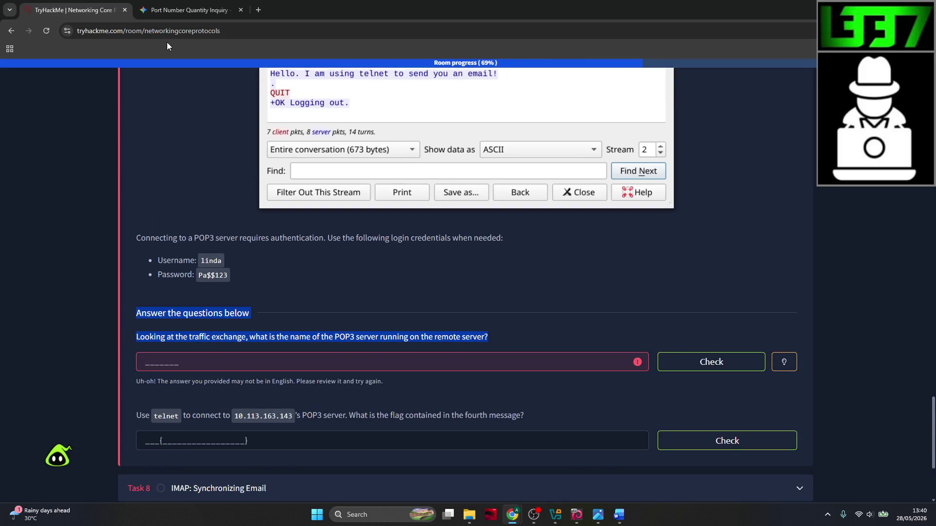
left_click(171, 3)
Paste the question into Gemini's prompt and copy the telnet transcript from TryHackMe
left_click(451, 468)
key("ctrl+v")
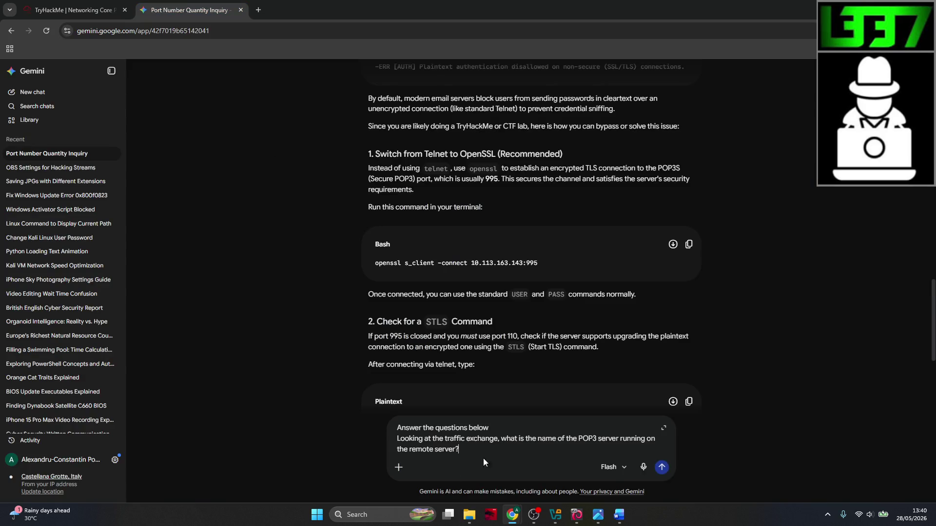
left_click(73, 9)
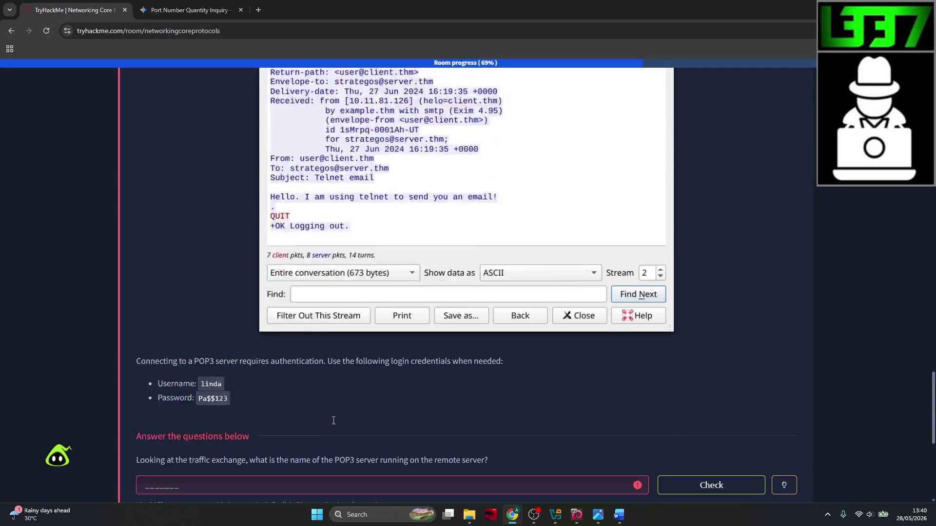
scroll(333, 425, "up", 1)
mouse_move(316, 402)
left_mouse_down()
mouse_move(212, 299)
mouse_move(135, 333)
left_mouse_up()
key("ctrl+c")
Paste the transcript after the question and send it, getting Dovecot as the server name
left_click(190, 9)
key("ctrl+v")
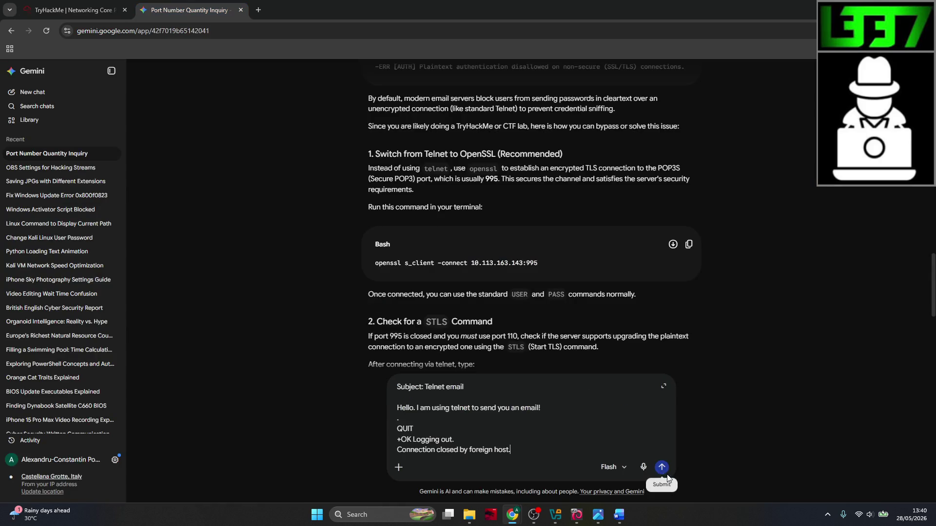
left_click(661, 467)
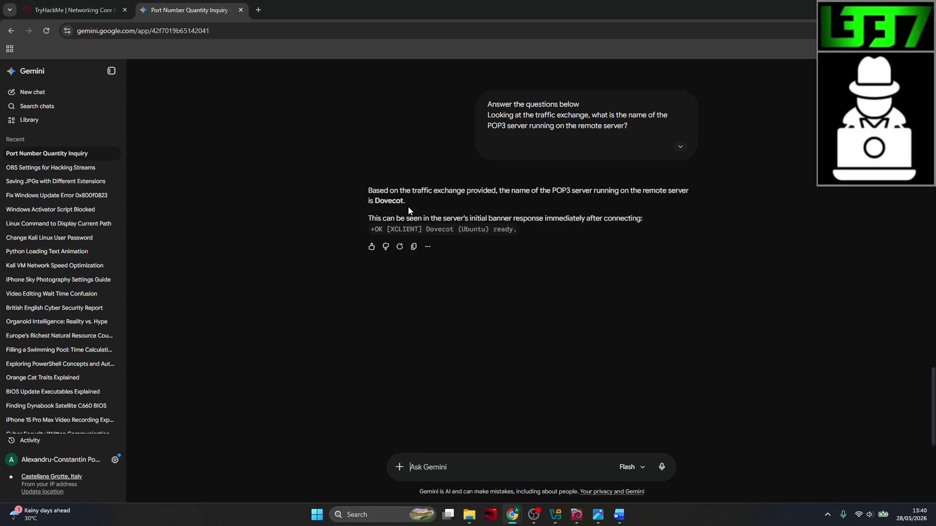
left_click(73, 10)
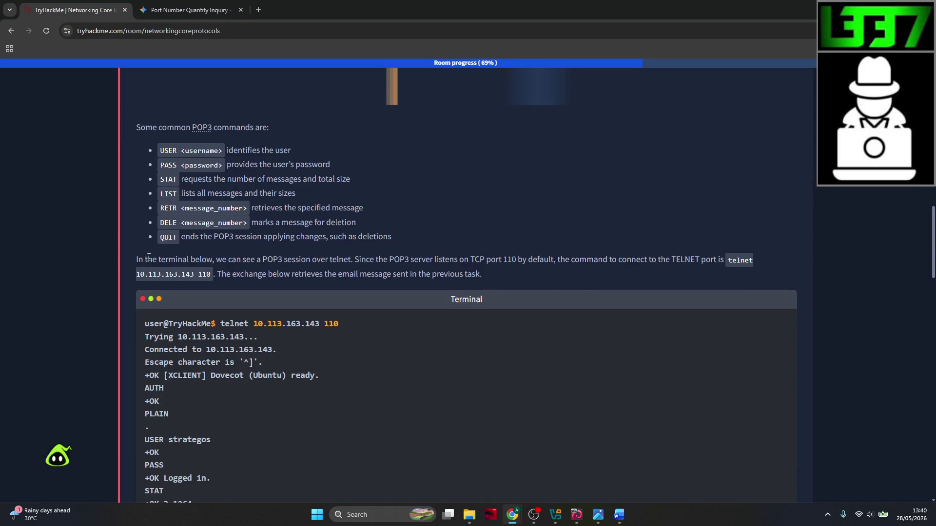
Enter 'dovecot' as the POP3 server-name answer, then bring the Kali VM forward
scroll(186, 288, "down", 2)
scroll(266, 276, "down", 9)
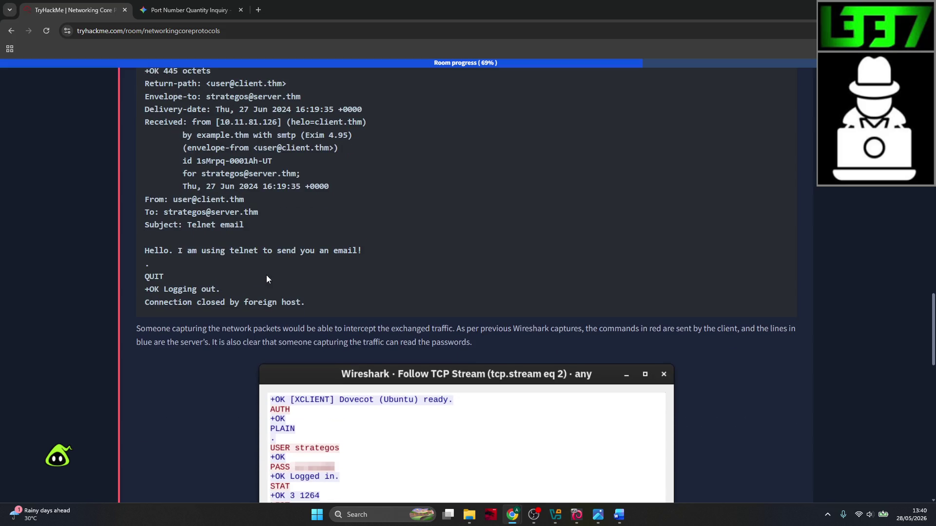
scroll(266, 278, "down", 4)
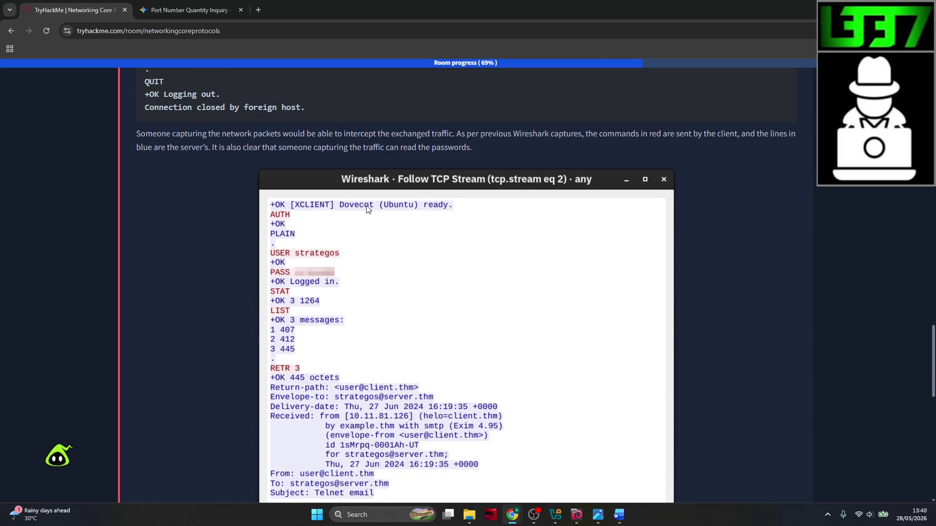
scroll(184, 188, "down", 10)
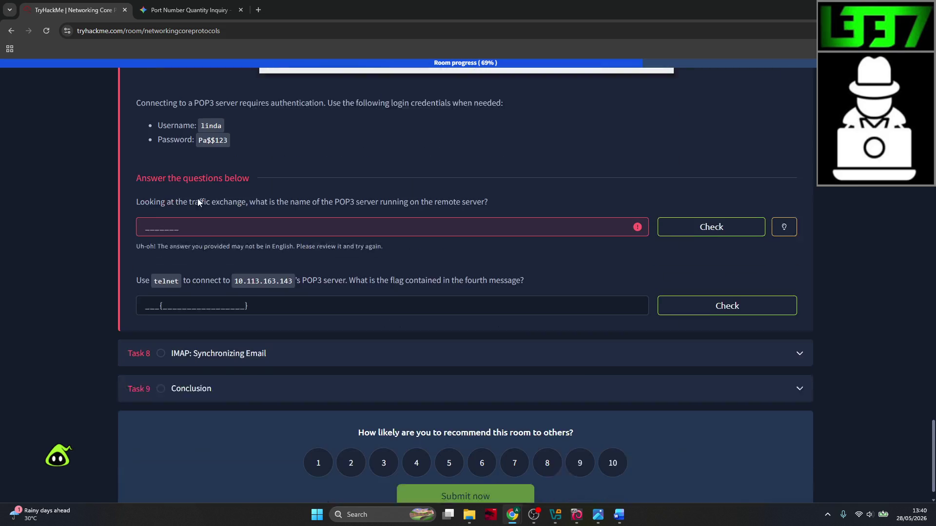
type("de9v")
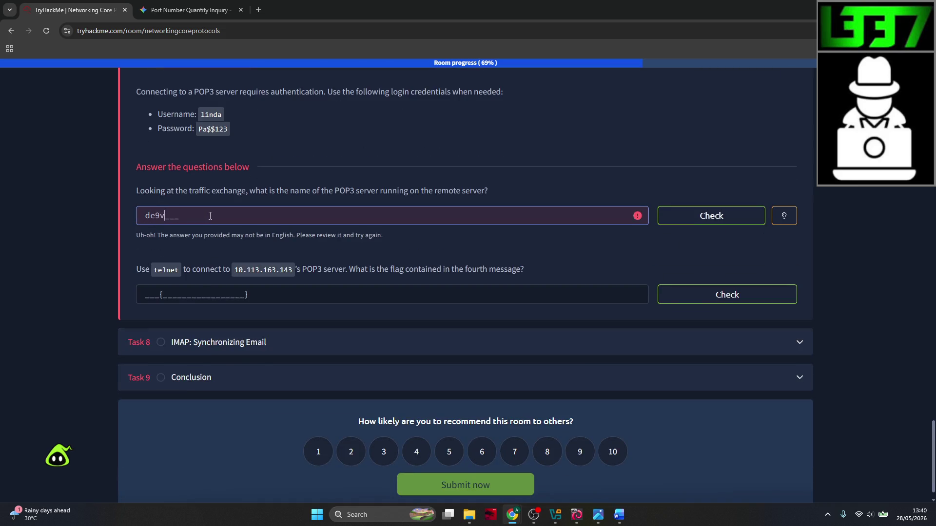
key("BackSpace")
key("BackSpace")
key("BackSpace")
type("ovecot")
scroll(210, 215, "up", 2)
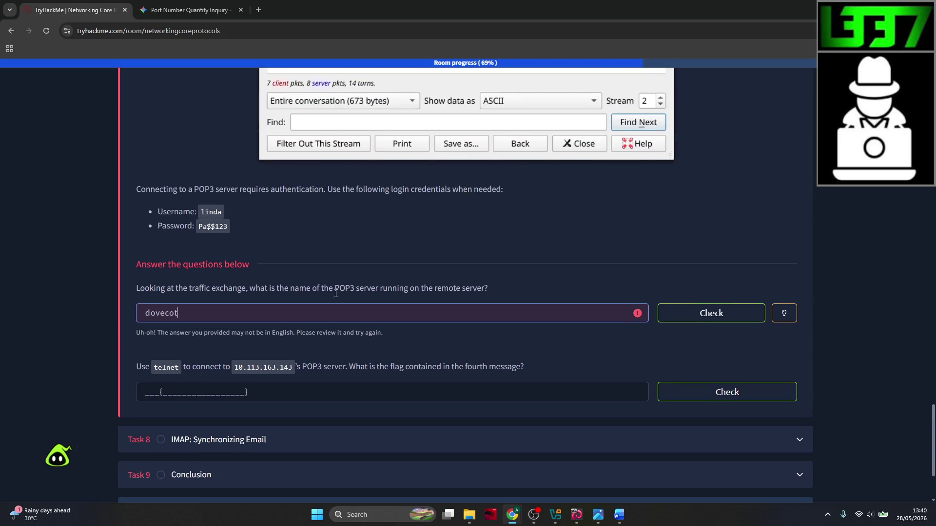
left_click_drag(336, 293, 388, 292)
scroll(225, 346, "up", 10)
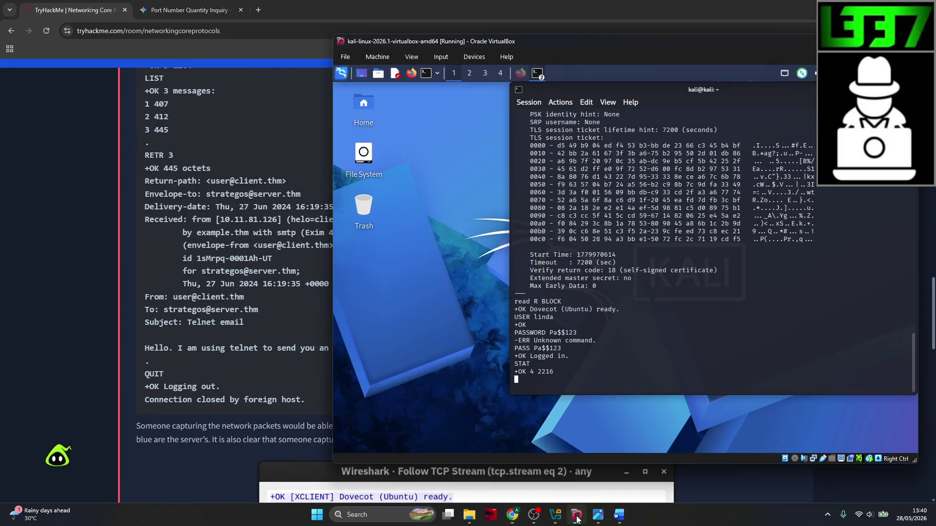
left_click(576, 515)
Move the Kali terminal window down and left, and close the Kali web browser
scroll(628, 238, "up", 20)
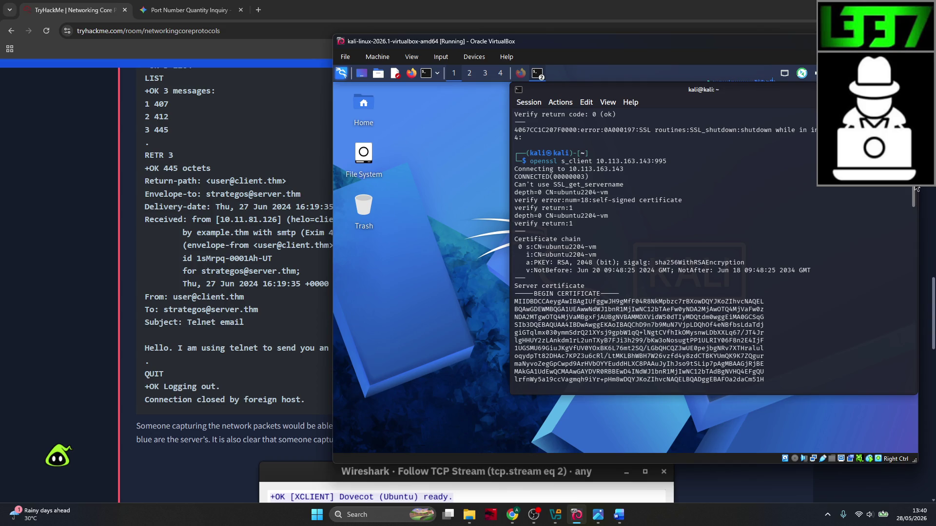
scroll(912, 195, "up", 8)
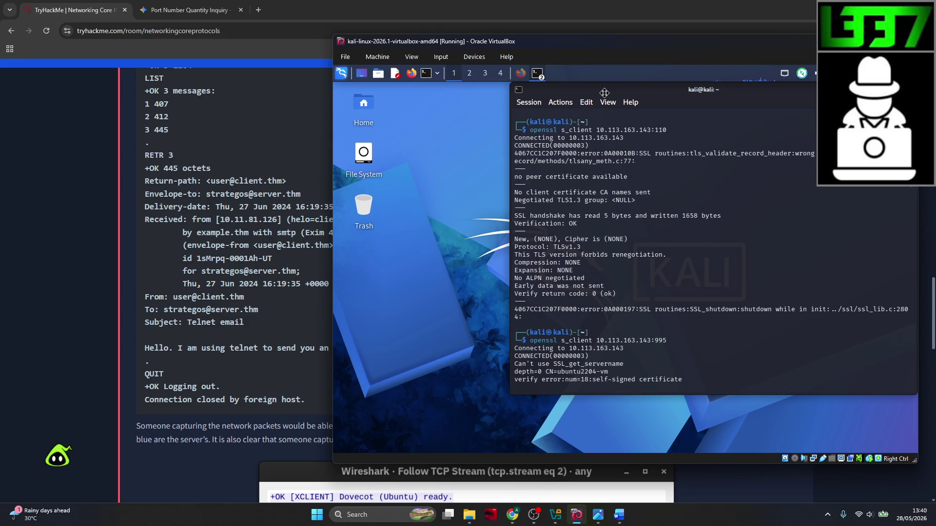
left_click_drag(607, 91, 559, 121)
left_click(412, 74)
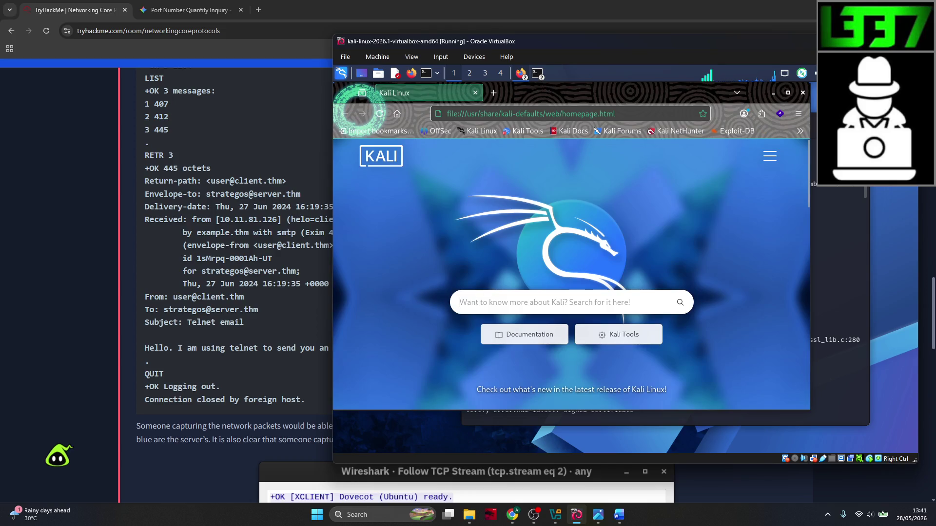
key("ctrl+w")
left_click(411, 77)
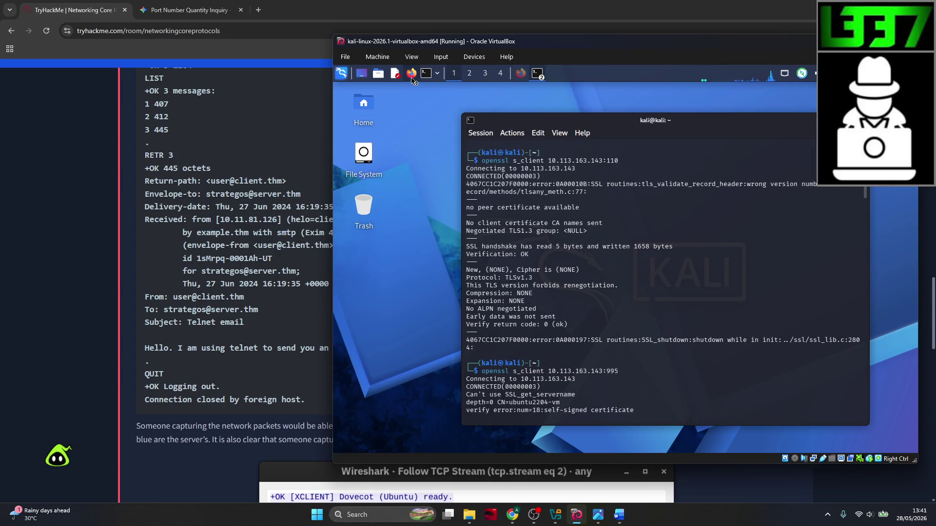
left_click(802, 93)
Copy the target IP from TryHackMe and connect with telnet 10.113.163.143 on port 110
type("telnet 1")
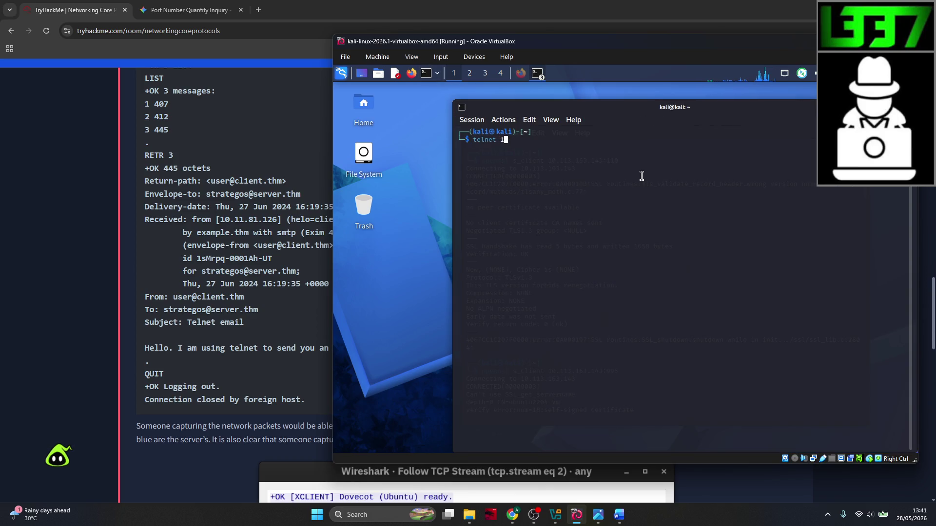
type("0.11")
left_click(34, 250)
scroll(56, 252, "up", 8)
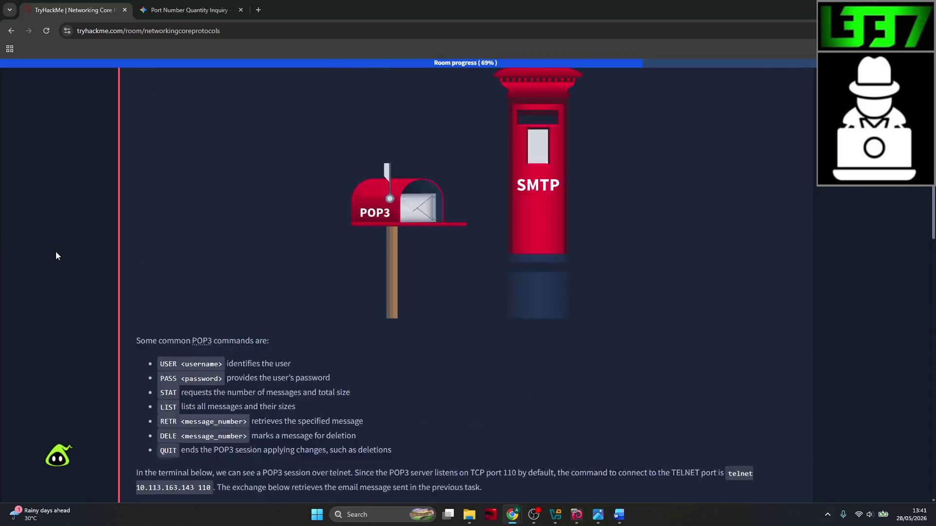
scroll(55, 251, "up", 10)
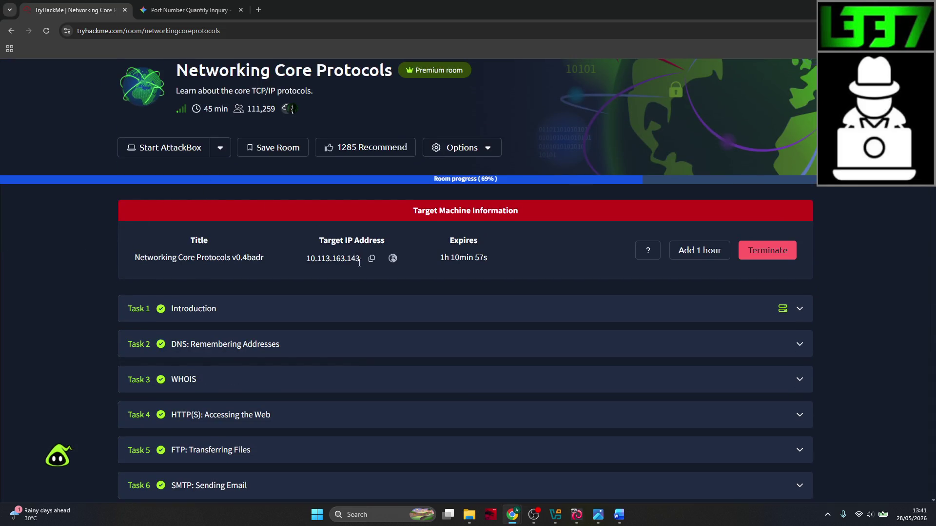
double_click(333, 258)
key("alt+Tab")
key("BackSpace")
key("BackSpace")
key("BackSpace")
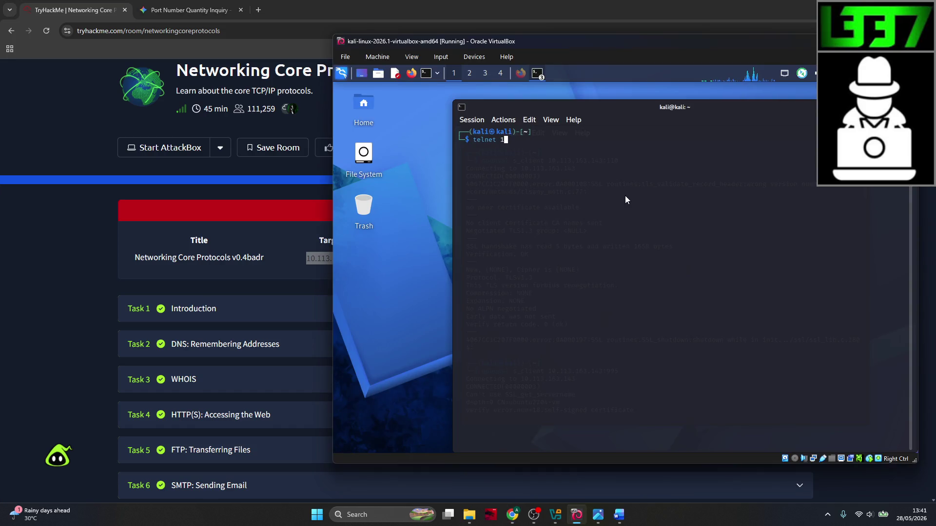
key("ctrl+shift+v")
key("Return")
type("110")
key("Return")
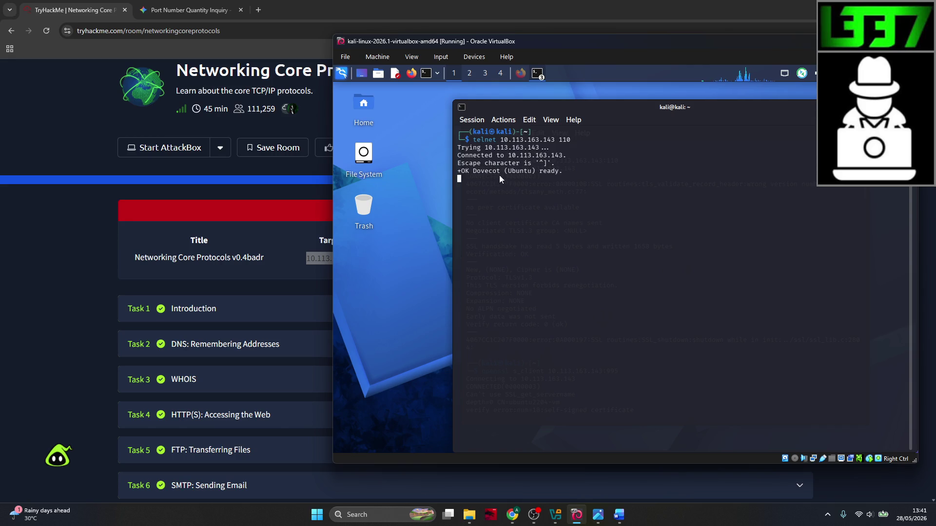
key("alt+Tab")
scroll(98, 293, "down", 20)
Submit dovecot as the POP3 server name answer and check it is accepted
scroll(135, 281, "down", 10)
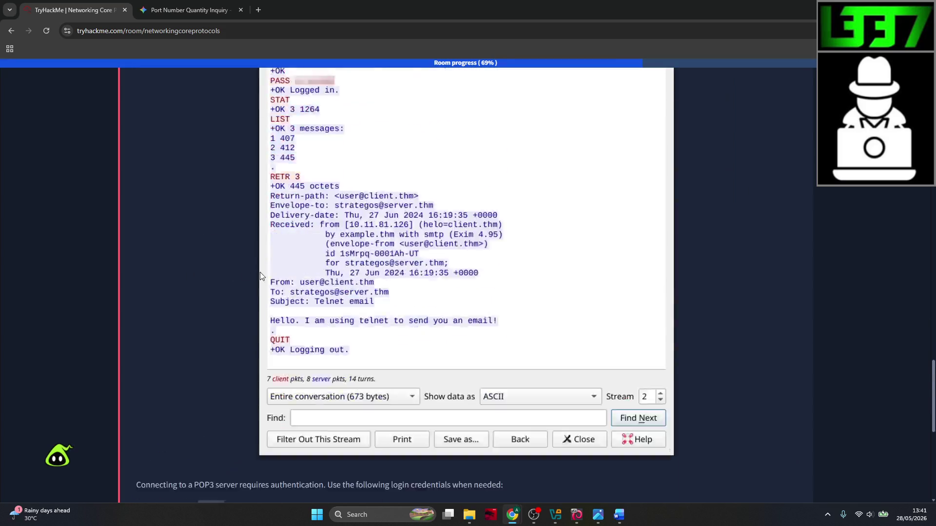
left_click(740, 268)
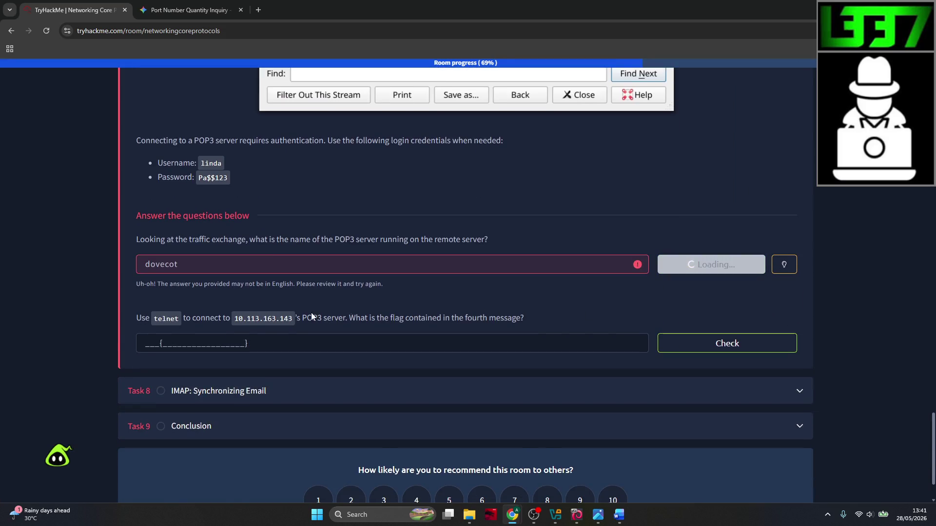
key("alt+Tab")
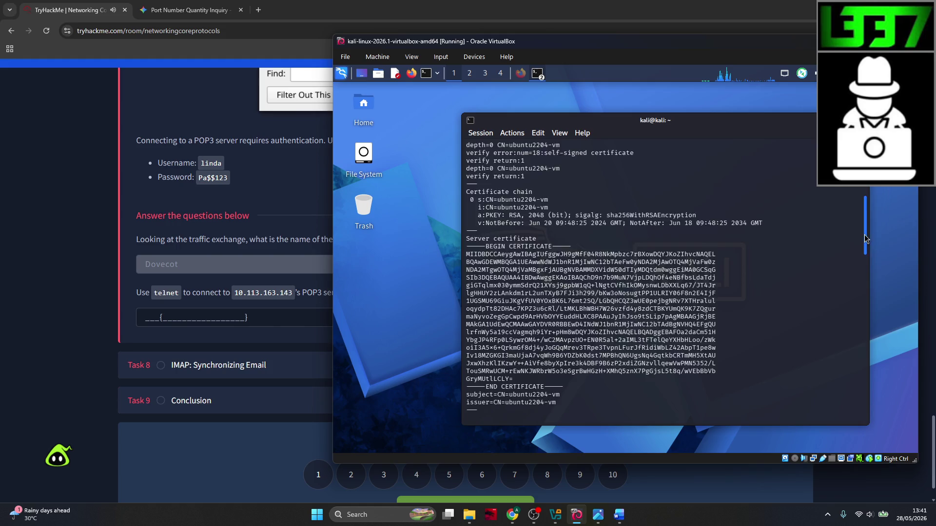
scroll(867, 239, "down", 10)
left_click(1, 175)
scroll(202, 303, "up", 15)
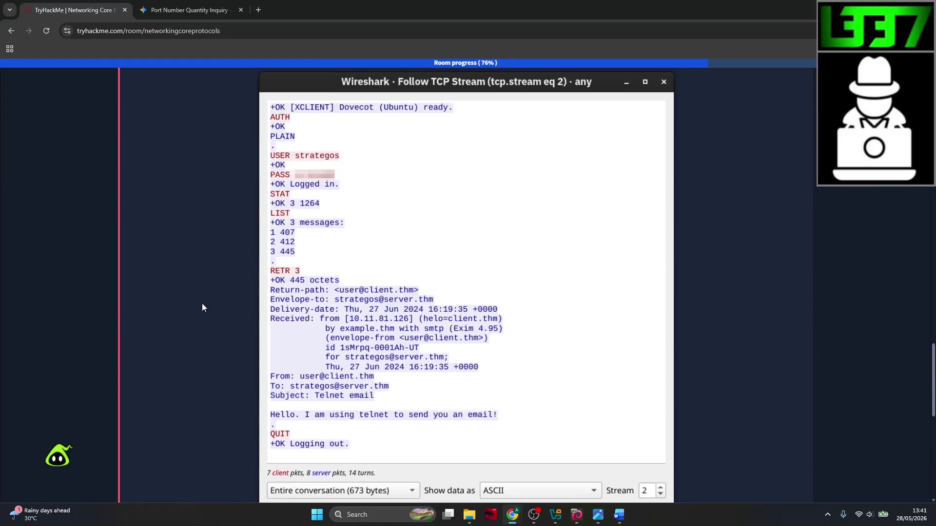
scroll(169, 291, "down", 4)
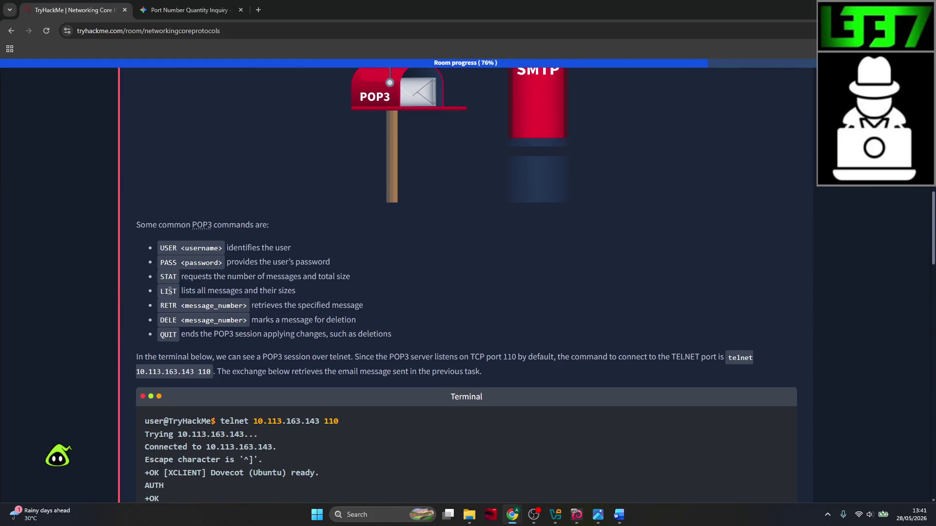
scroll(178, 289, "down", 12)
key("alt+Tab")
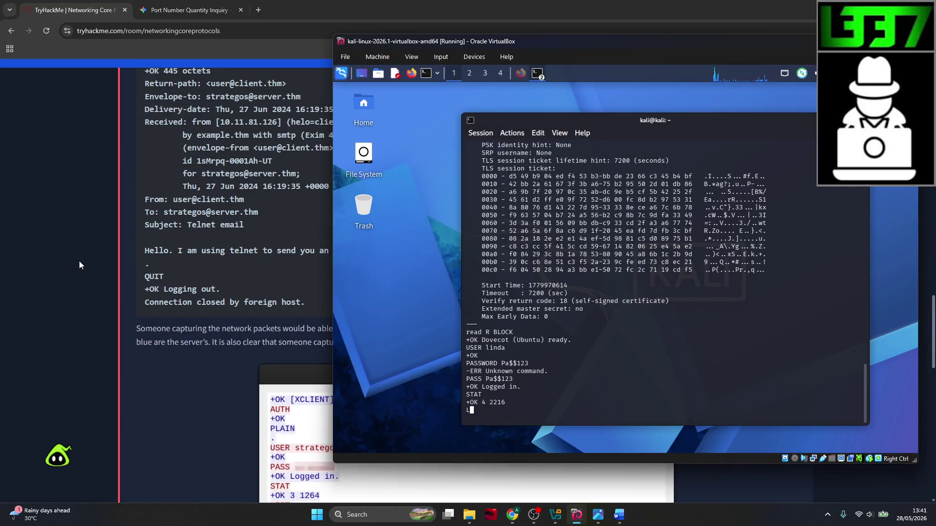
left_click(81, 240)
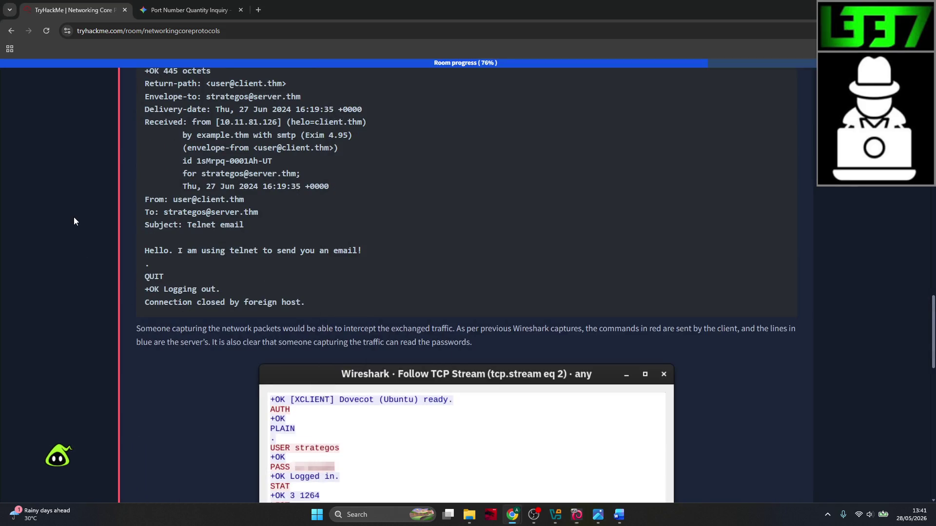
scroll(74, 208, "down", 12)
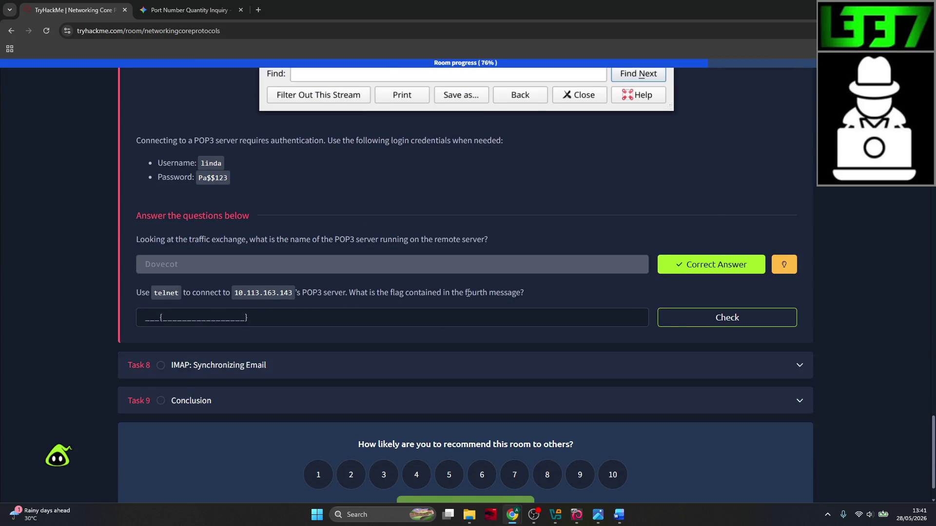
key("alt+Tab")
left_click(8, 193)
scroll(22, 287, "up", 10)
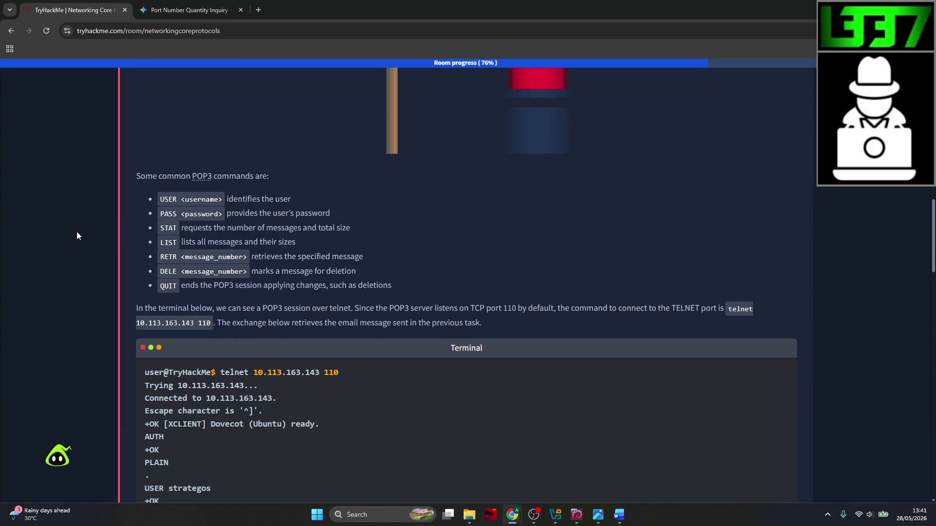
Request the fourth message with RETR 4 in the Kali POP3 session
scroll(70, 232, "down", 6)
key("alt+Tab")
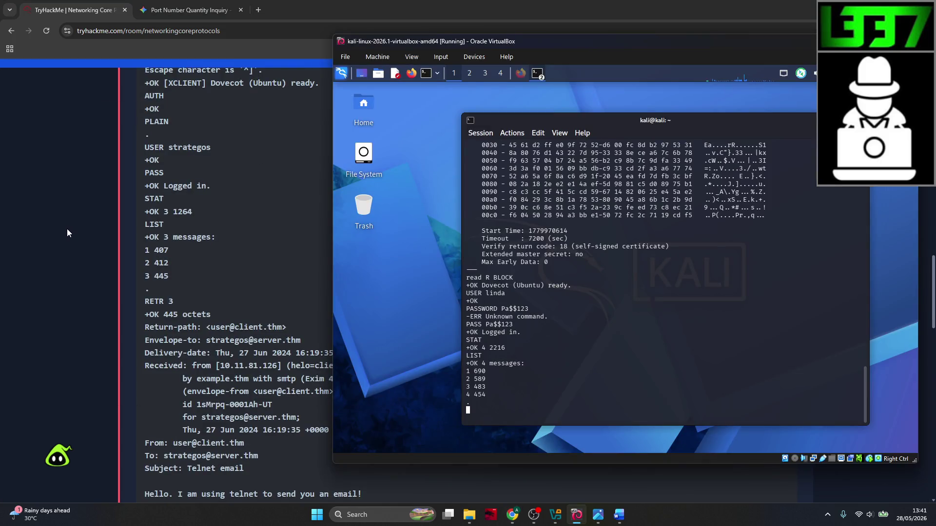
type("RETR 4")
key("Return")
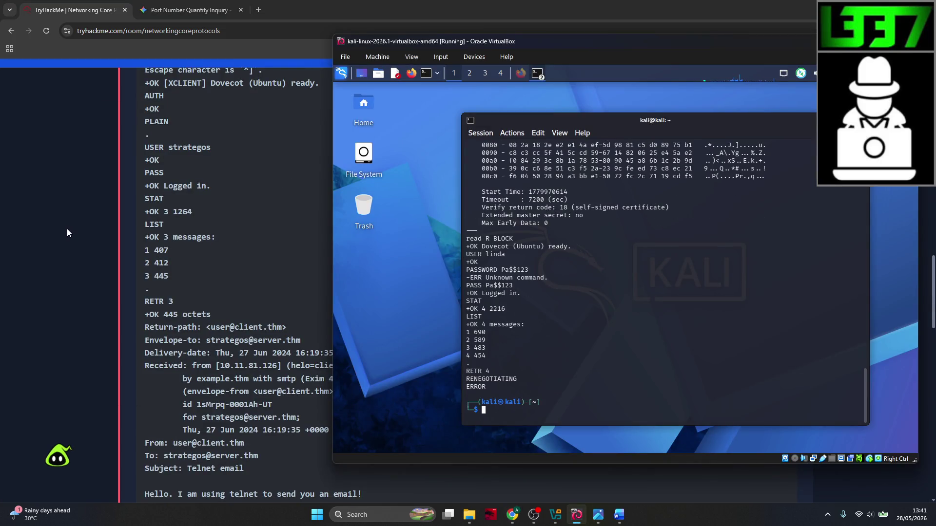
Find TryHackMe's fourth-message flag question, highlight 'flag', and return to Kali
left_click(227, 277)
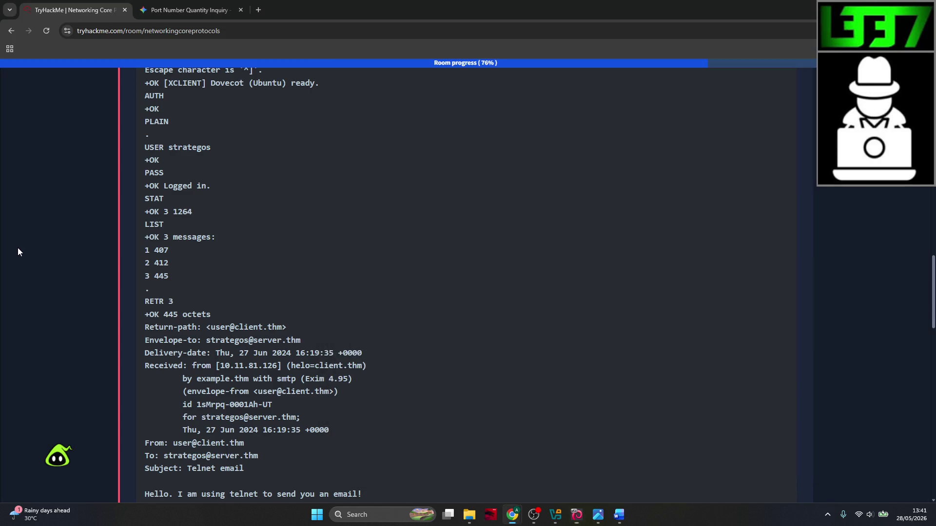
scroll(64, 288, "up", 10)
scroll(72, 287, "down", 2)
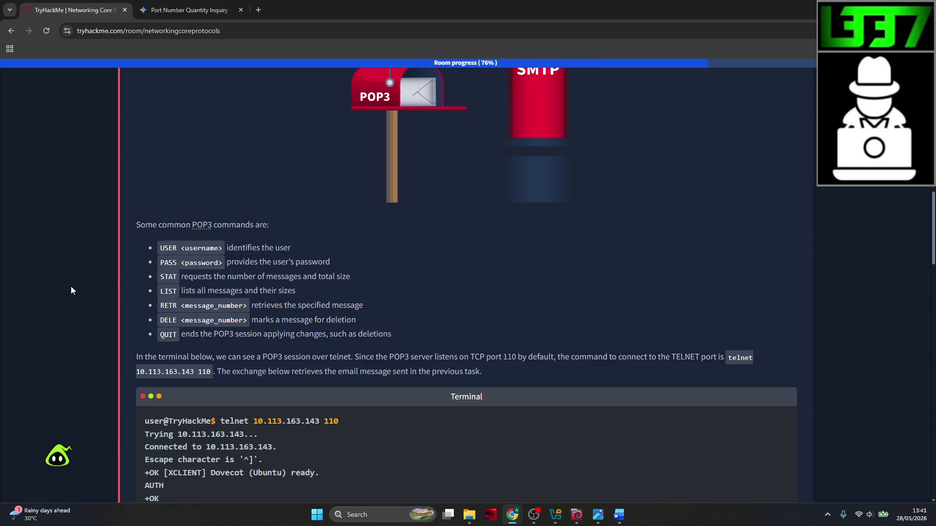
scroll(71, 290, "down", 12)
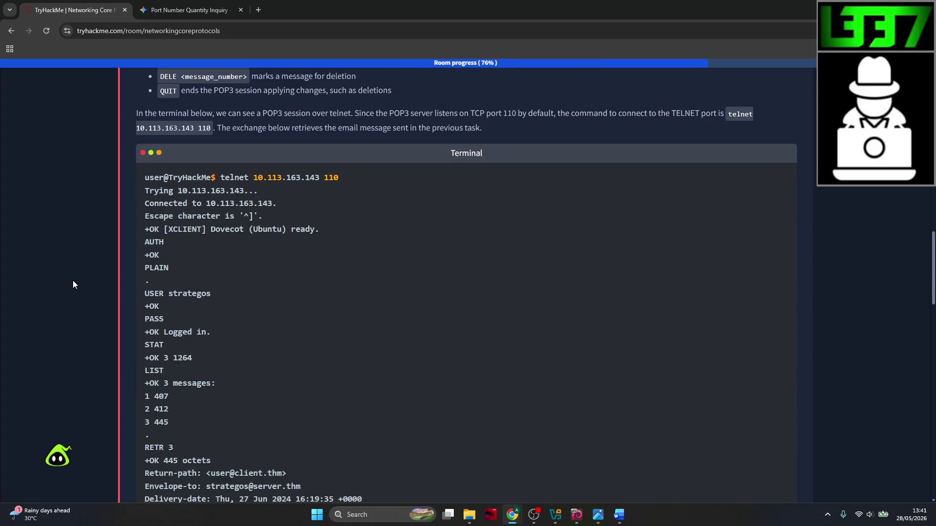
scroll(79, 277, "down", 8)
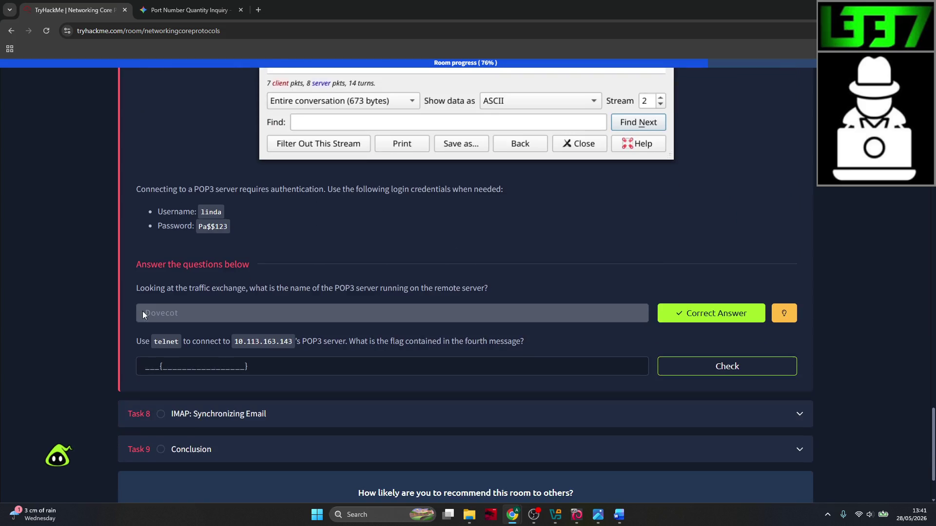
double_click(415, 341)
key("alt+Tab")
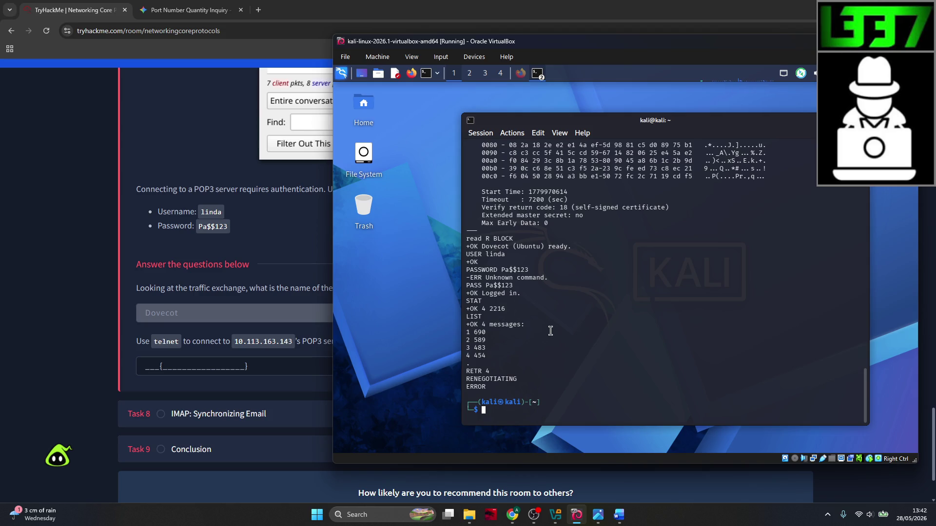
Rerun openssl s_client, log in with the POP3 username and password, and list messages
key("Up")
key("Return")
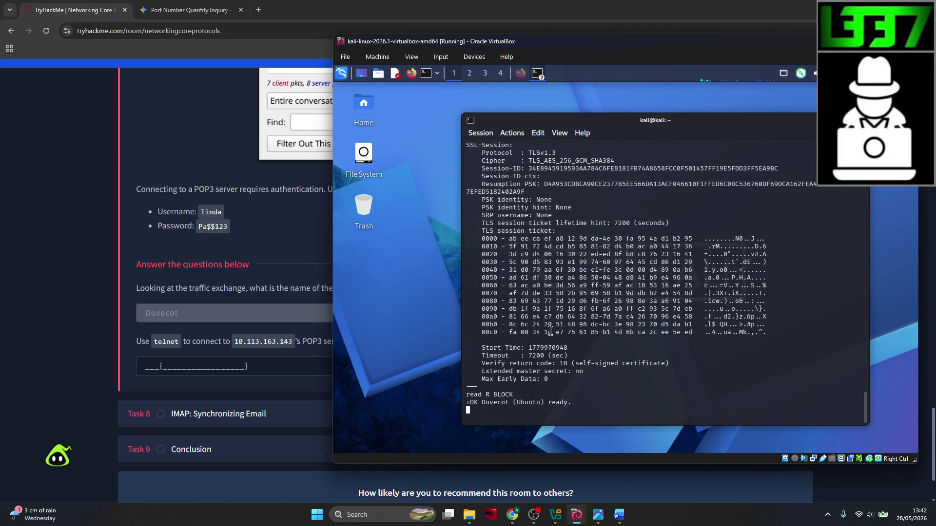
type("USER")
type(" linda")
key("Return")
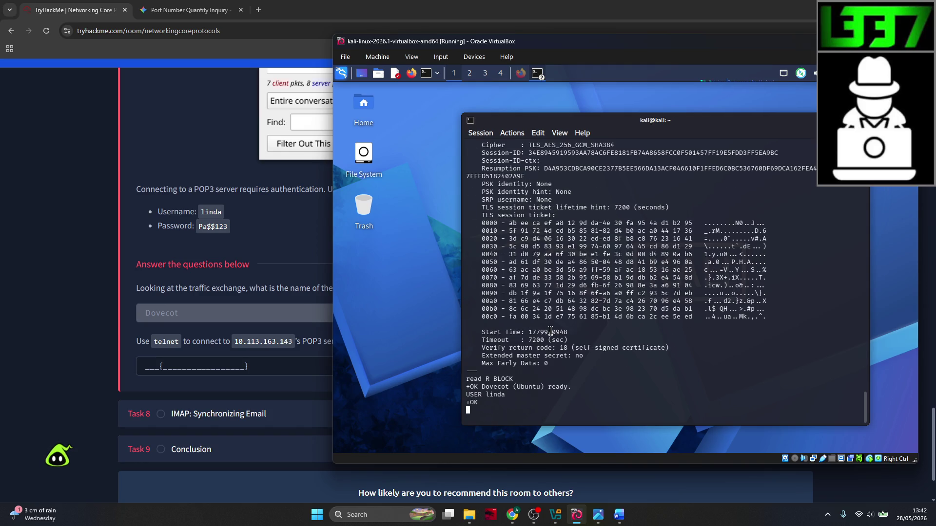
type("PASS Pa$$")
type("123")
key("Return")
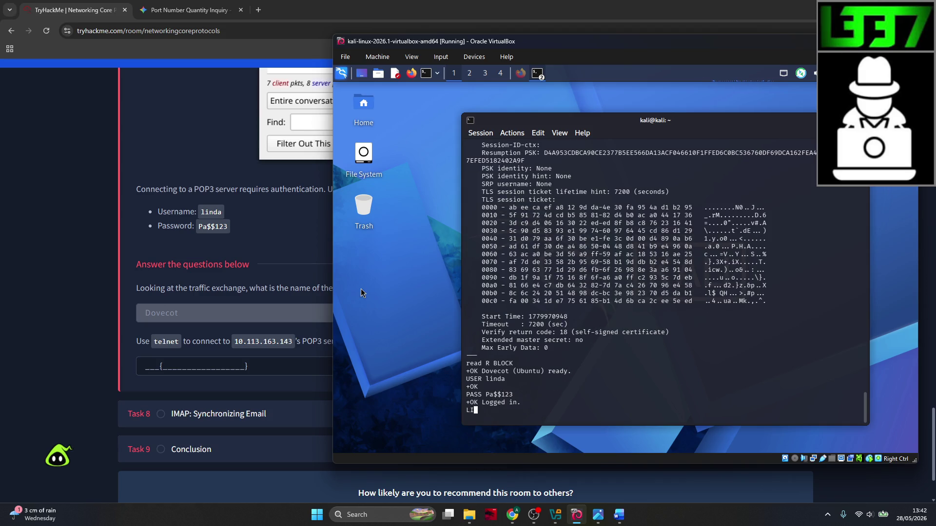
type("ST")
key("Return")
Try RETR 454, which fails with RENEGOTIATING/ERROR, then return to TryHackMe
type("RETR 4")
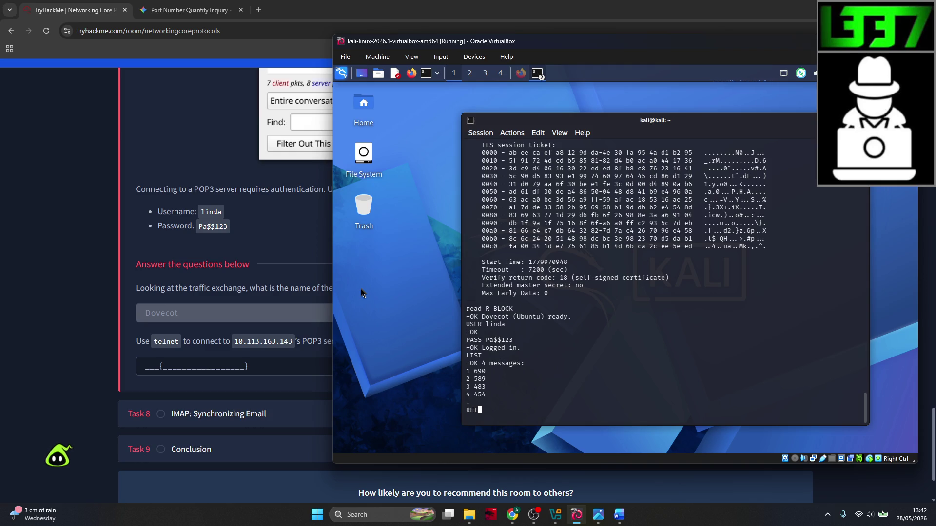
type("54")
key("Return")
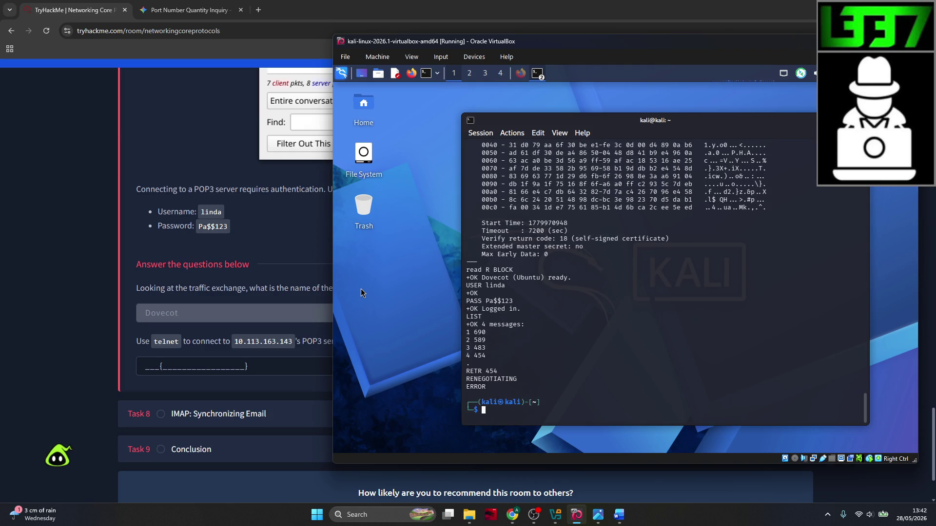
mouse_move(485, 407)
left_mouse_down()
mouse_move(487, 357)
mouse_move(420, 273)
mouse_move(389, 272)
mouse_move(367, 290)
left_mouse_up()
left_click(489, 385)
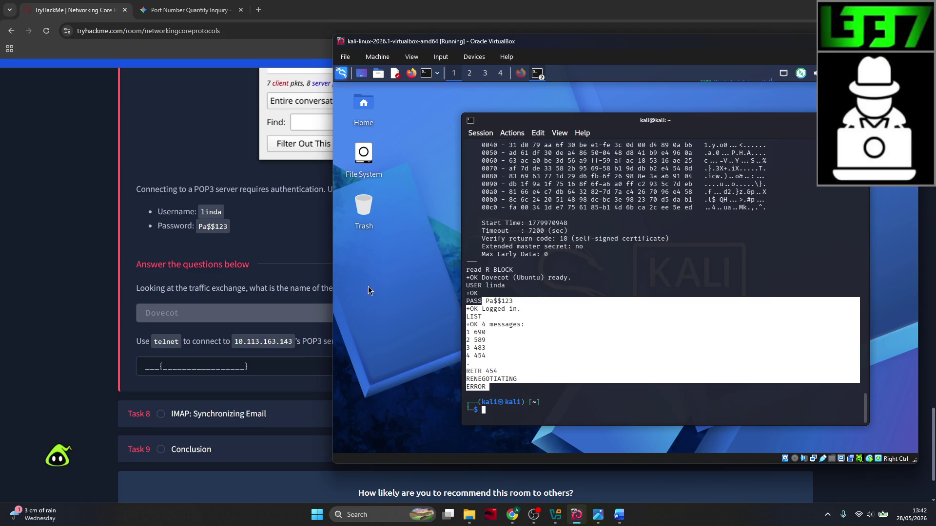
left_click(311, 298)
scroll(149, 322, "up", 20)
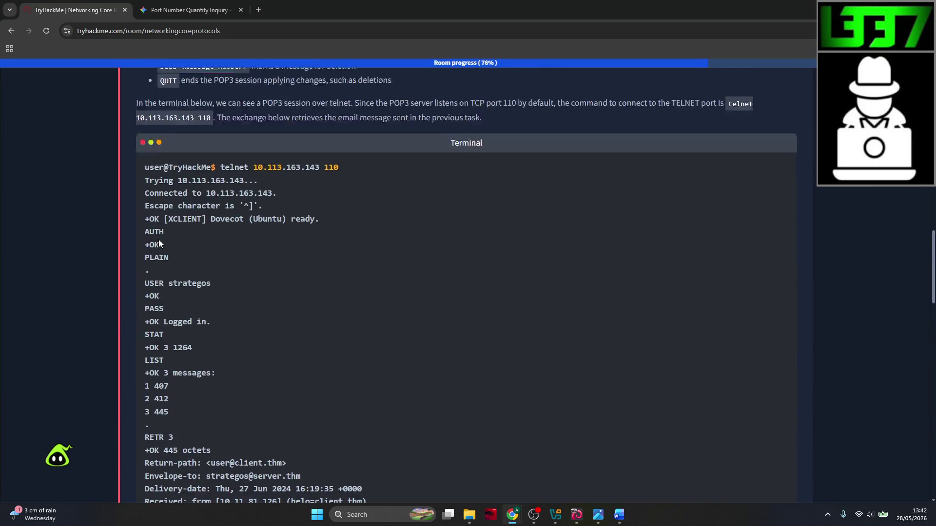
Review TryHackMe's POP3 command list, highlighting the RETR description, and move to the Gemini chat
scroll(159, 242, "up", 5)
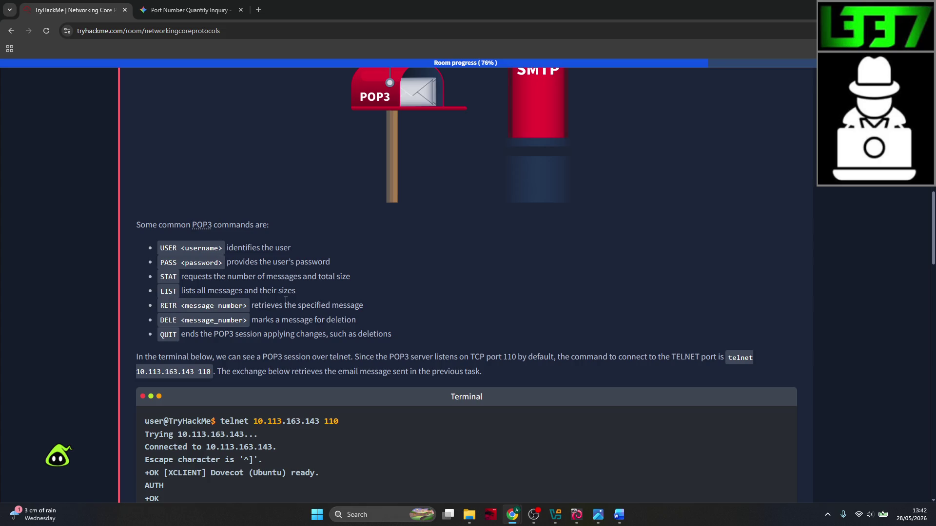
left_click_drag(363, 306, 179, 308)
scroll(230, 278, "down", 5)
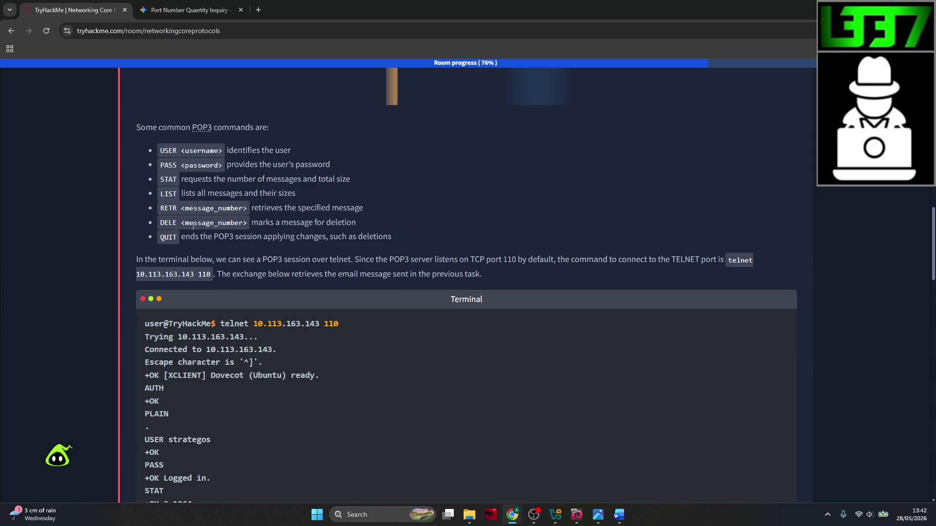
scroll(192, 218, "down", 1)
scroll(176, 273, "down", 4)
key("alt+Tab")
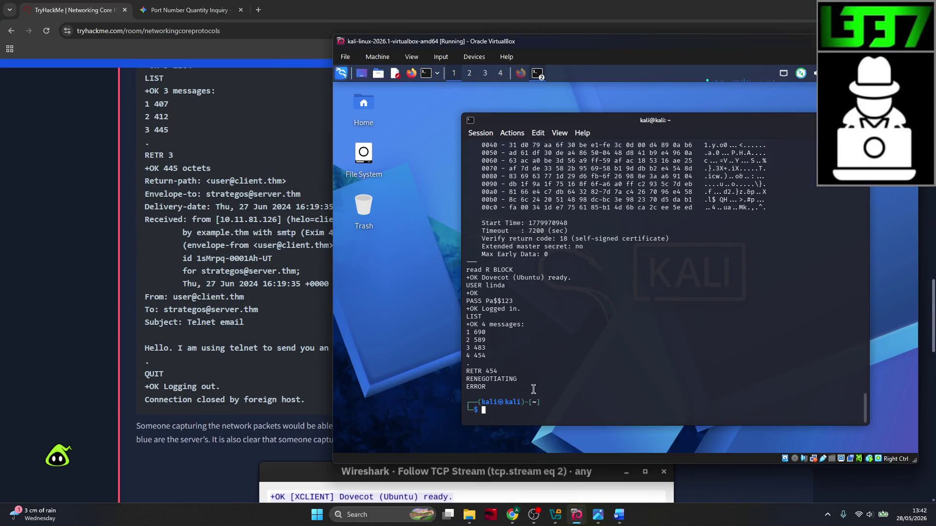
left_click(238, 4)
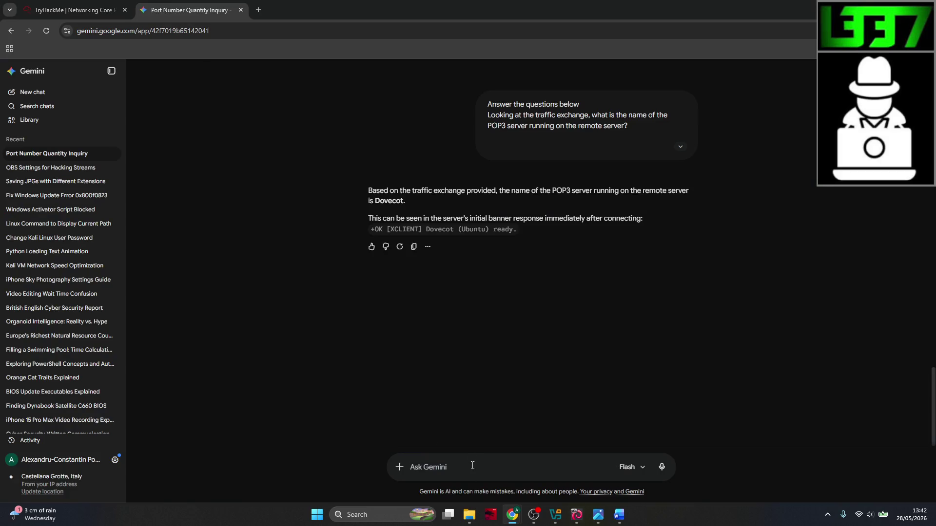
Write 'Getting this error as I'm trying to retrieve a message' in Gemini and copy the LIST-to-ERROR terminal output
type("Getting this error")
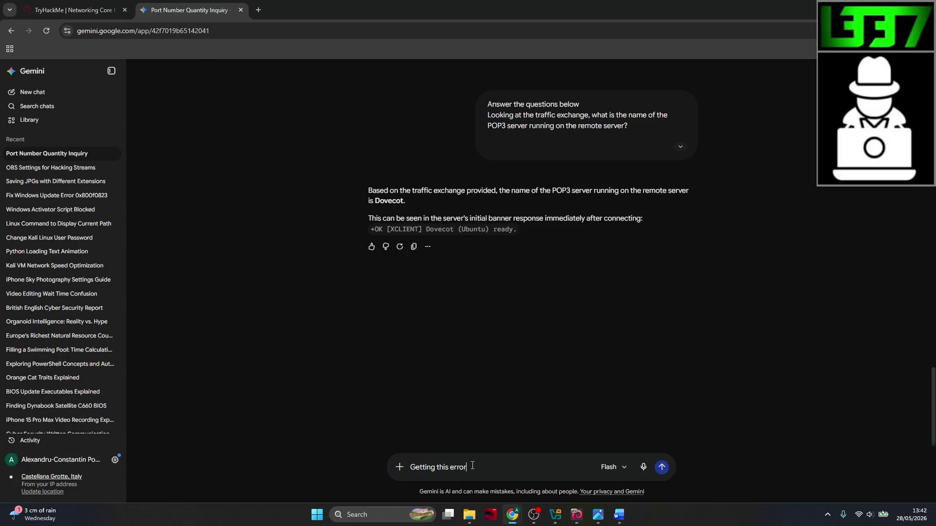
type(" as I'm trying to retr")
type("ieve a message")
key("shift+Return")
key("shift+Return")
type("10.113.163.143")
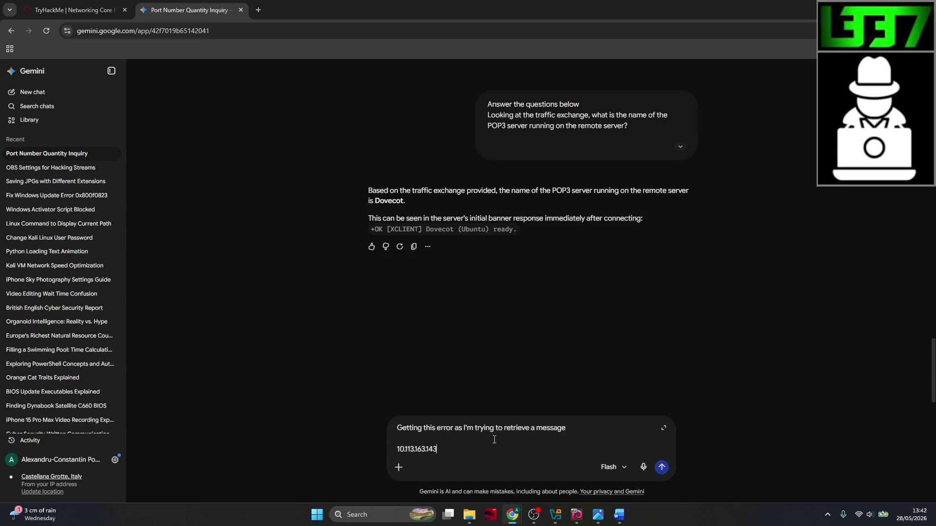
left_click(577, 514)
right_click(497, 352)
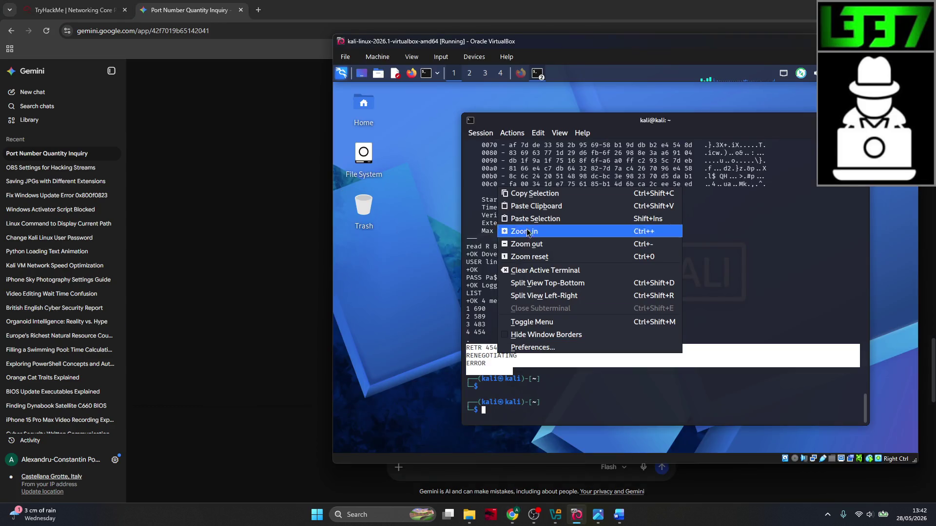
left_click(535, 194)
left_click(509, 341)
mouse_move(487, 365)
left_mouse_down()
mouse_move(467, 346)
mouse_move(462, 279)
mouse_move(461, 286)
left_mouse_up()
right_click(494, 295)
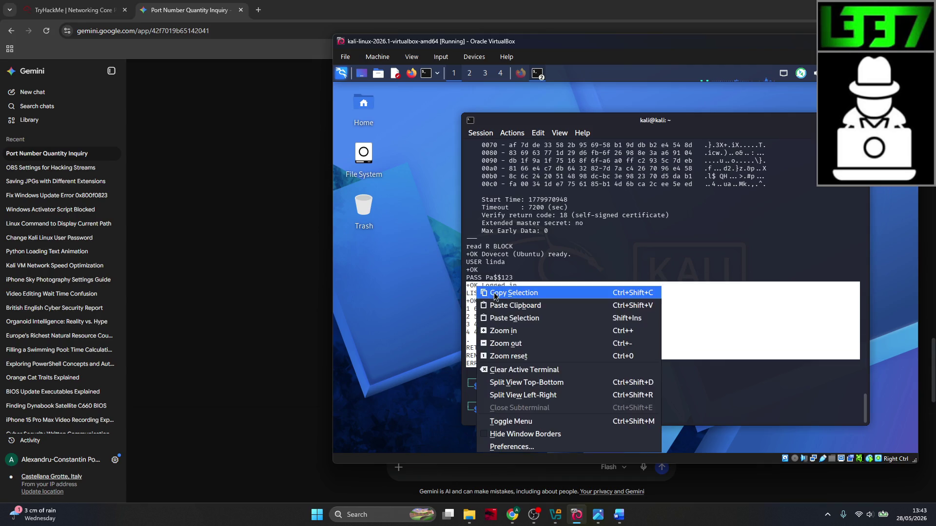
left_click(495, 293)
Paste the POP3 output into the Gemini message, send it, and read the RETR 4 advice
key("alt+Tab")
double_click(395, 449)
key("ctrl+v")
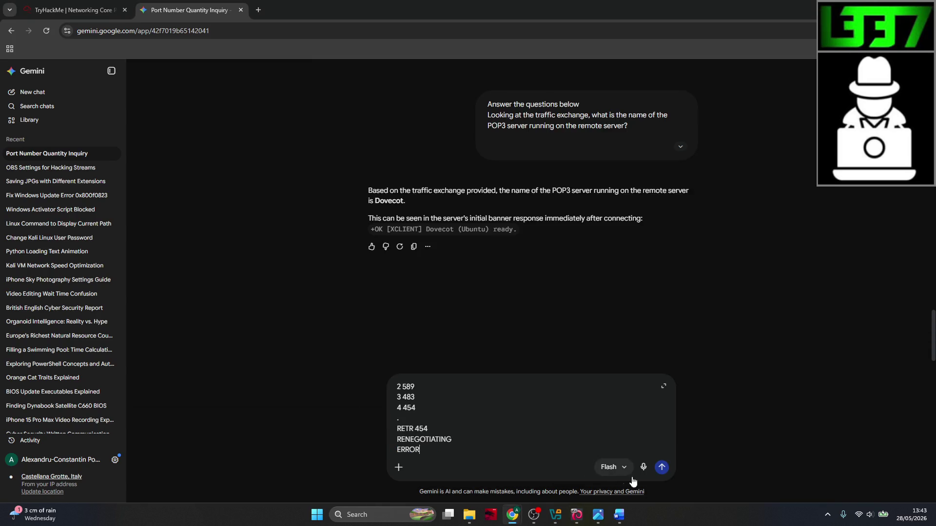
left_click(662, 466)
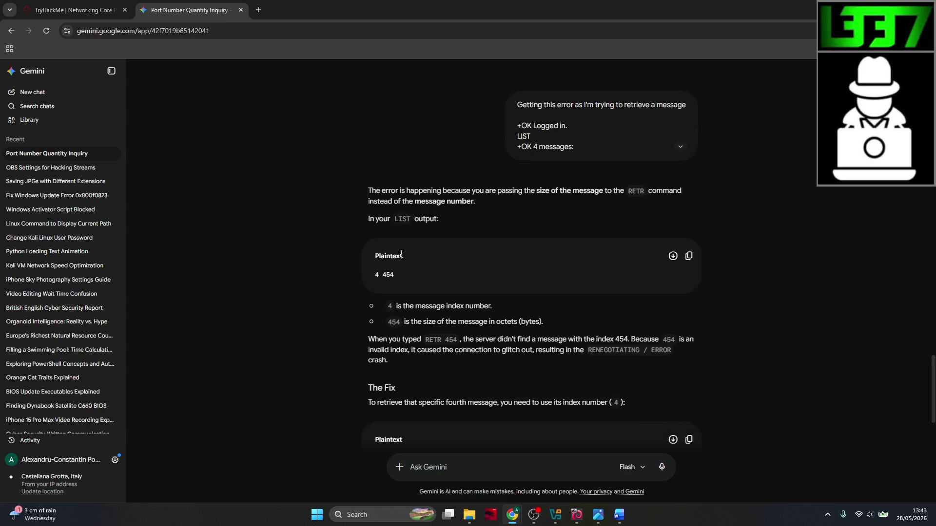
scroll(401, 253, "down", 1)
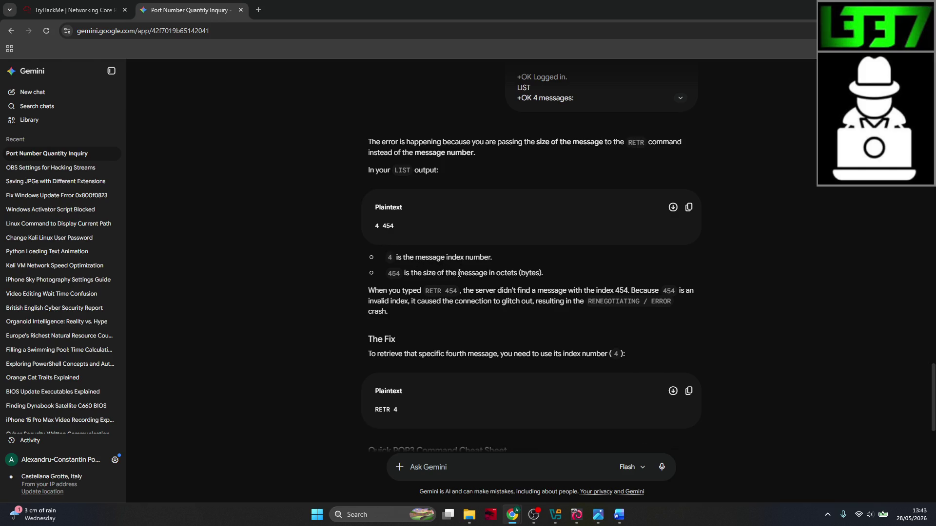
scroll(423, 288, "down", 1)
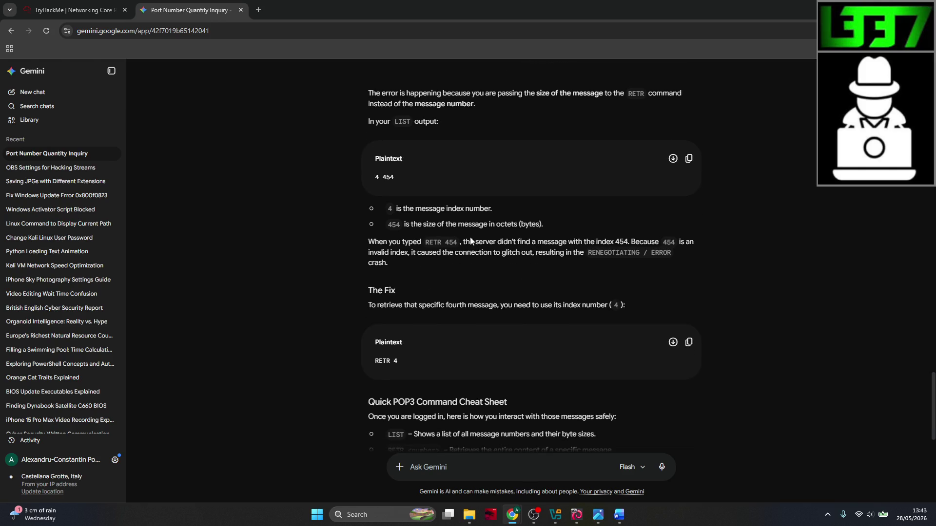
scroll(470, 238, "down", 2)
key("alt+Tab")
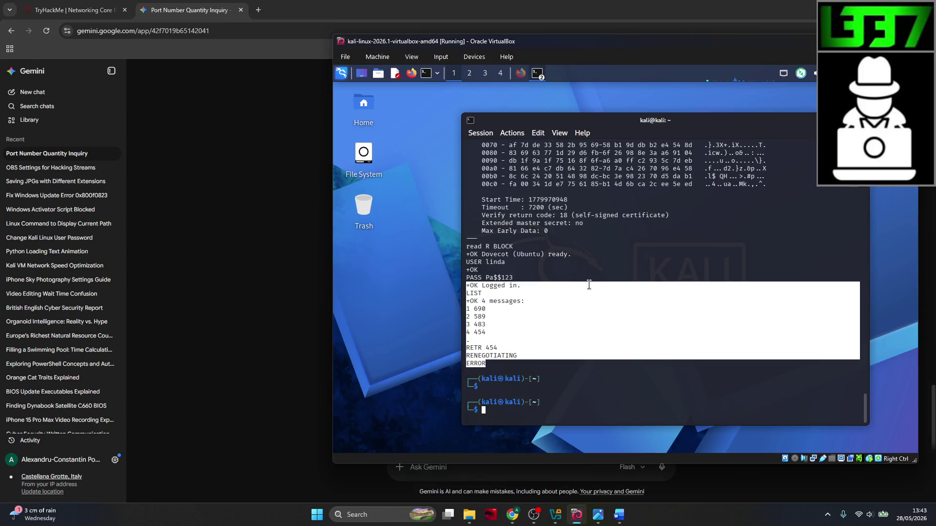
Connect with openssl s_client 10.113.163.143:995 and log in with the POP3 credentials
type("openssl s_client 10.113.163.143:995")
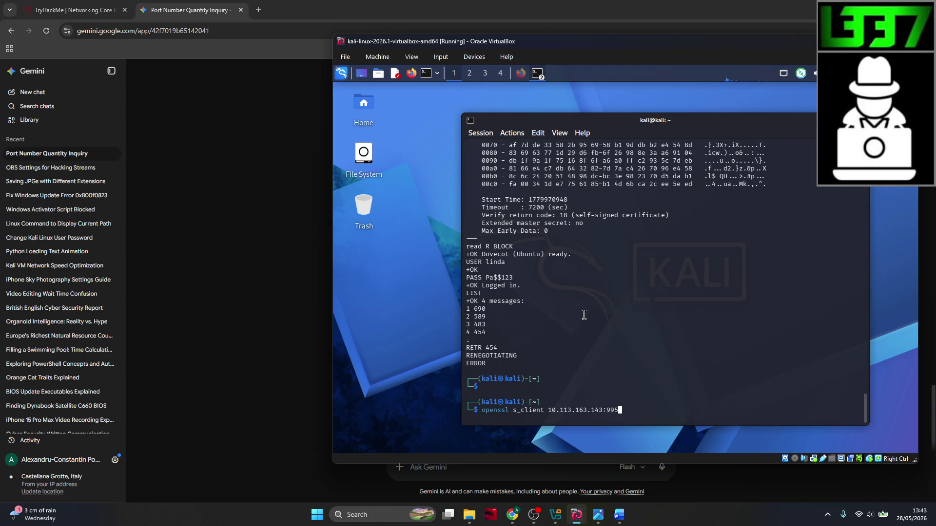
key("Return")
type("USER linda")
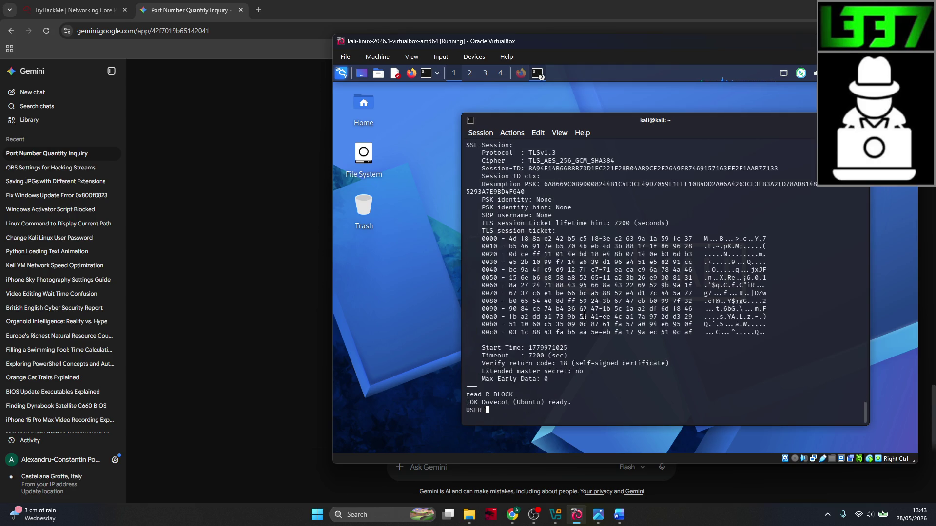
key("Return")
type("PASS P")
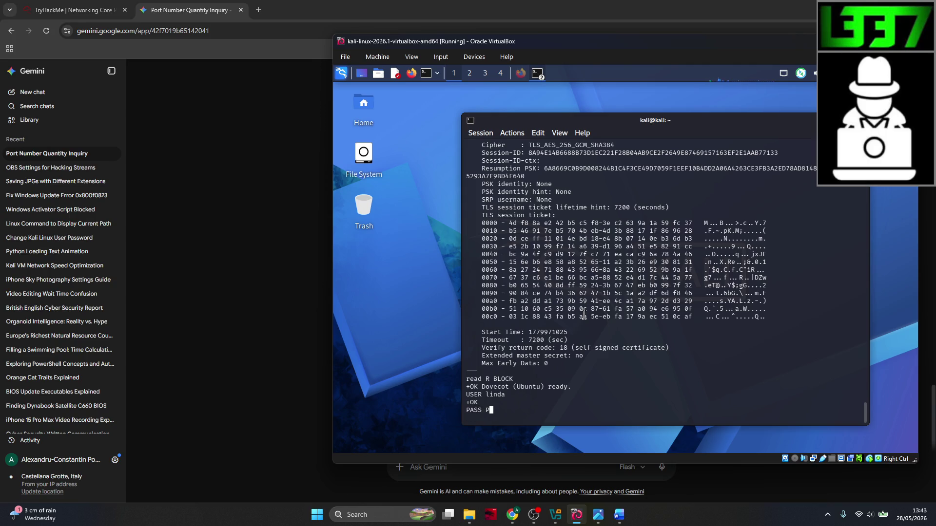
type("a$$")
left_click(73, 10)
scroll(166, 183, "down", 5)
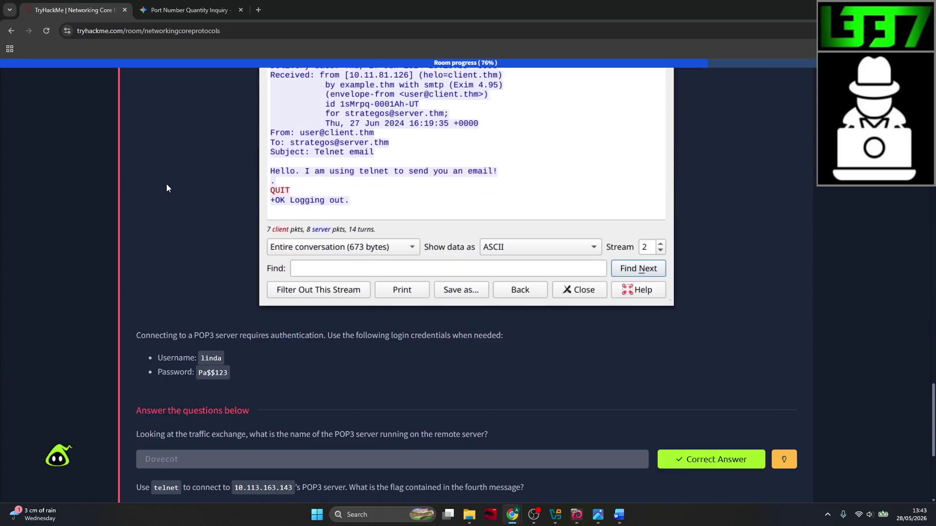
key("alt+Tab")
type("123")
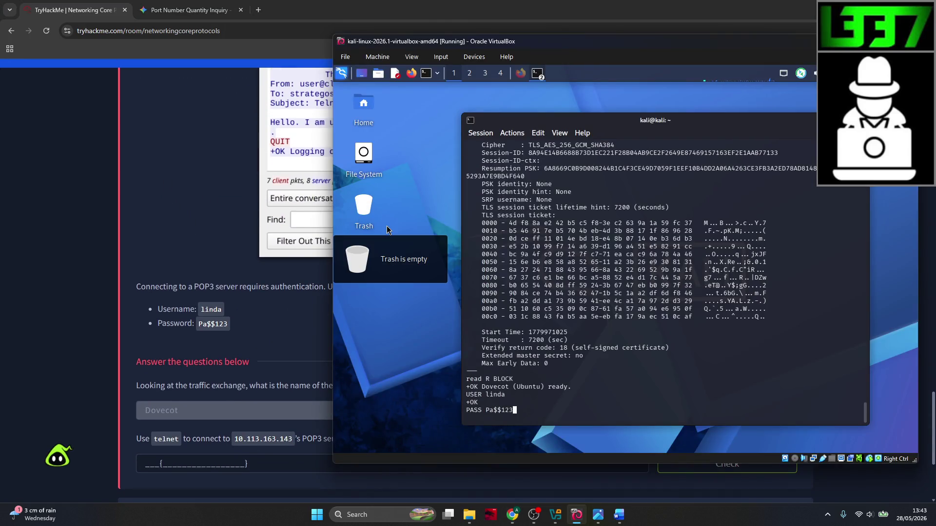
key("Return")
Run LIST and RETR 4, which again ends in RENEGOTIATING/ERROR
type("RET")
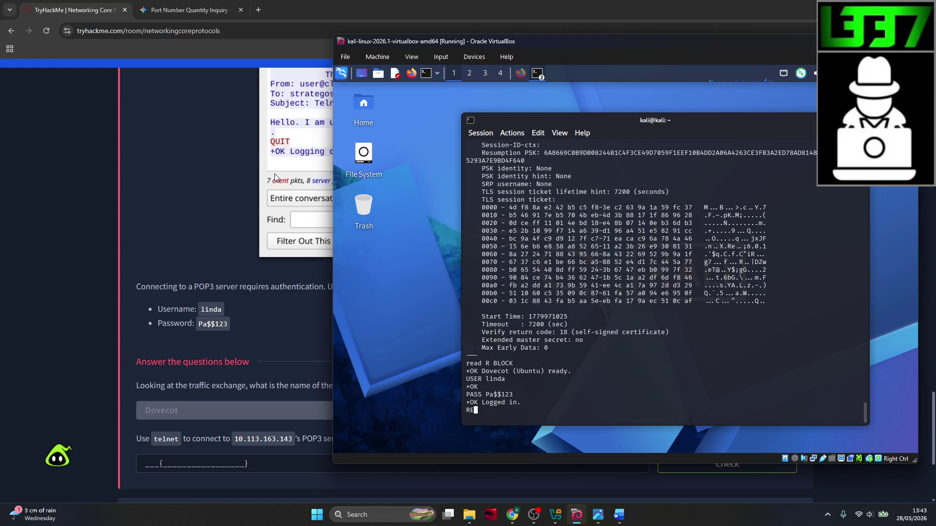
key("BackSpace")
key("BackSpace")
key("BackSpace")
type("LIST")
key("Return")
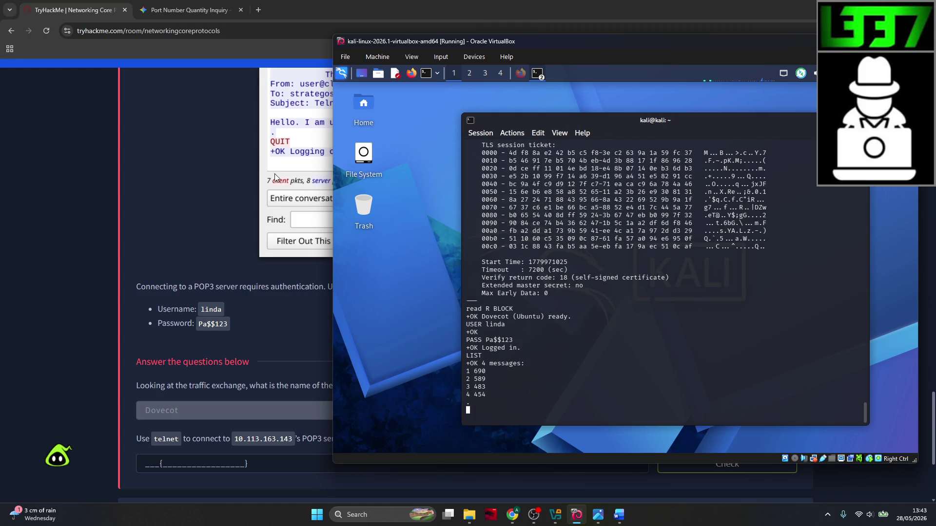
type("RETR 4")
left_click(206, 248)
scroll(267, 293, "up", 10)
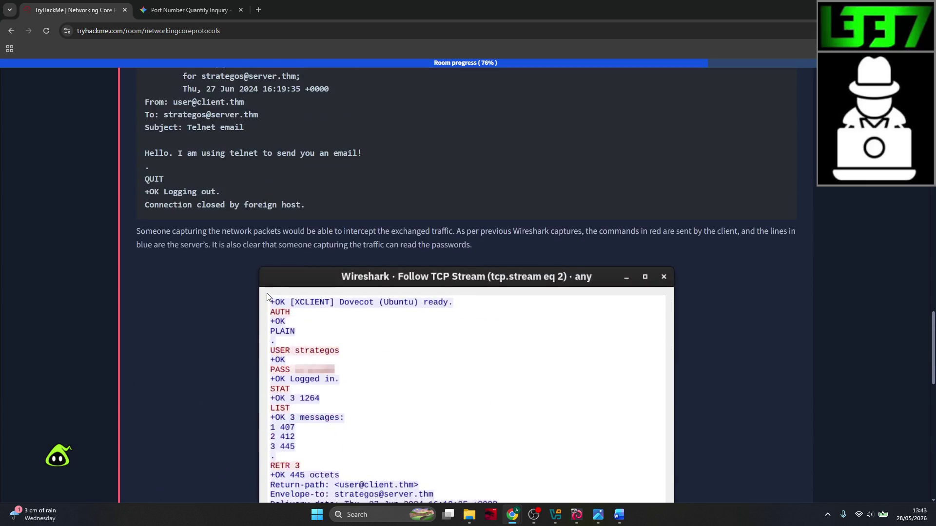
scroll(273, 294, "down", 5)
scroll(247, 293, "up", 14)
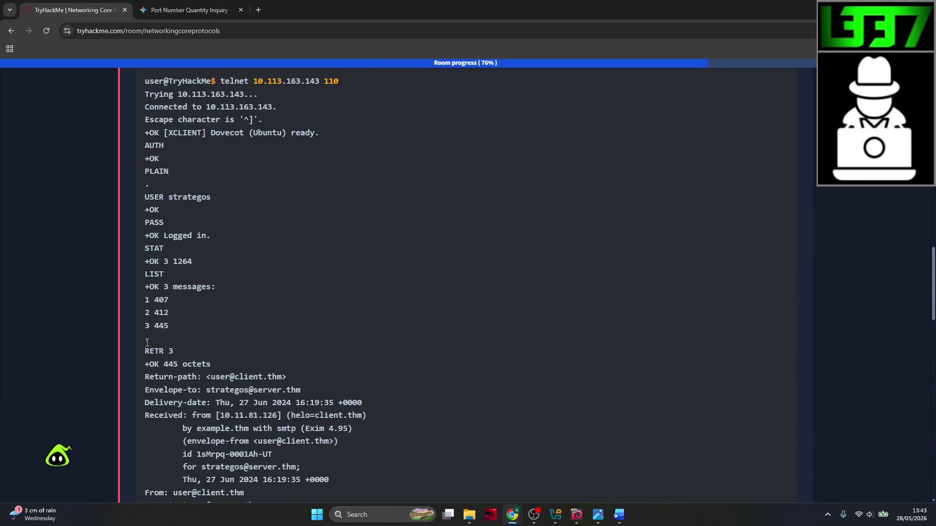
scroll(146, 312, "down", 1)
scroll(146, 312, "down", 4)
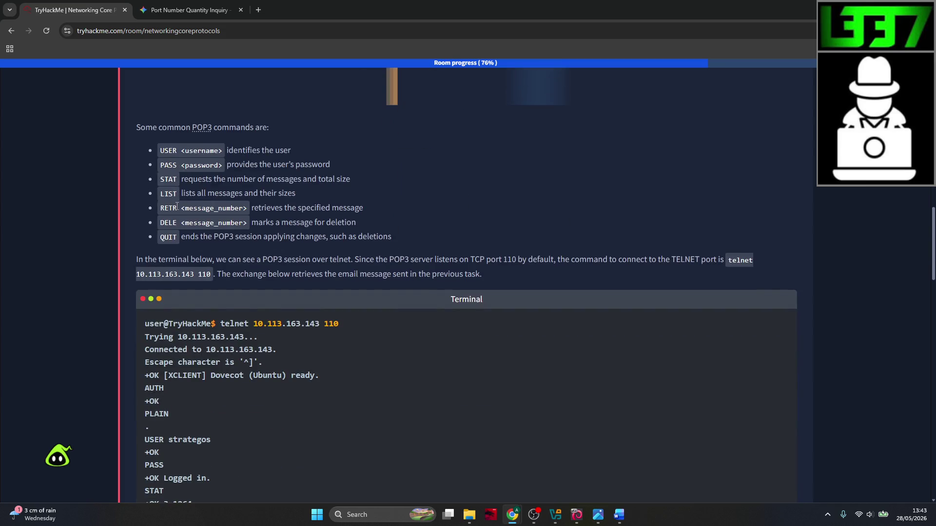
key("alt+Tab")
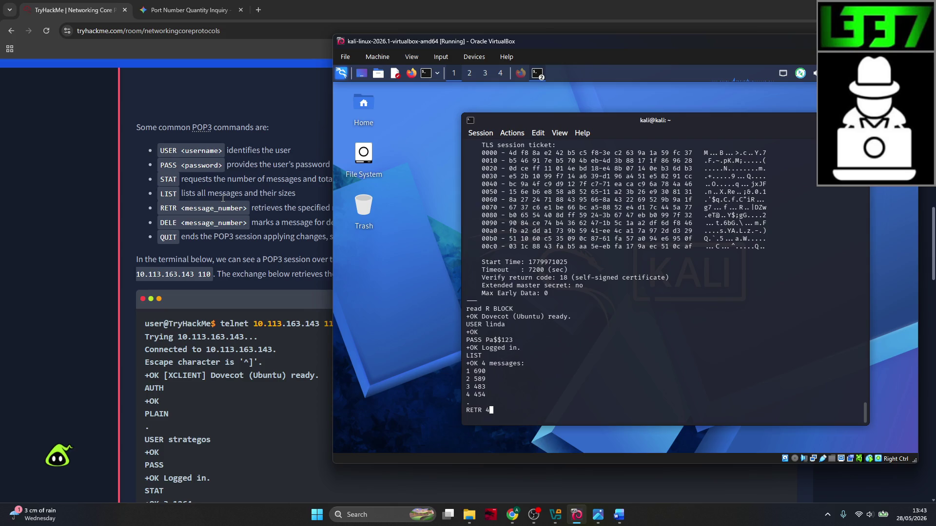
key("Return")
Copy the failed session output and start a Gemini follow-up saying 4 gives the same error
left_click_drag(501, 386, 452, 307)
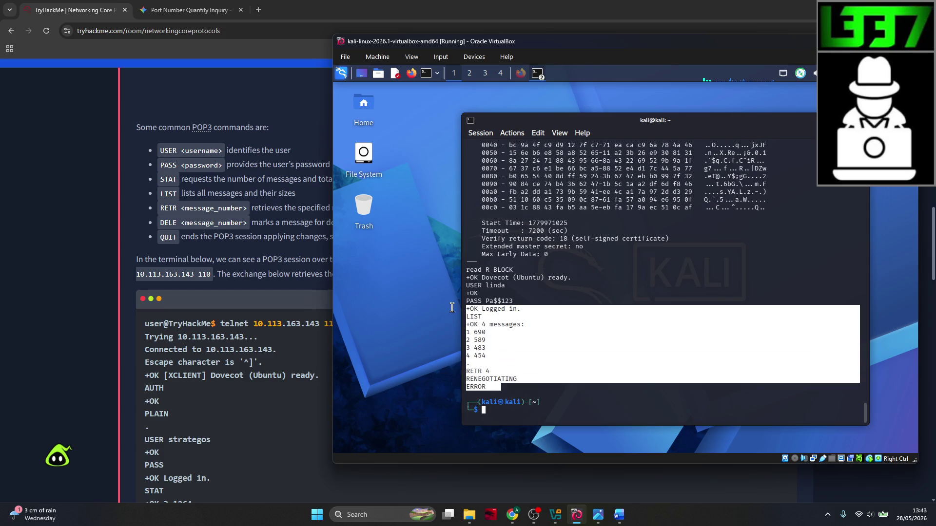
key("Return")
right_click(528, 152)
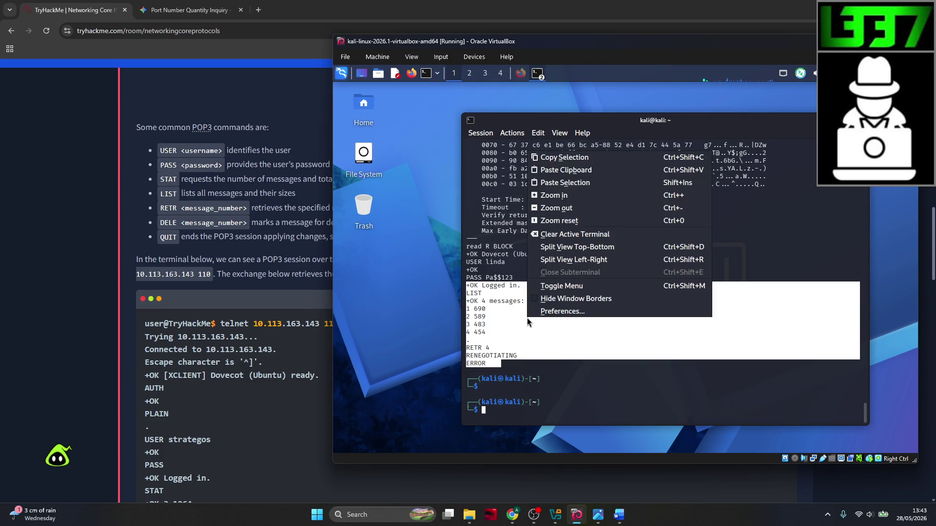
left_click(563, 157)
left_click(189, 10)
left_click(448, 466)
type("Gett")
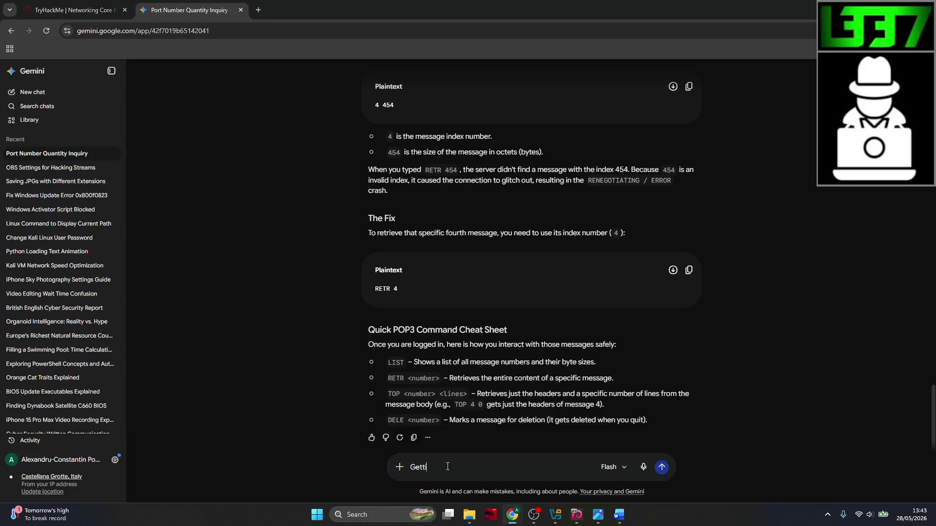
type("ing same error when us")
type("ing 4 as we")
Paste the RETR 4 output below the note, send it, and read Gemini's lowercase retr 4 advice
key("shift+Return")
key("shift+Return")
key("ctrl+v")
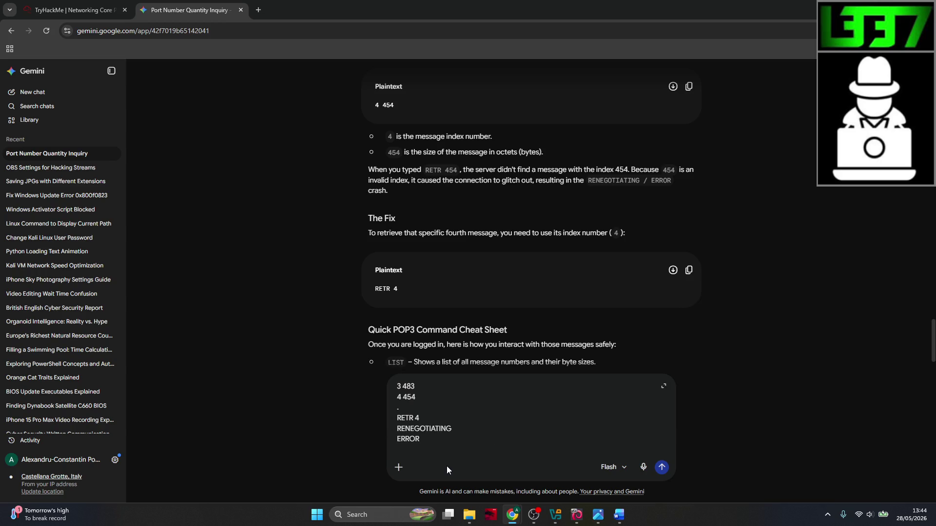
key("Return")
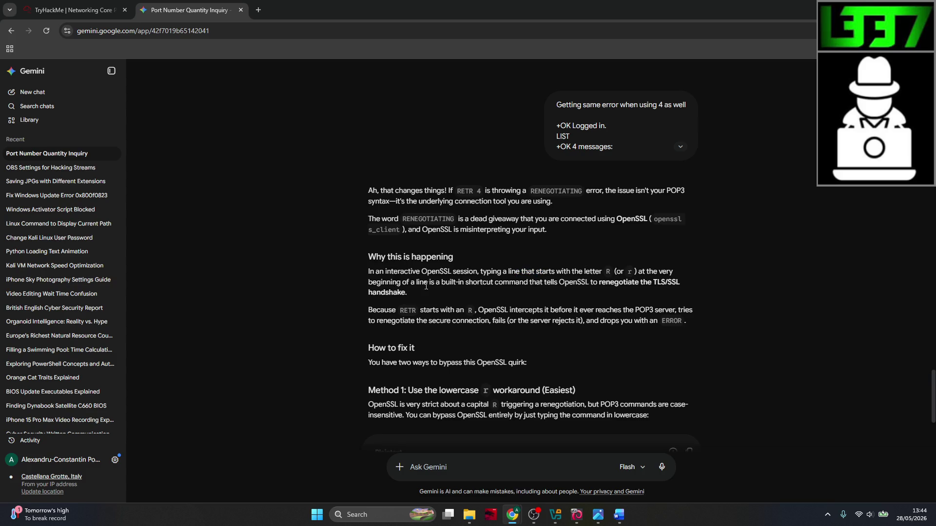
scroll(581, 287, "down", 1)
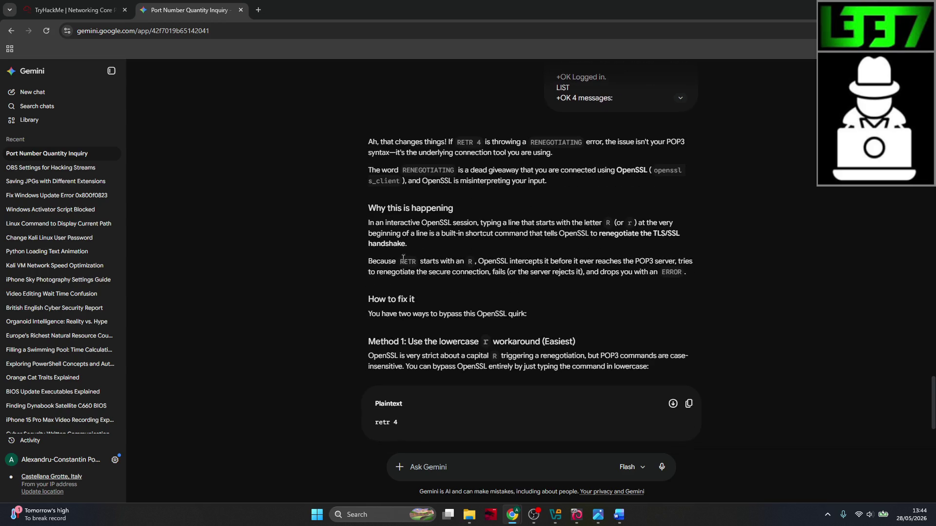
scroll(426, 238, "down", 2)
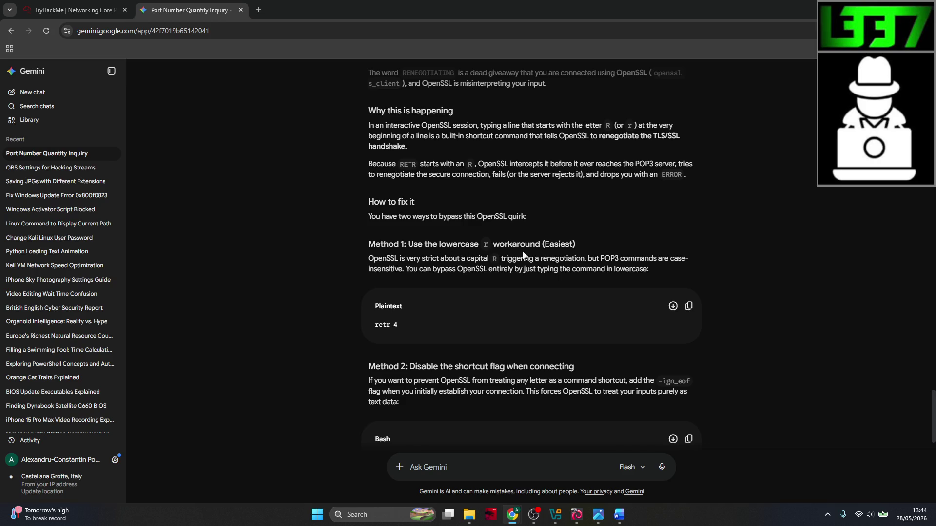
key("alt+Tab")
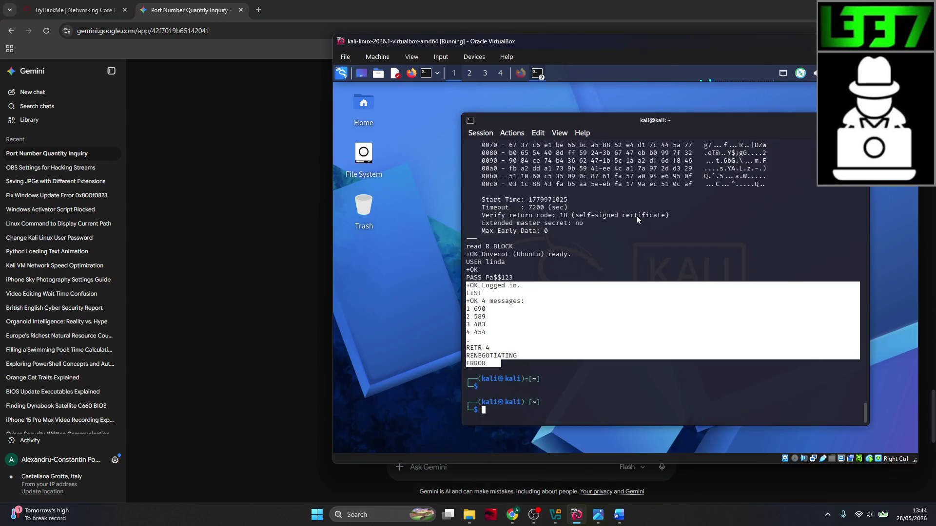
Reconnect with openssl s_client and log in with the POP3 username and password
key("Up")
key("Return")
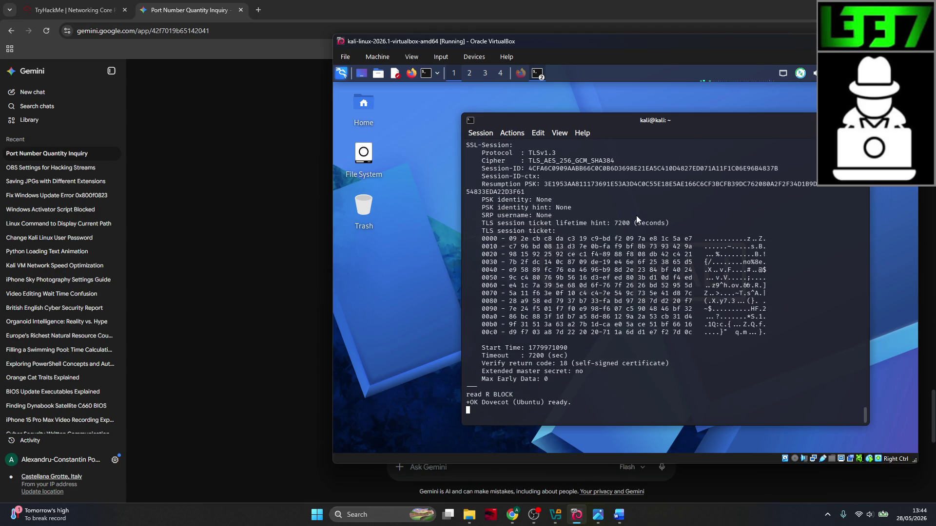
type("USER linda")
key("Return")
type("PASS P")
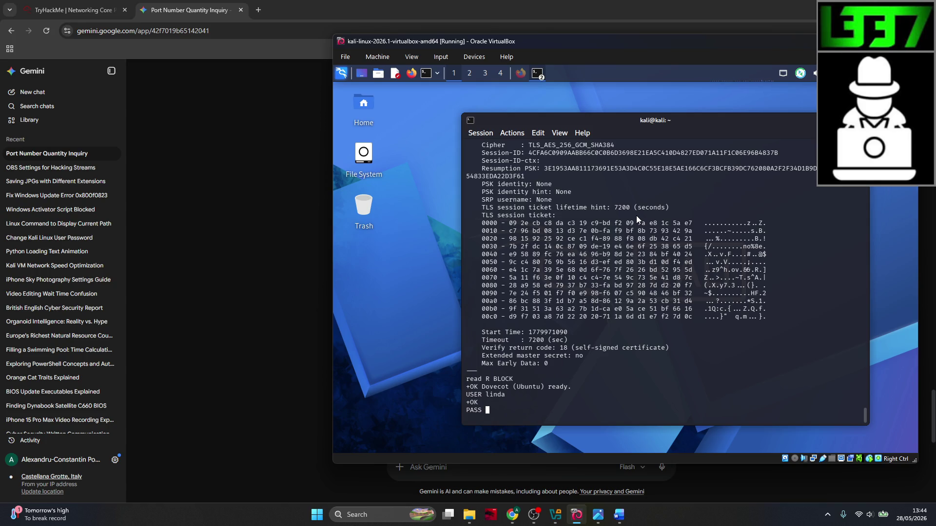
type("a$$123")
left_click(67, 4)
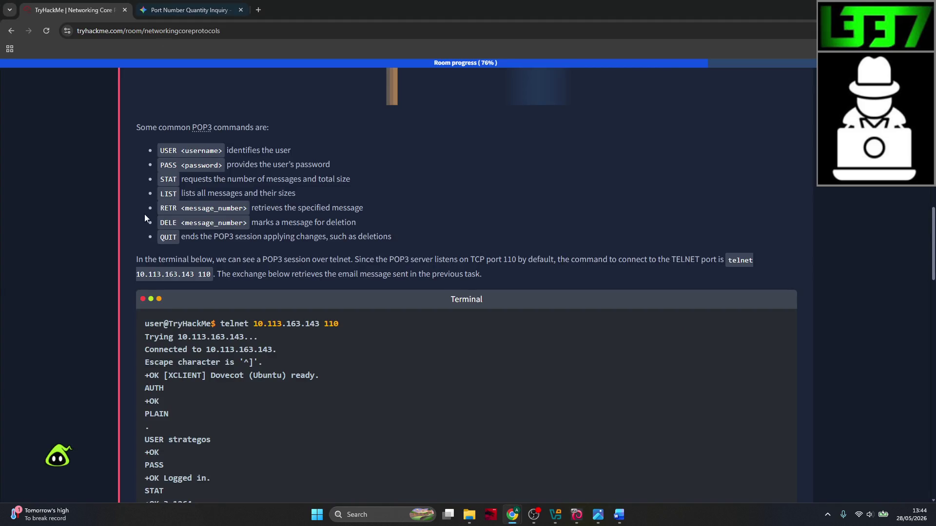
scroll(143, 210, "down", 10)
scroll(140, 200, "down", 15)
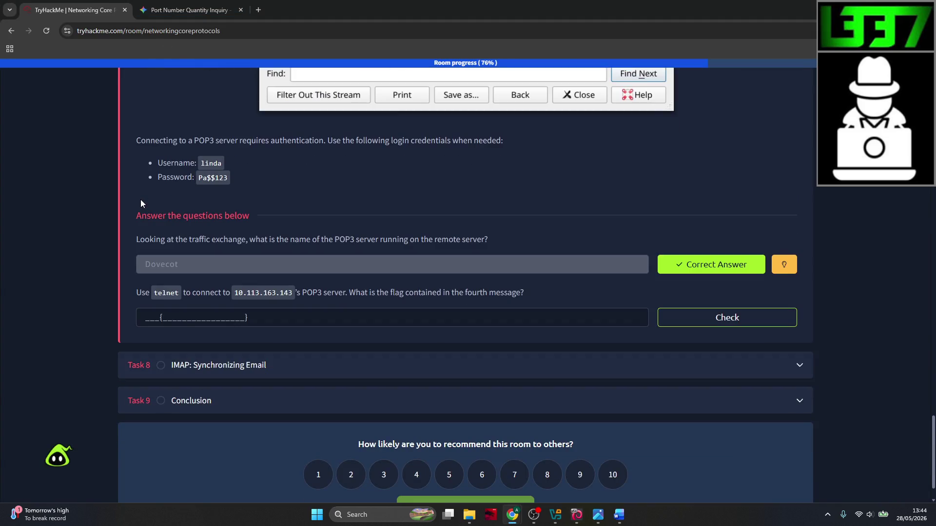
key("alt+Tab")
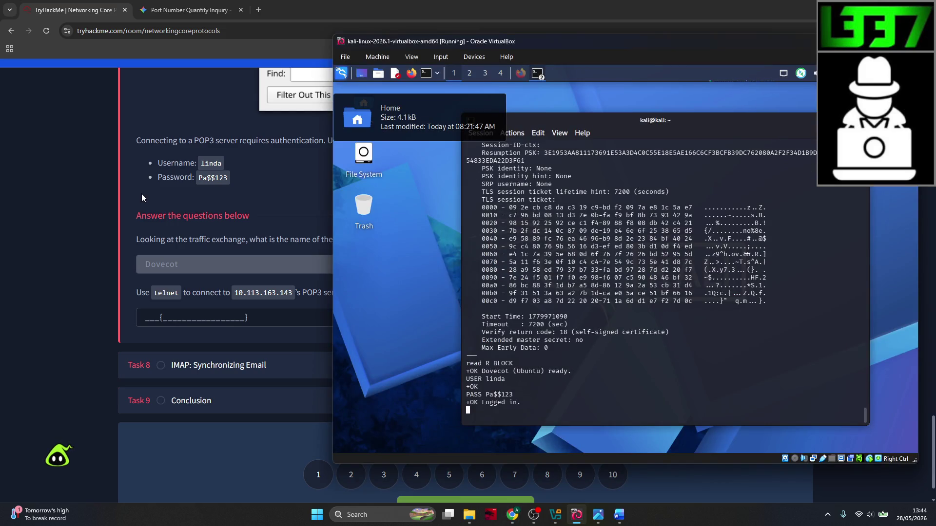
Run LIST and lowercase retr 4, then copy the flag THM{TELNET_RETR_EMAIL}
type("LIST")
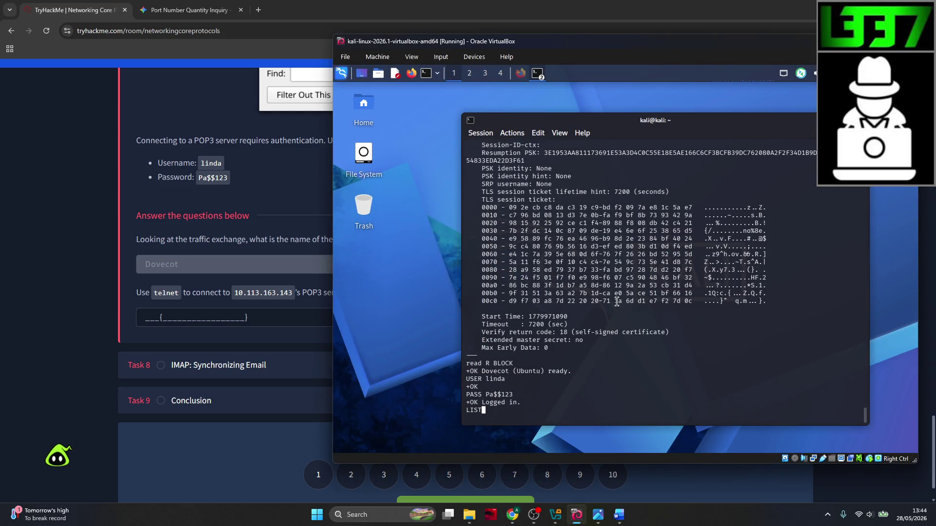
key("Return")
type("retr 4")
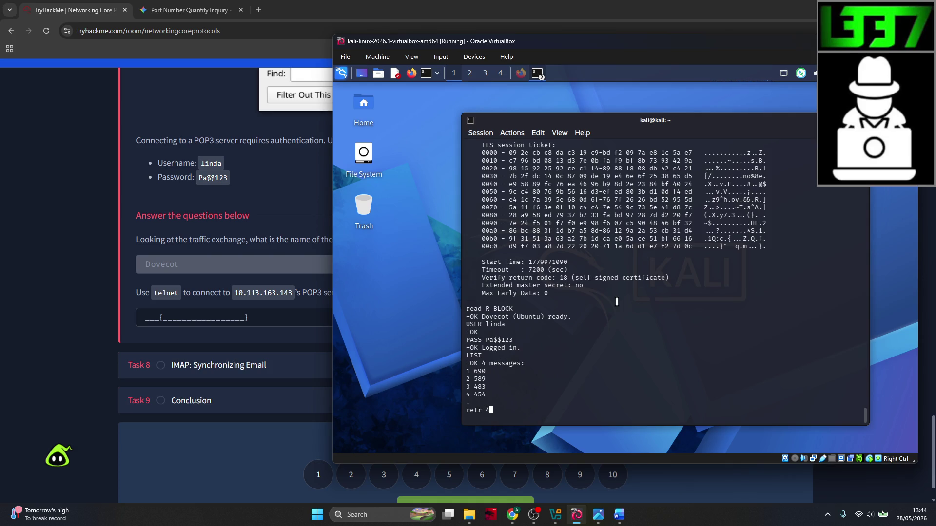
key("Return")
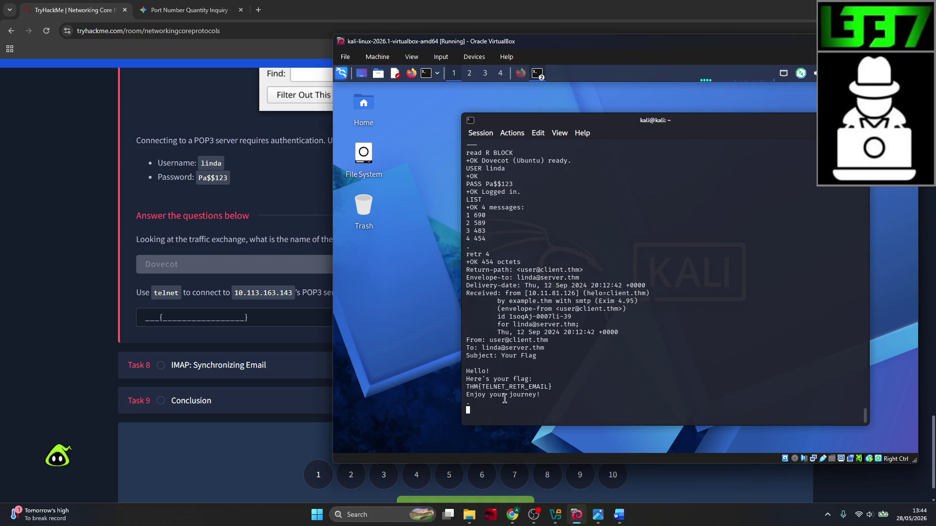
left_click_drag(552, 387, 466, 387)
right_click(491, 386)
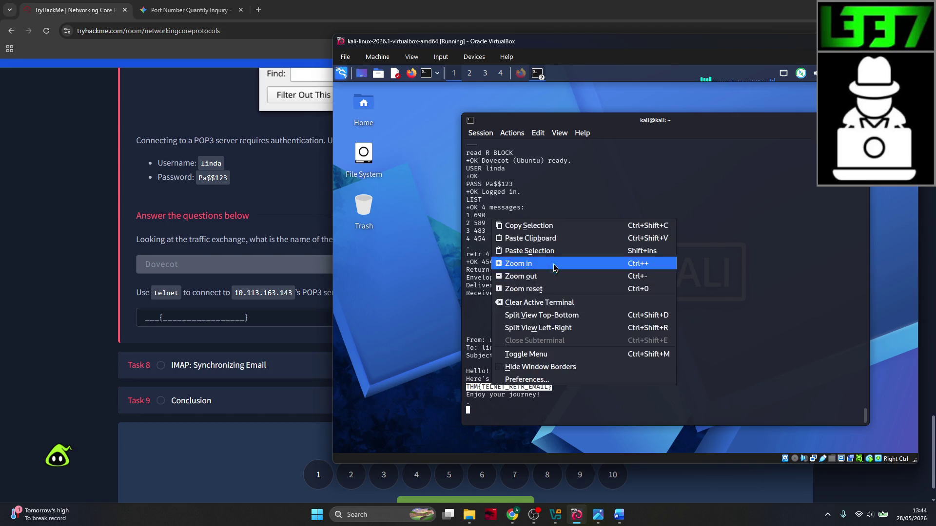
left_click(536, 230)
left_click(189, 312)
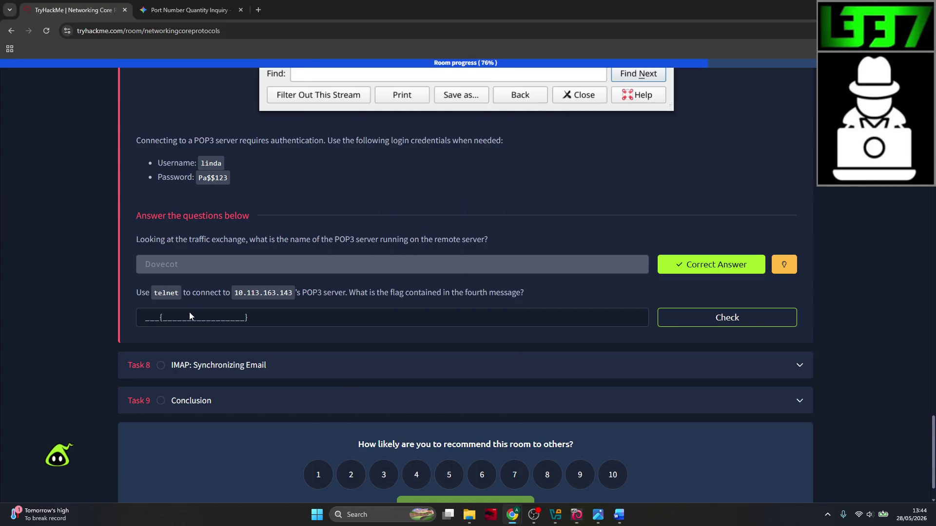
left_click(230, 312)
key("ctrl+v")
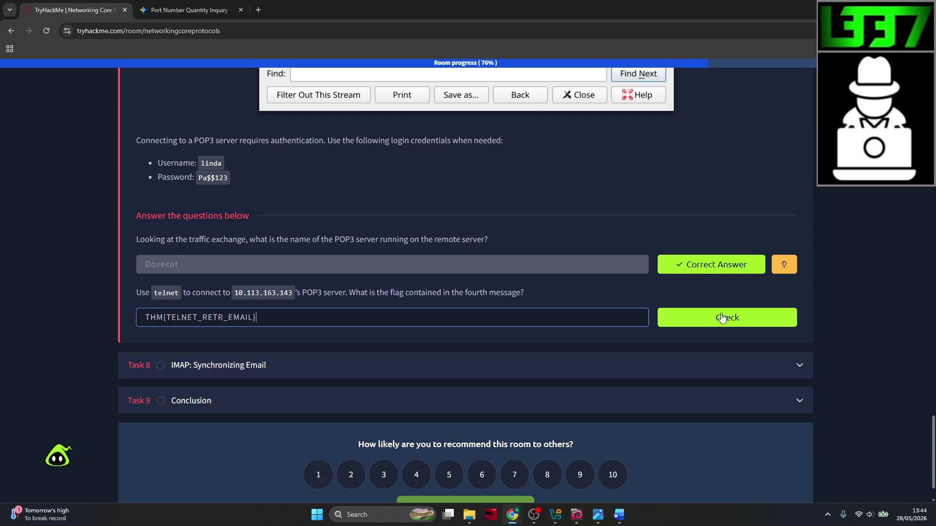
left_click(722, 318)
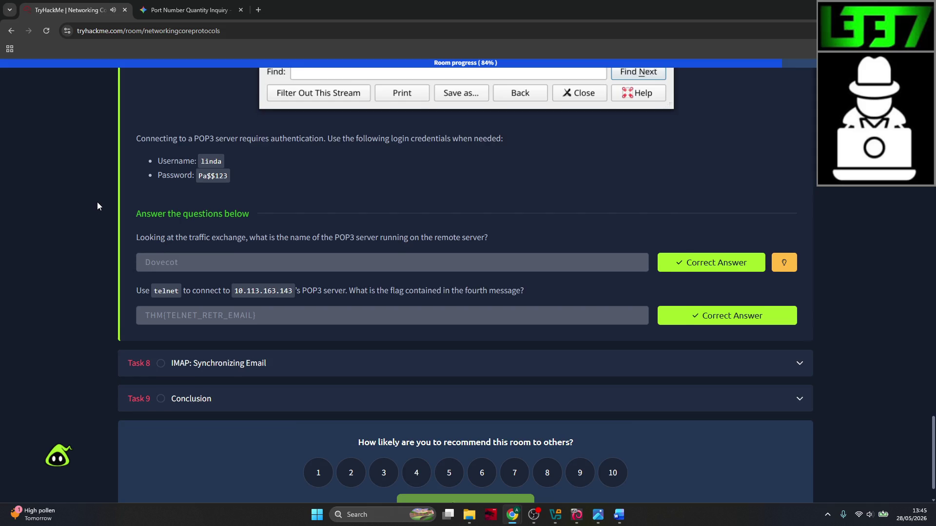
Expand Task 8, IMAP: Synchronizing Email
scroll(449, 336, "down", 1)
scroll(390, 319, "up", 2)
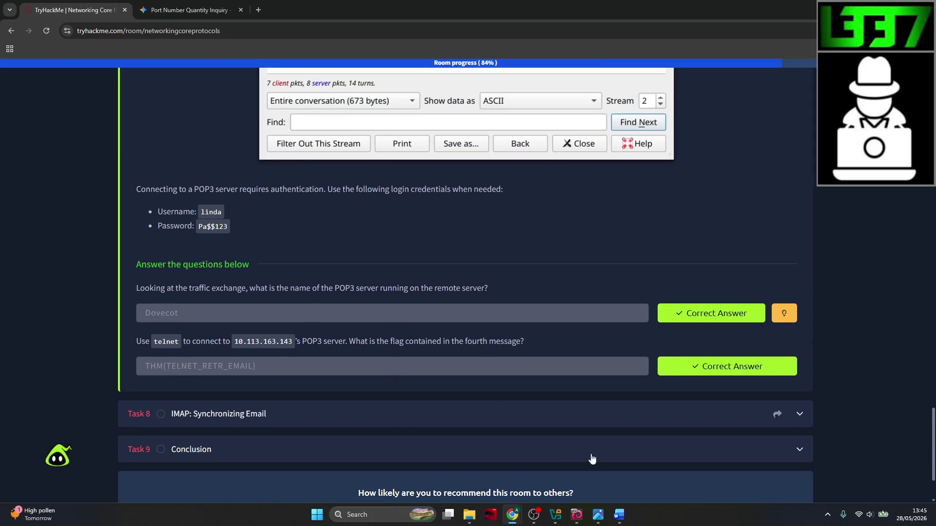
left_click(630, 417)
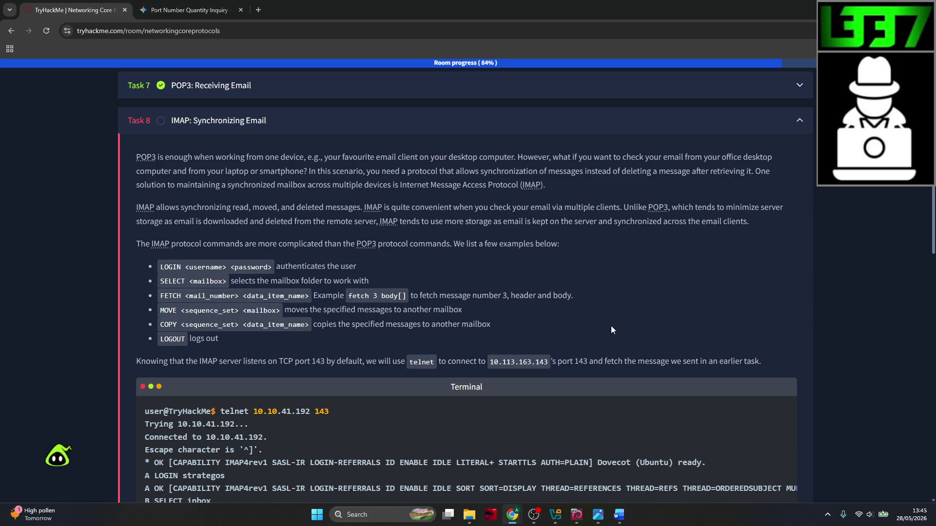
Check the POP3 terminal output in the Kali VM, then view Gemini's OpenSSL RETR workaround explanation
key("alt+Tab")
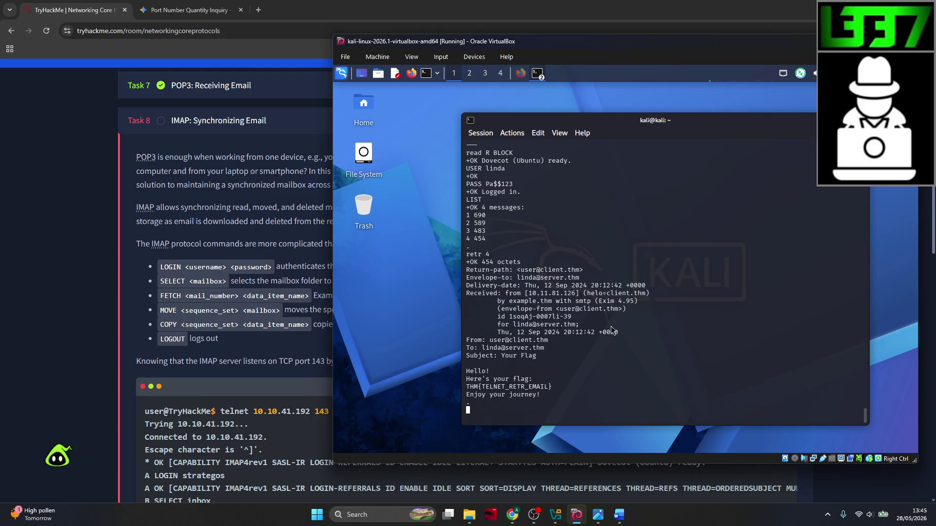
scroll(613, 298, "up", 2)
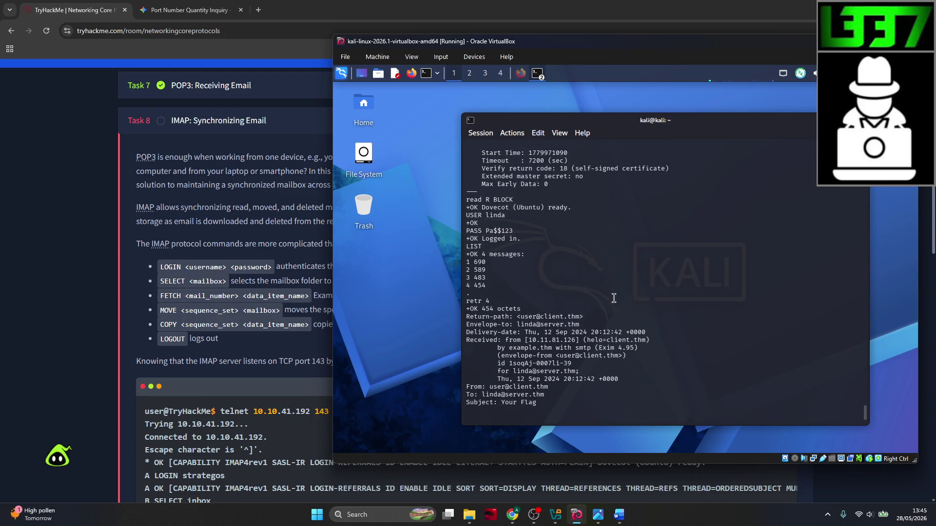
scroll(602, 298, "down", 2)
left_click(223, 172)
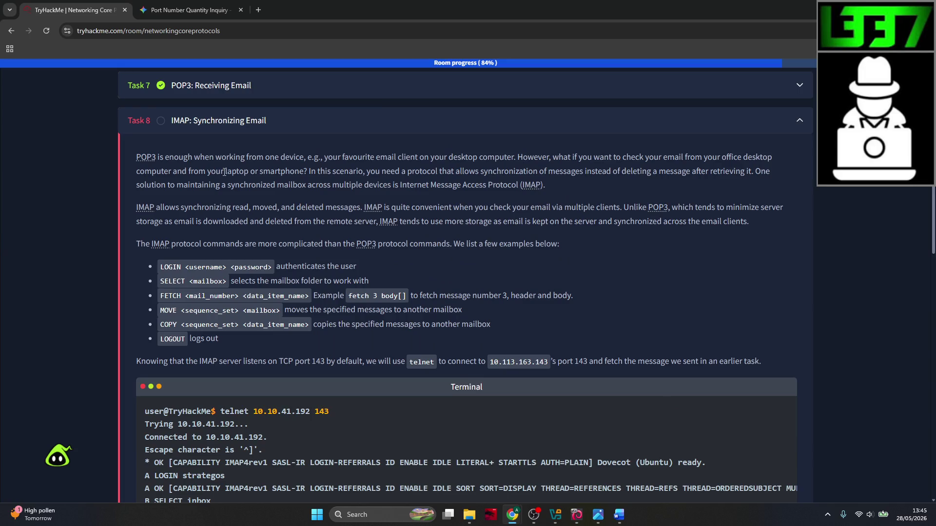
left_click(213, 5)
scroll(411, 261, "down", 2)
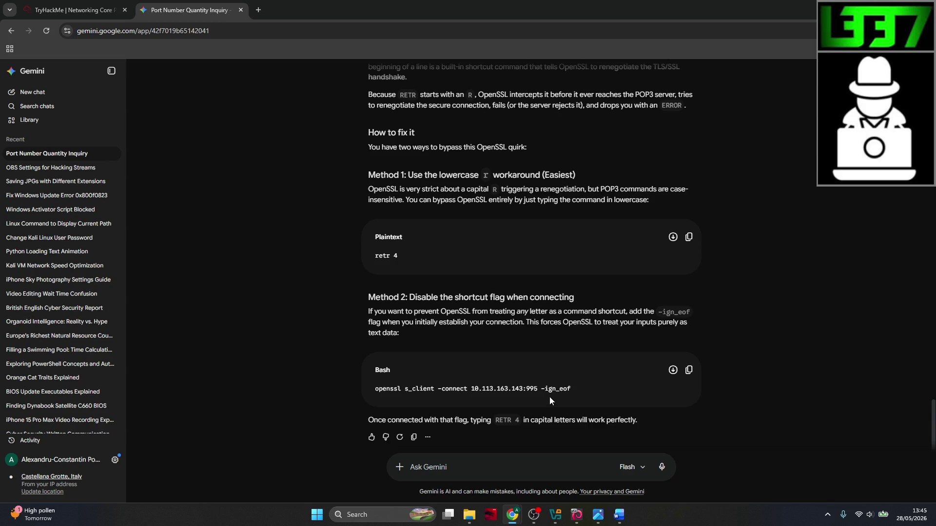
Read Gemini's closing note about the flag, then go back to the TryHackMe IMAP telnet example
left_click_drag(437, 420, 481, 420)
left_click(542, 420)
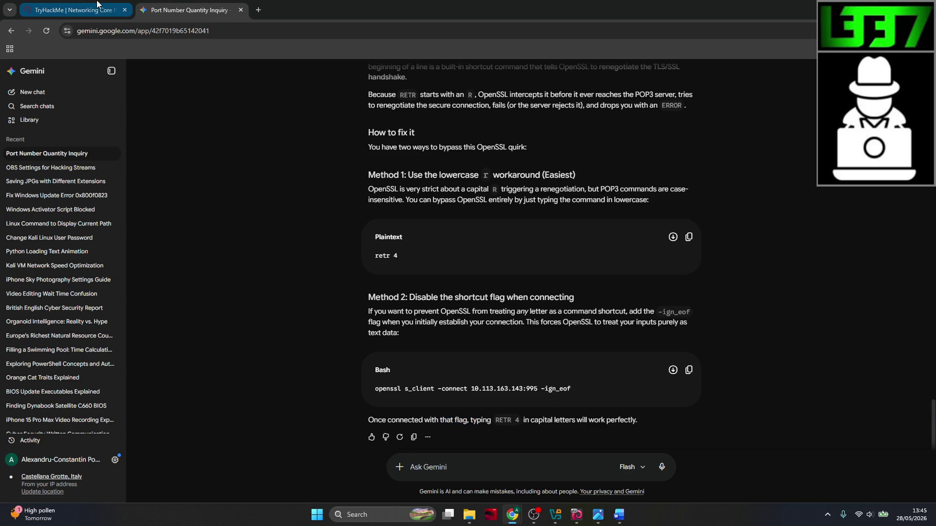
scroll(406, 318, "down", 5)
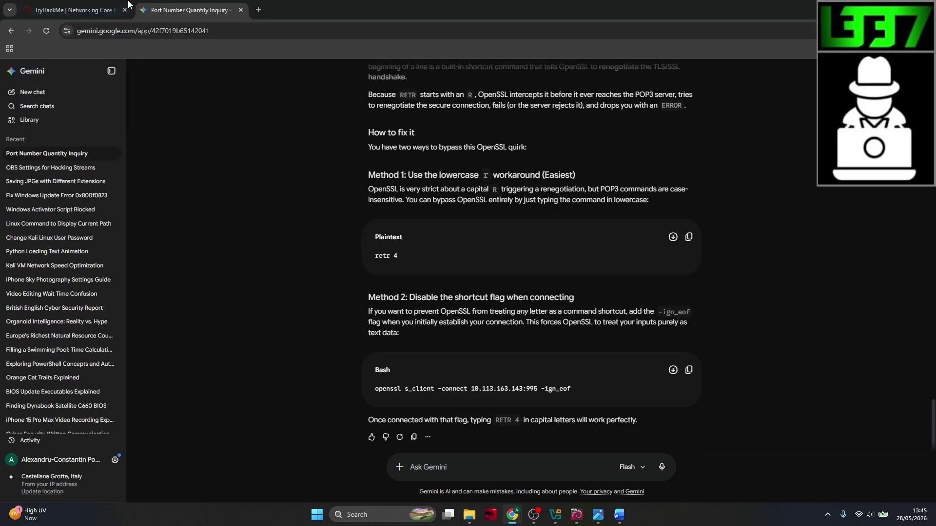
left_click(78, 10)
scroll(257, 255, "down", 3)
scroll(257, 255, "up", 2)
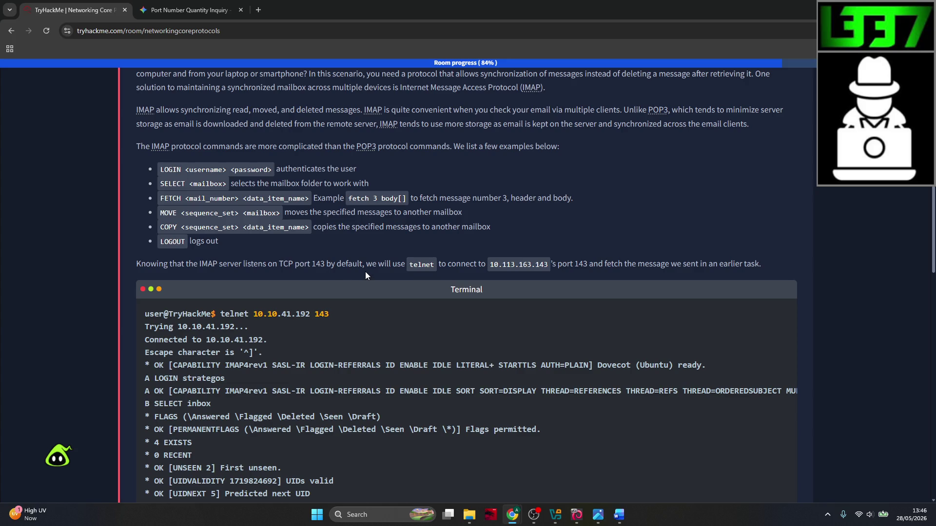
Scroll up the TryHackMe task list and bring the Networking Essentials Word notes to the front
scroll(288, 243, "up", 2)
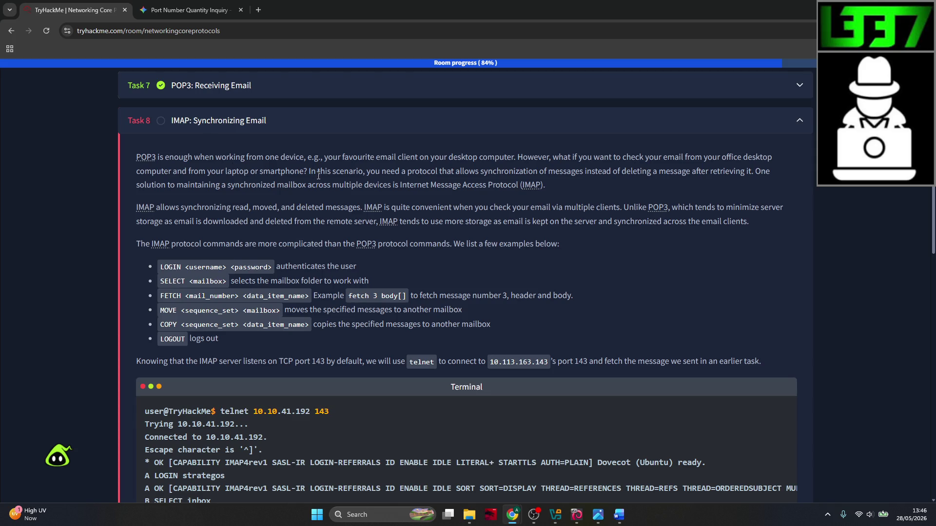
scroll(317, 176, "up", 3)
scroll(305, 177, "up", 1)
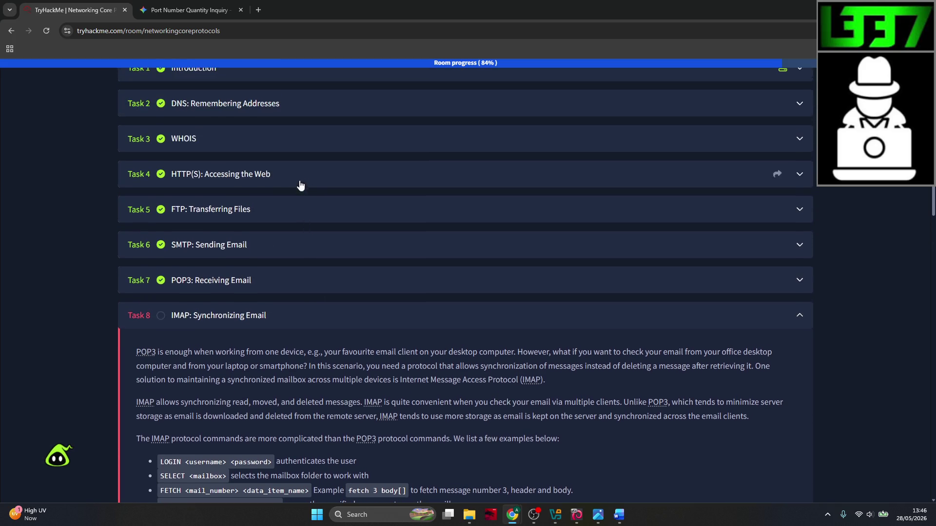
scroll(293, 181, "up", 2)
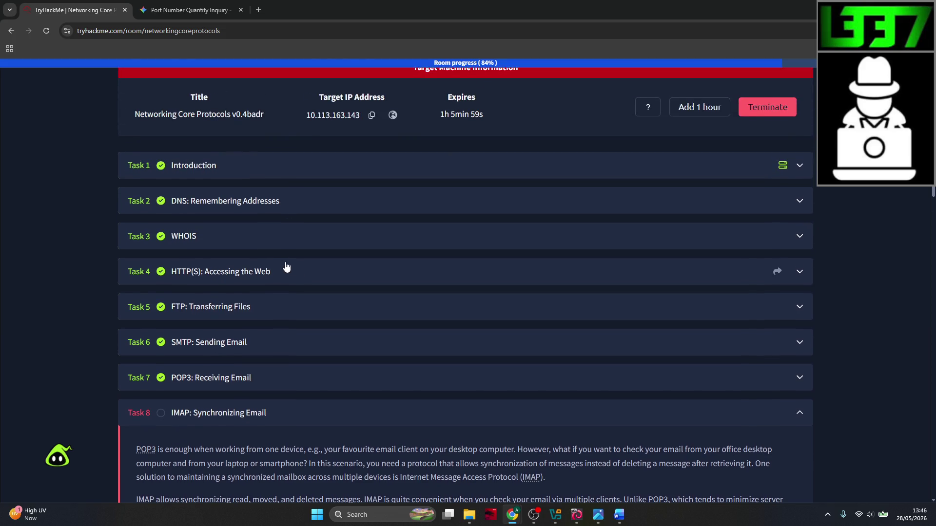
key("alt+Tab")
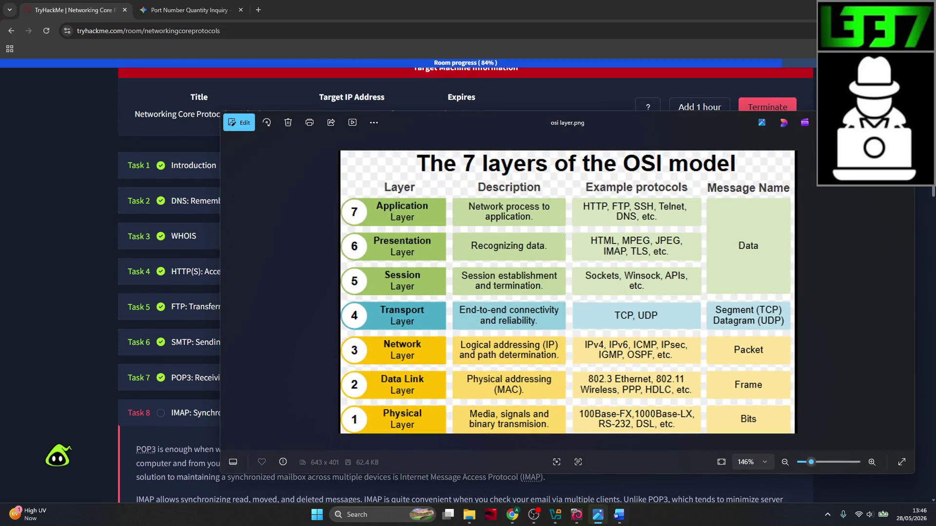
key("alt+Tab")
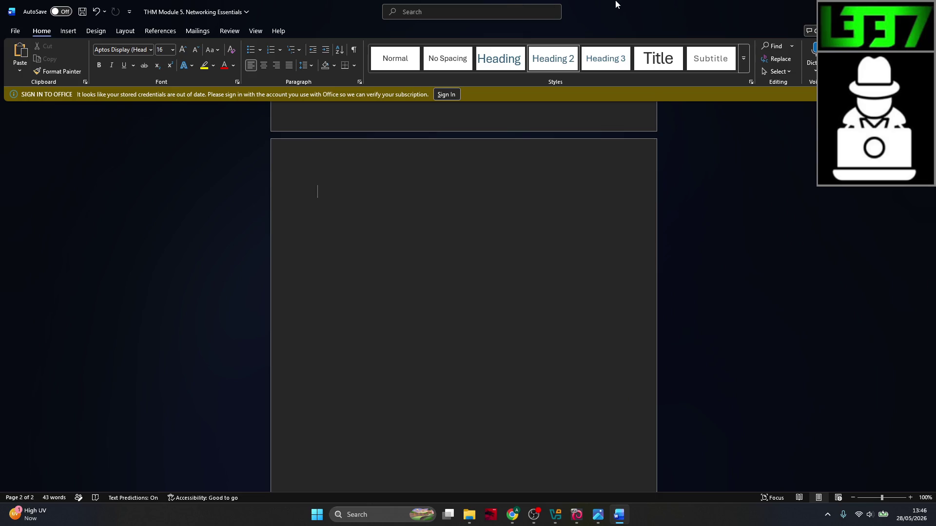
Restore the Word window and compare the notes' blank second page with the TryHackMe room
mouse_move(615, 4)
left_mouse_down()
mouse_move(595, 28)
mouse_move(594, 60)
left_mouse_up()
scroll(498, 295, "up", 10)
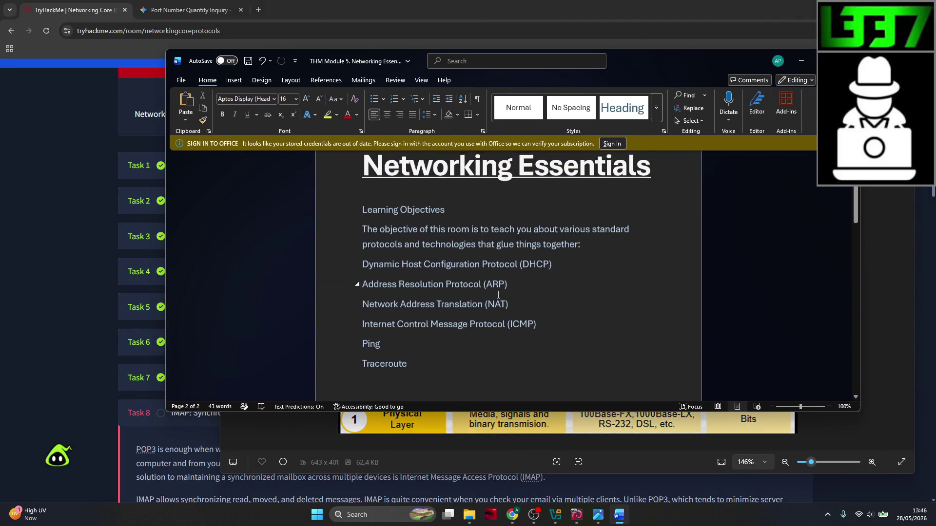
scroll(486, 235, "down", 6)
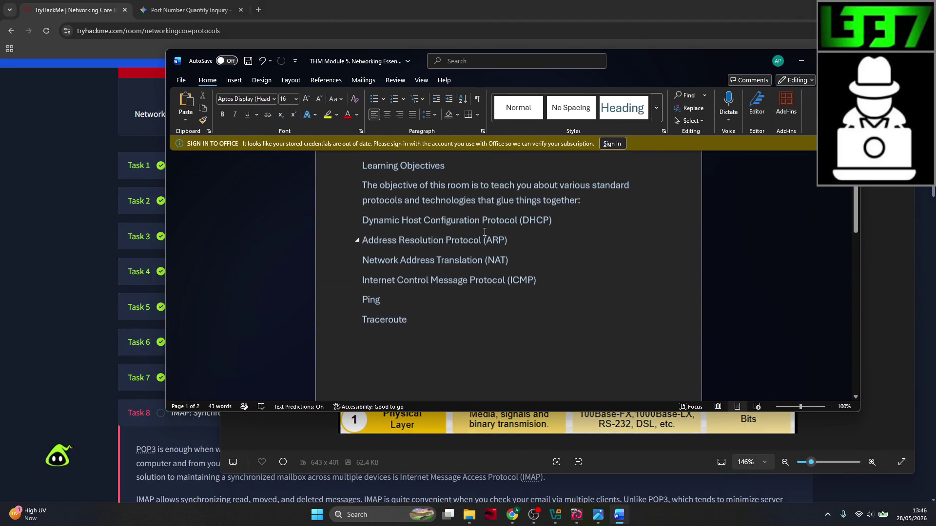
scroll(483, 230, "down", 3)
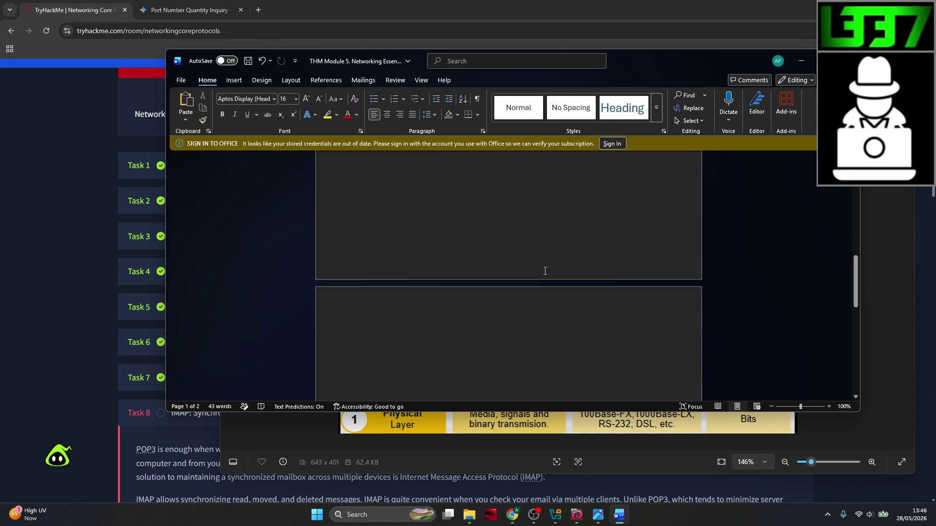
left_click(363, 238)
left_click(62, 227)
scroll(101, 273, "up", 5)
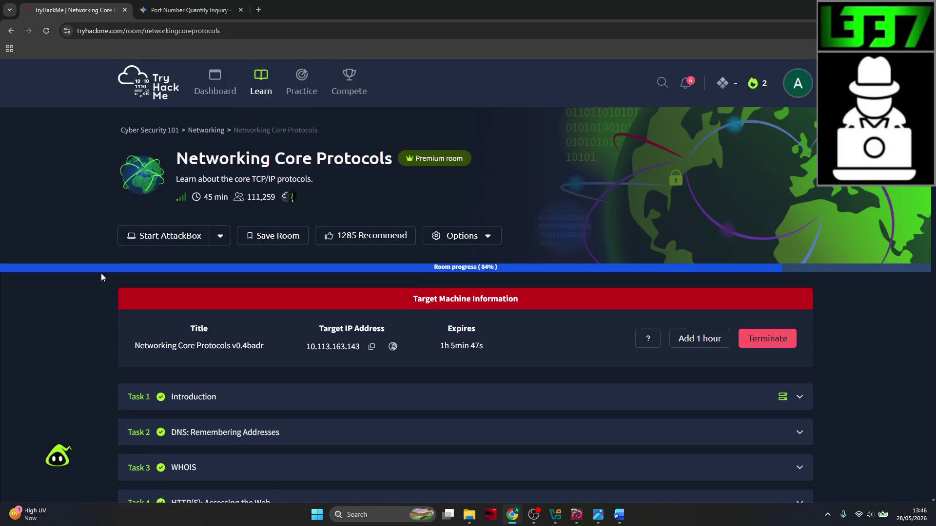
scroll(215, 214, "down", 3)
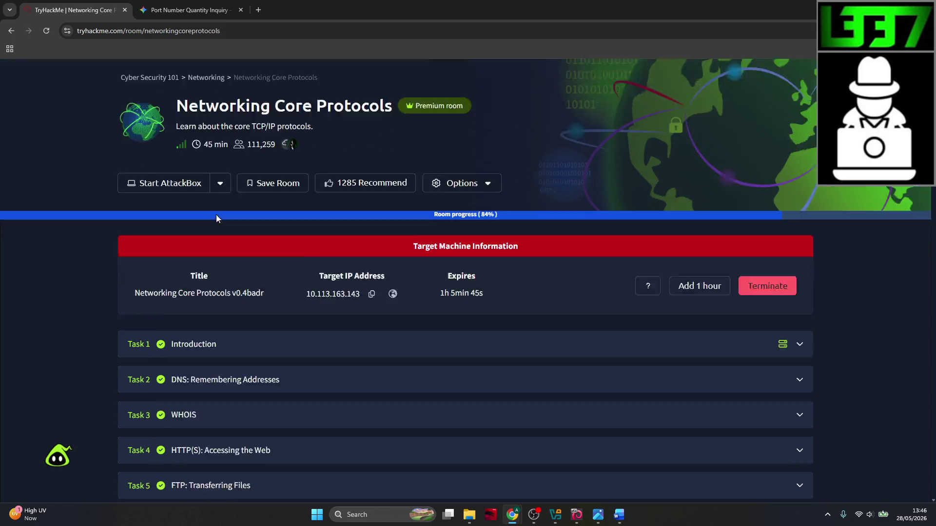
Close the Networking Essentials notes, saving the changes
key("alt+Tab")
key("alt+F4")
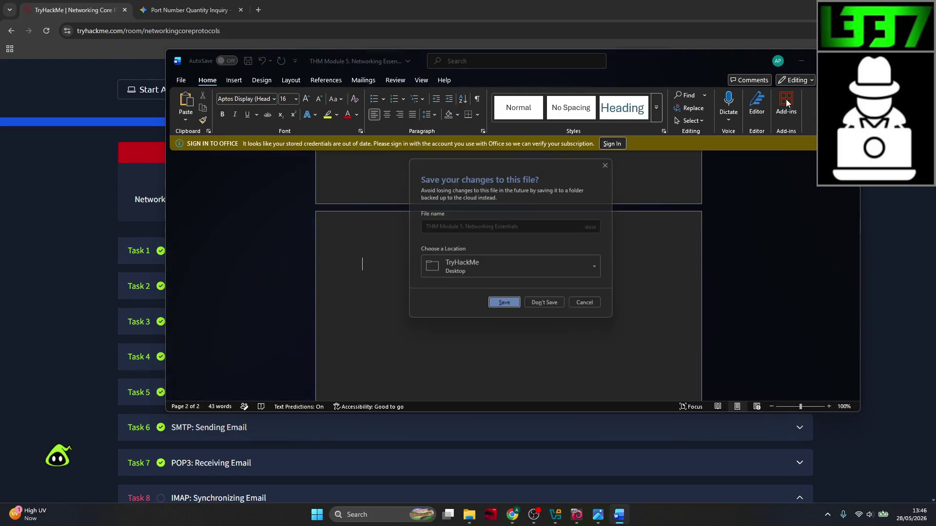
left_click(499, 306)
Create a new blank Word document in the TryHackMe notes folder
left_click(480, 514)
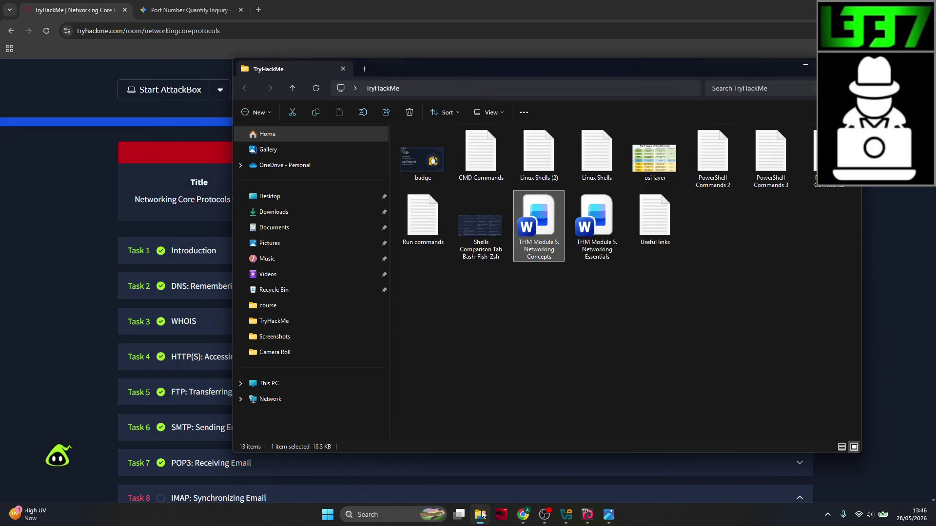
left_click(549, 237)
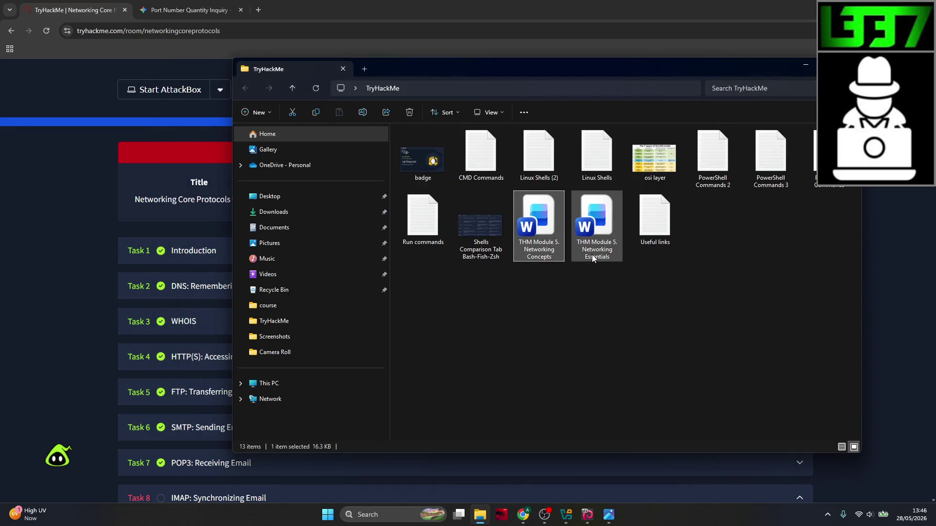
right_click(560, 258)
left_click(570, 268)
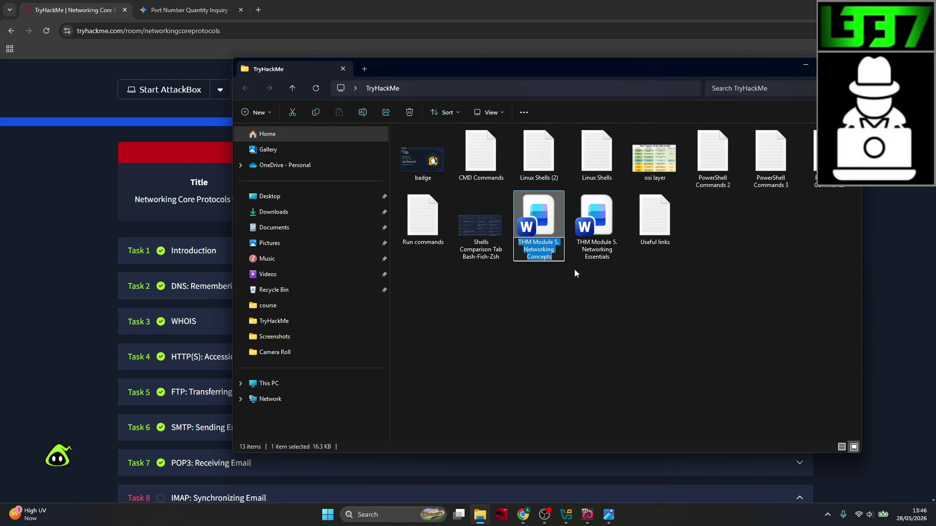
left_click(614, 317)
right_click(591, 292)
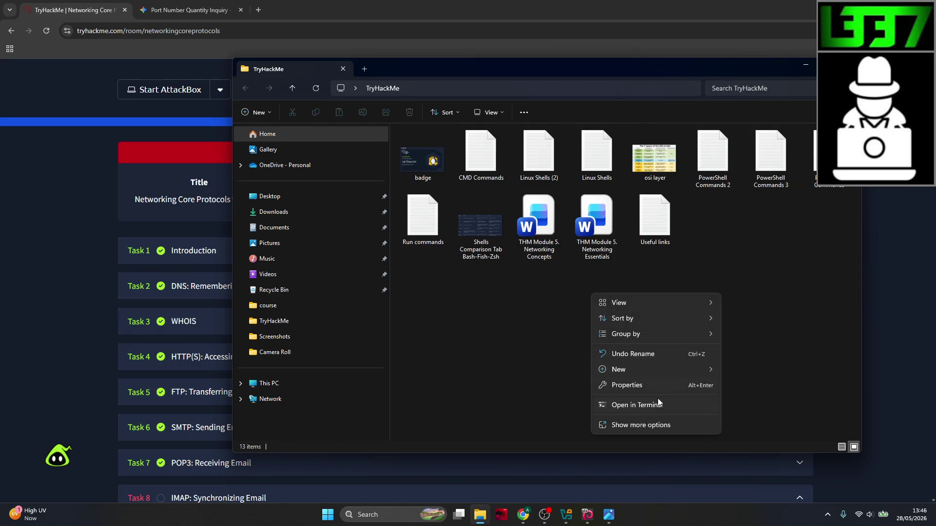
mouse_move(682, 373)
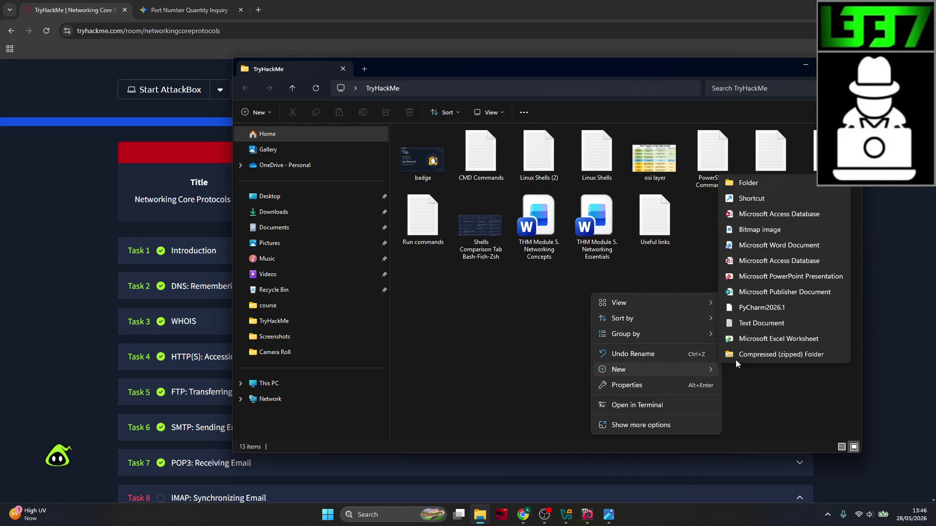
left_click(786, 243)
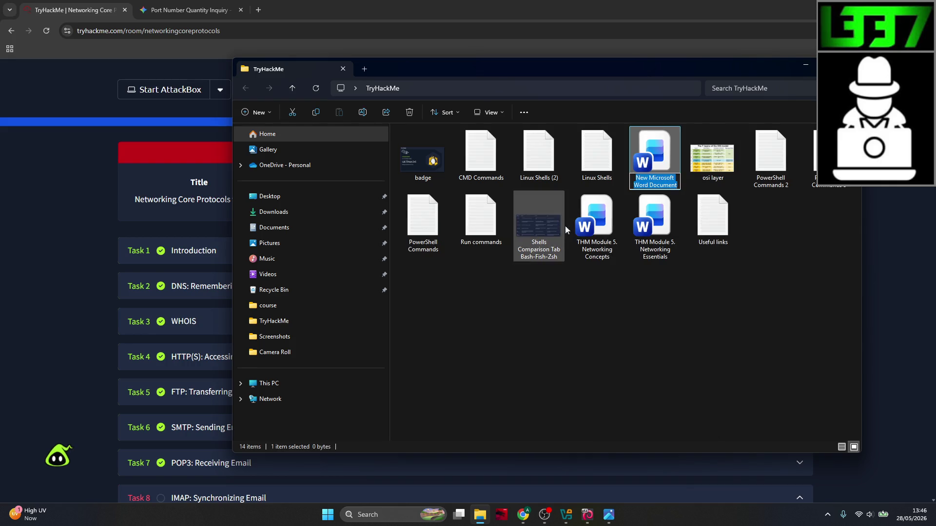
Name the new document 'THM Module 5. Networking Core Protocols' and open it
type("THM Module 5. Networking Concepts")
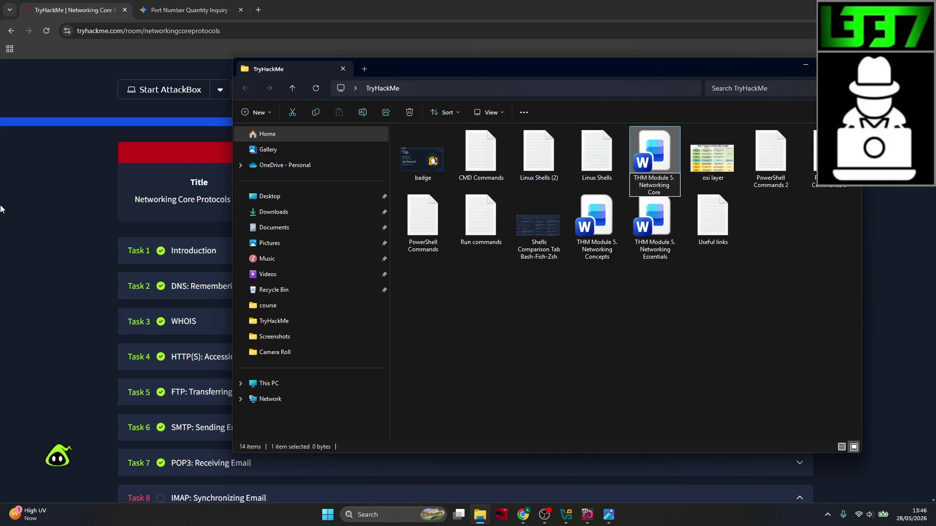
left_click(40, 203)
key("alt+Tab")
key("Right")
key("Right")
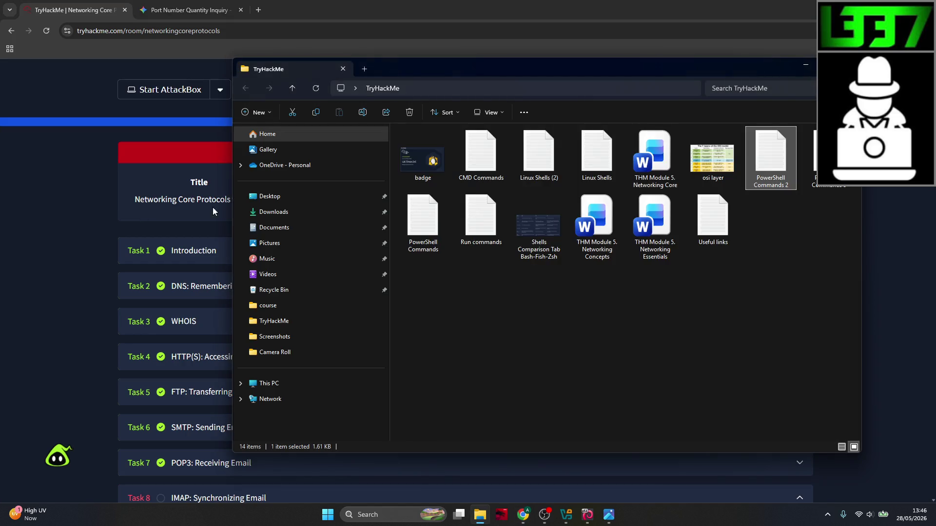
left_click(672, 181)
key("F2")
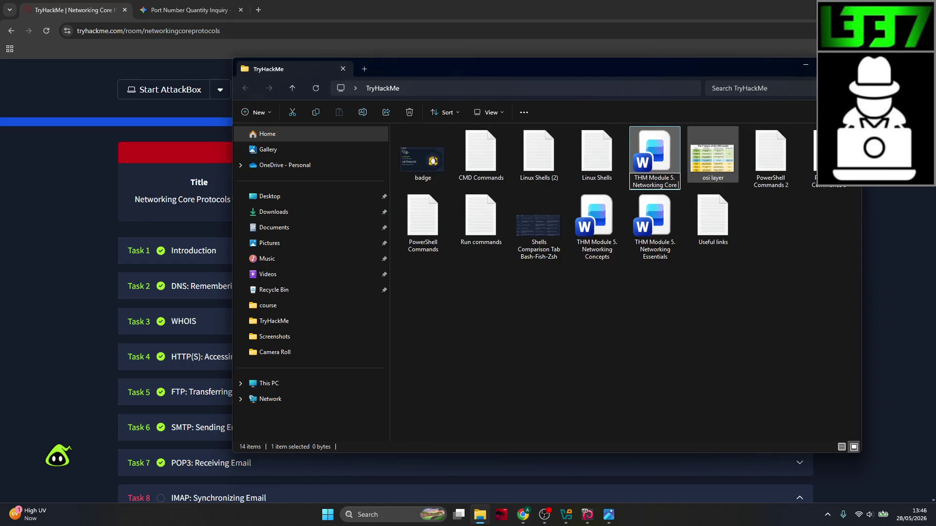
type("Protocols")
key("Return")
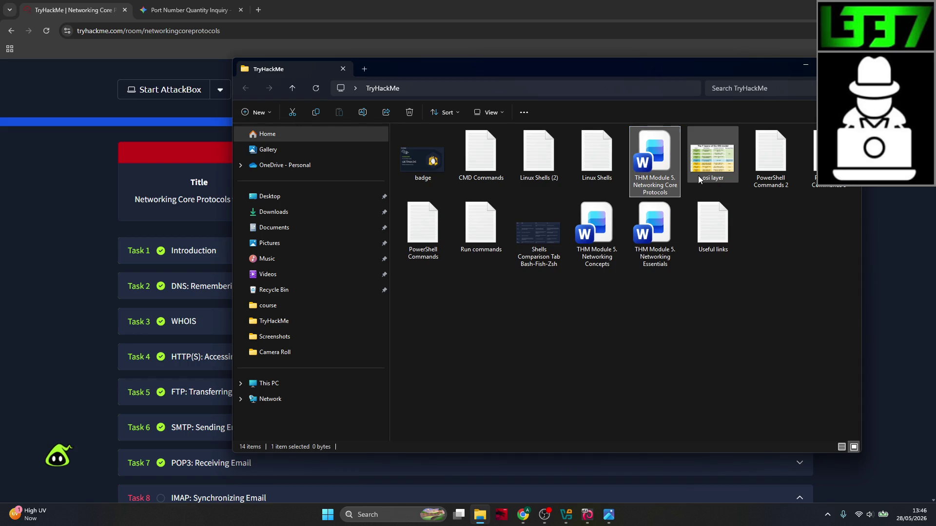
key("Return")
left_click(33, 250)
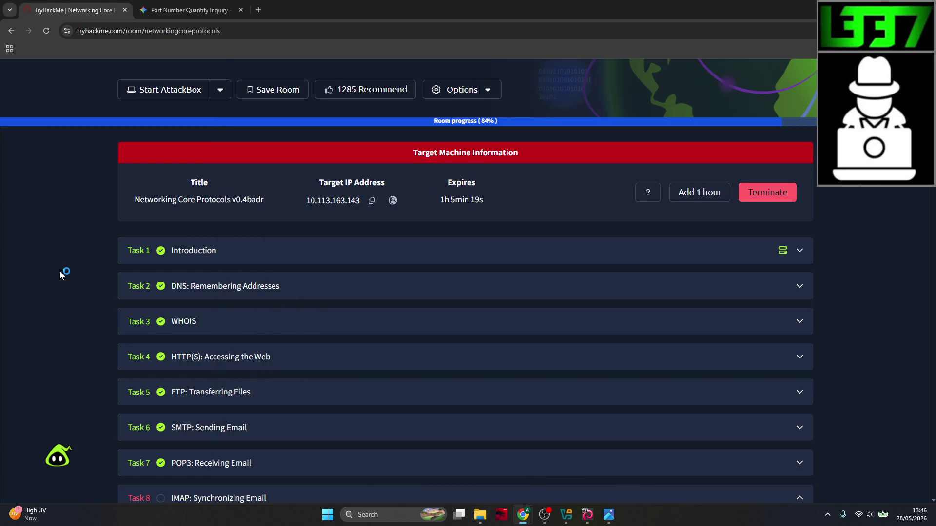
Copy Task 4's HTTP(S) intro, GET/POST/PUT/DELETE list and ports paragraph, then open the Networking Core Protocols notes
scroll(61, 271, "down", 3)
left_click(253, 210)
scroll(60, 241, "down", 2)
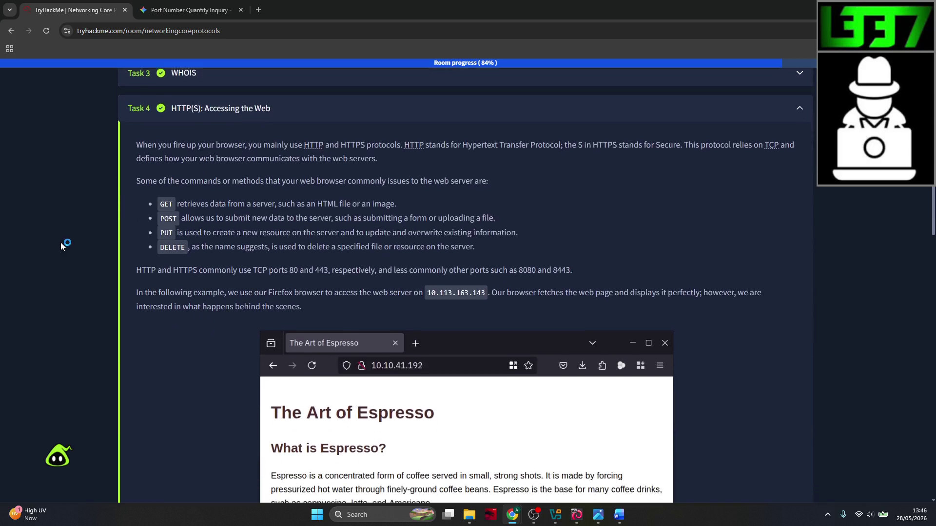
mouse_move(479, 282)
left_mouse_down()
mouse_move(472, 267)
mouse_move(147, 202)
mouse_move(147, 192)
left_mouse_up()
left_click(473, 244)
mouse_move(574, 282)
left_mouse_down()
mouse_move(195, 230)
mouse_move(181, 159)
left_mouse_up()
left_click(292, 175)
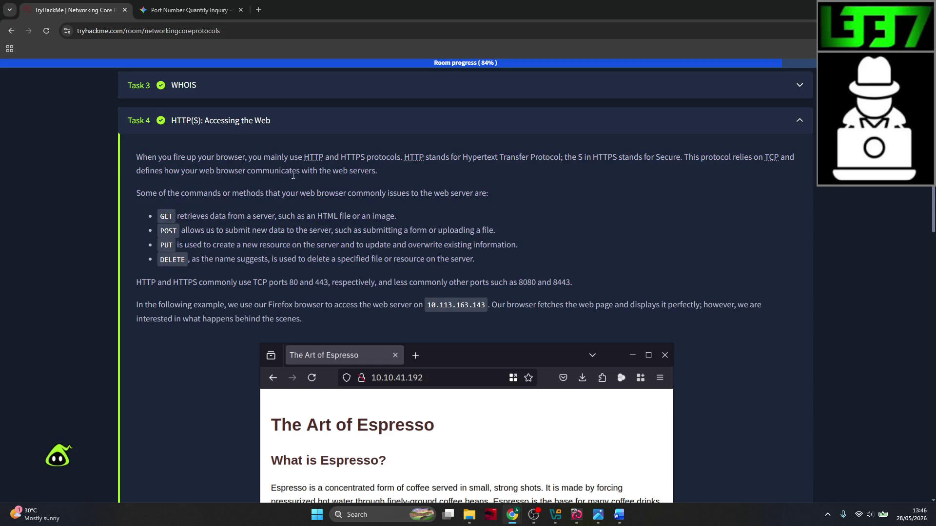
mouse_move(570, 282)
left_mouse_down()
mouse_move(217, 163)
mouse_move(120, 150)
left_mouse_up()
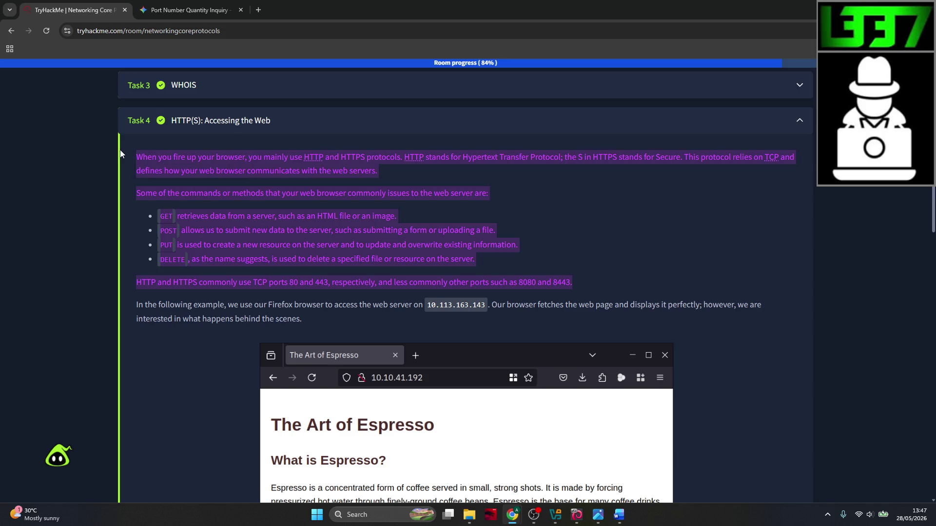
right_click(217, 170)
left_click(229, 176)
key("alt+Tab")
double_click(592, 239)
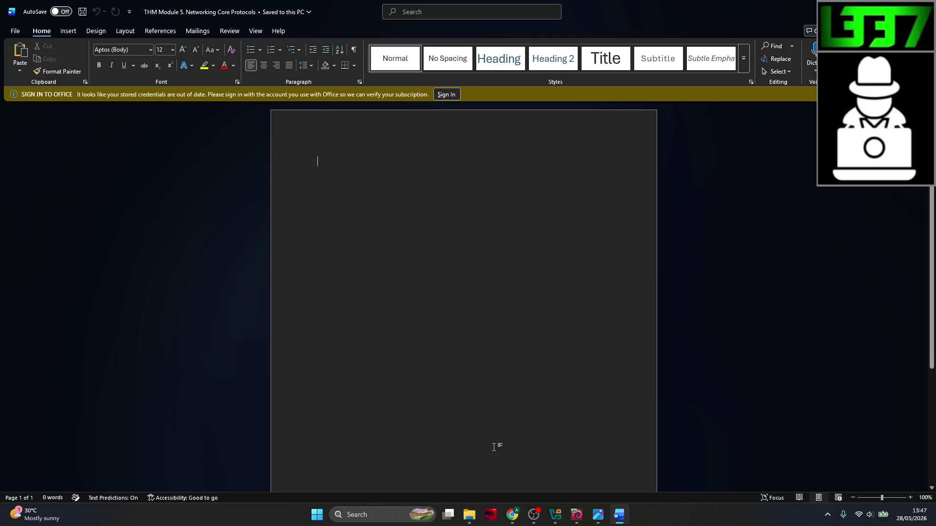
Add a bold 'Networking Core Protocols' title in Title style with a plain line beneath it
type("Networking Core Prot")
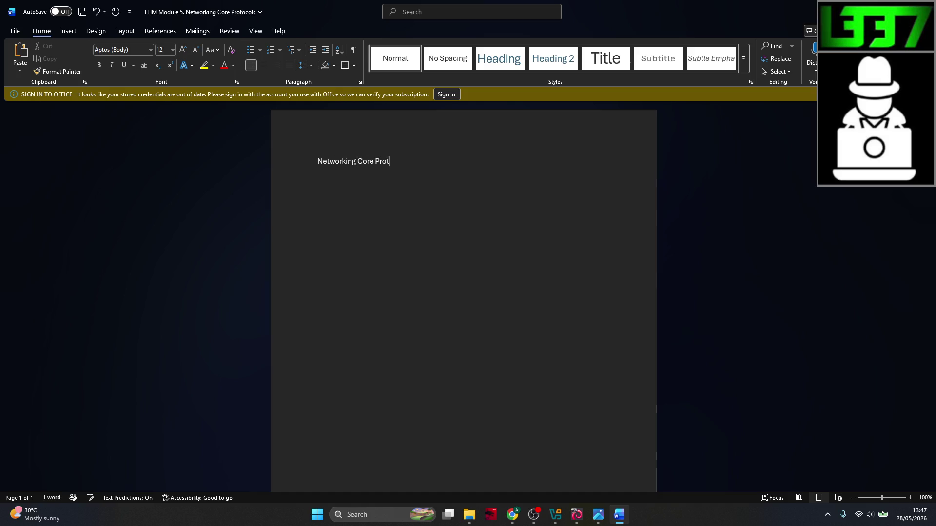
type("s")
key("ctrl+a")
left_click(606, 58)
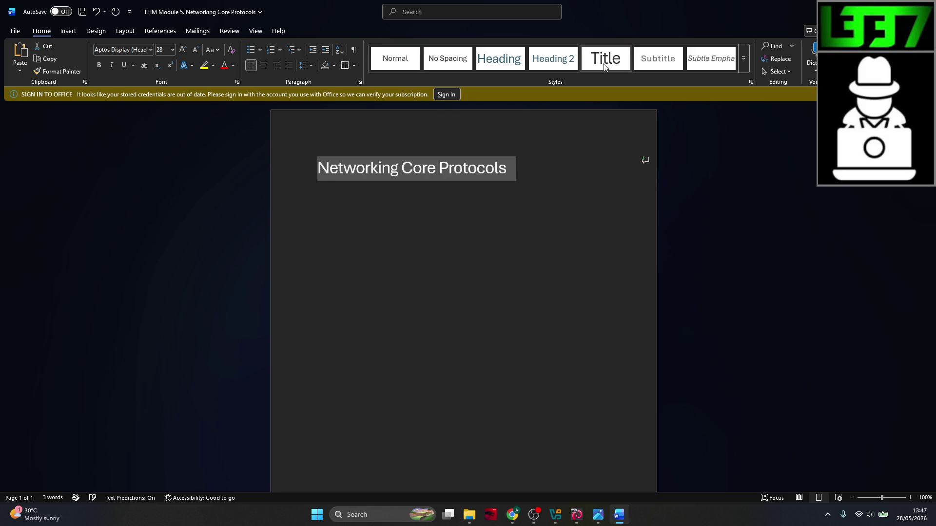
left_click(511, 171)
left_click_drag(511, 171, 275, 161)
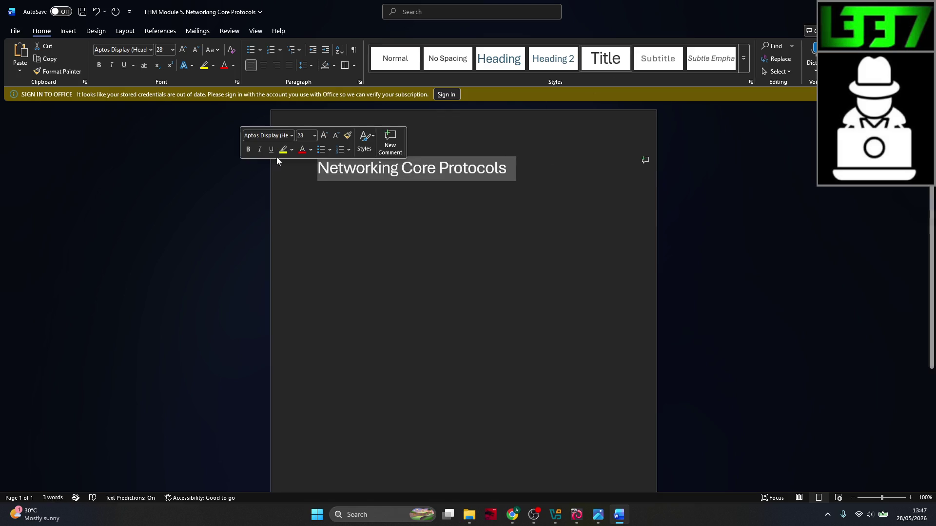
key("ctrl+b")
left_click(521, 169)
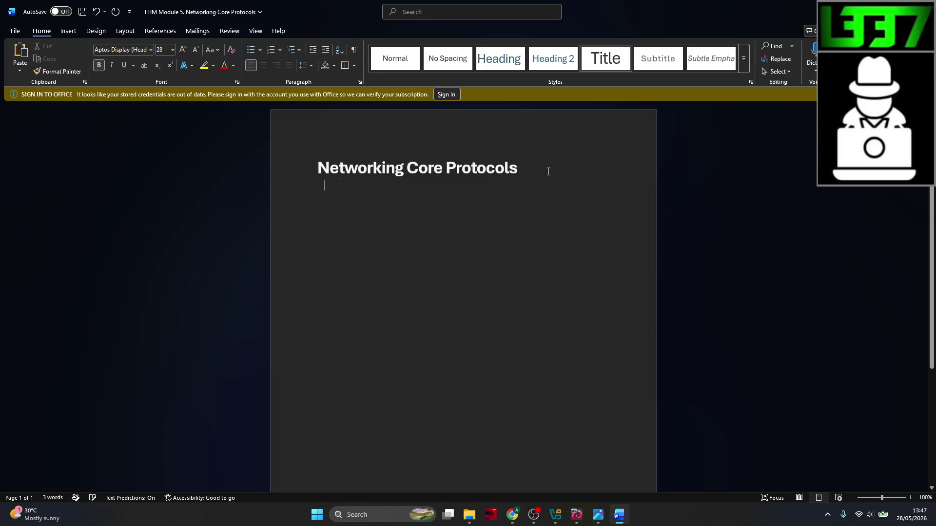
key("Return")
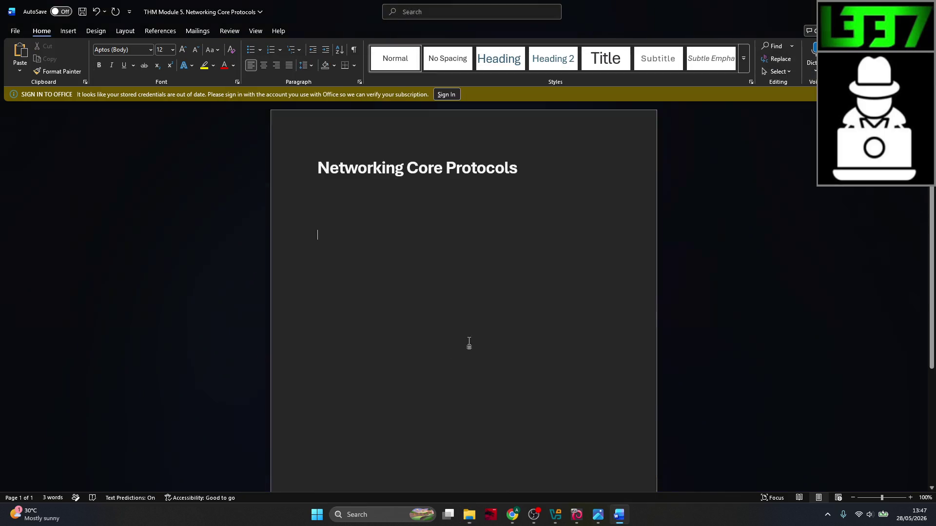
key("alt+Tab")
scroll(372, 324, "up", 8)
scroll(383, 292, "down", 3)
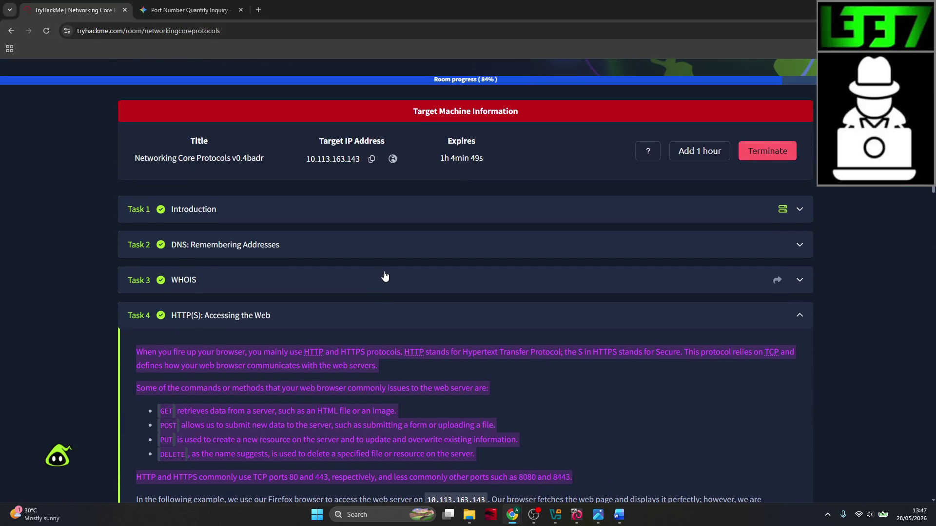
Add an 'HTTP(S) : Web access' heading above the pasted Task 4 intro, methods list and ports text
key("alt+Tab")
type("HTP")
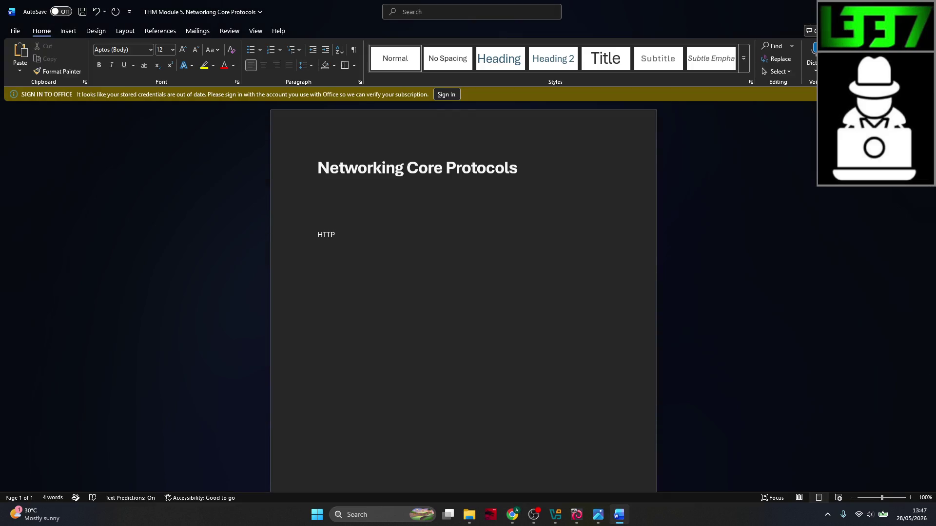
key("BackSpace")
key("alt+Tab")
key("alt+Tab")
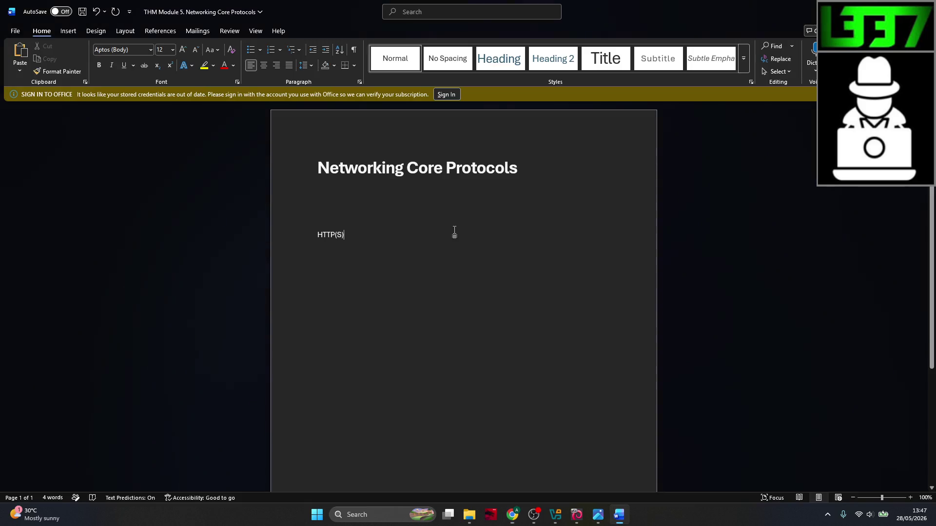
type(": Web access")
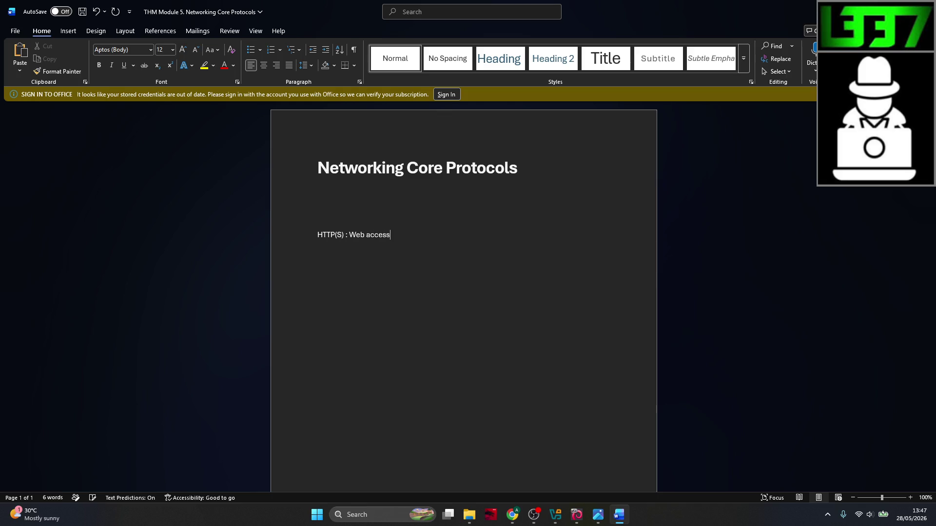
key("ctrl+v")
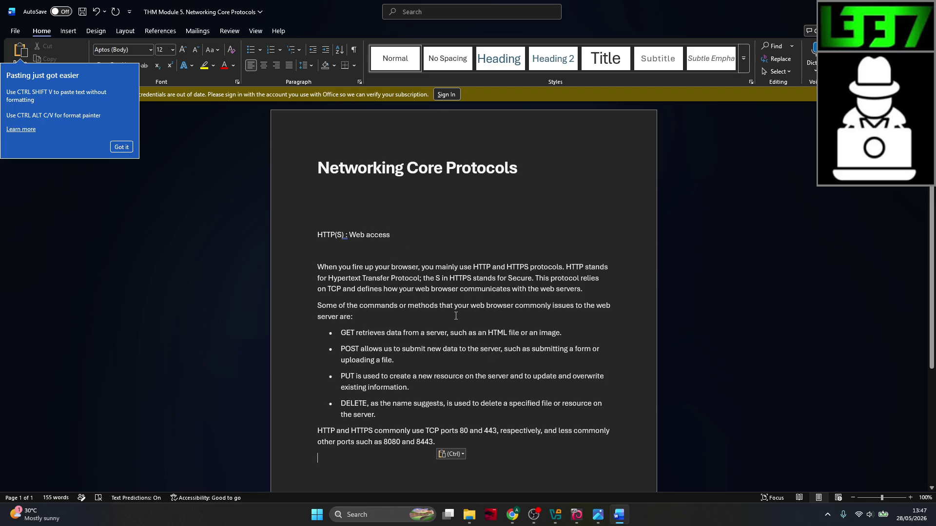
scroll(448, 390, "down", 1)
mouse_move(421, 414)
left_mouse_down()
mouse_move(370, 292)
mouse_move(321, 234)
mouse_move(320, 195)
left_mouse_up()
mouse_move(392, 220)
left_mouse_down()
mouse_move(385, 229)
mouse_move(299, 204)
left_mouse_up()
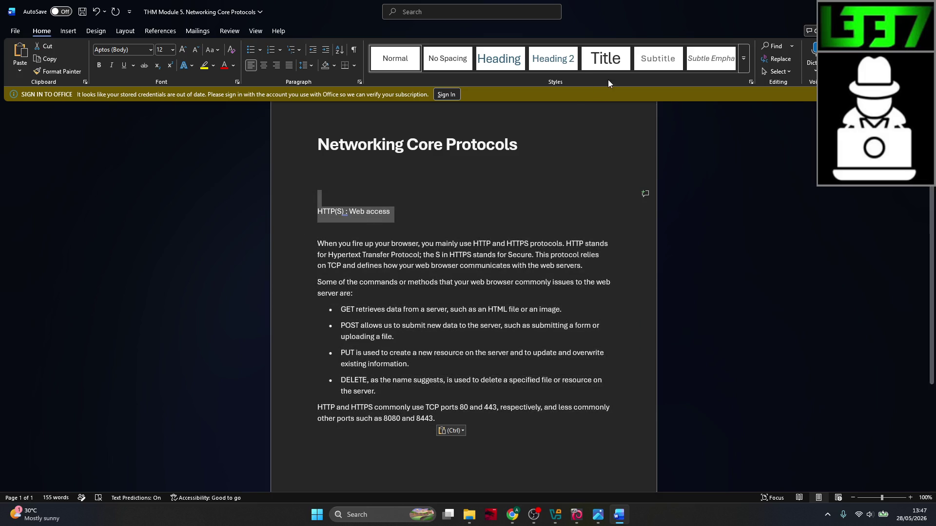
left_click(500, 58)
left_click(443, 218)
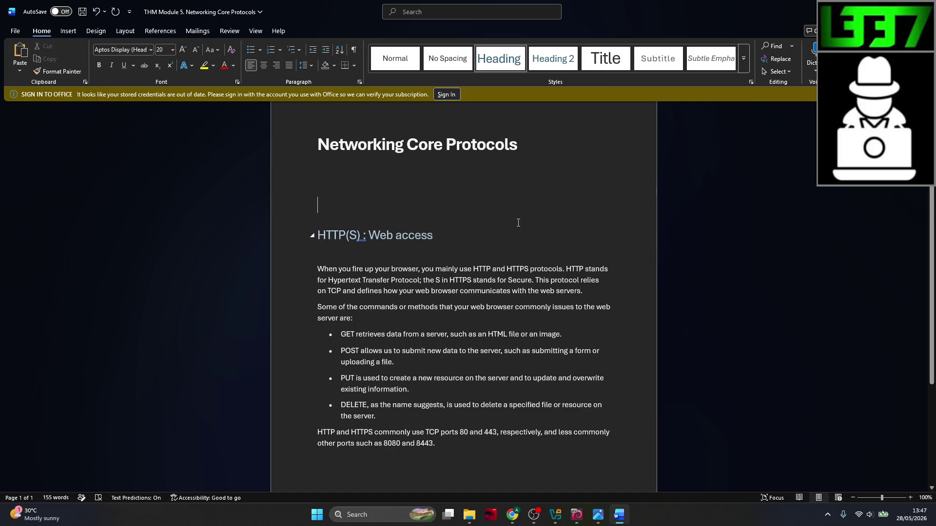
scroll(482, 275, "down", 5)
scroll(482, 275, "down", 2)
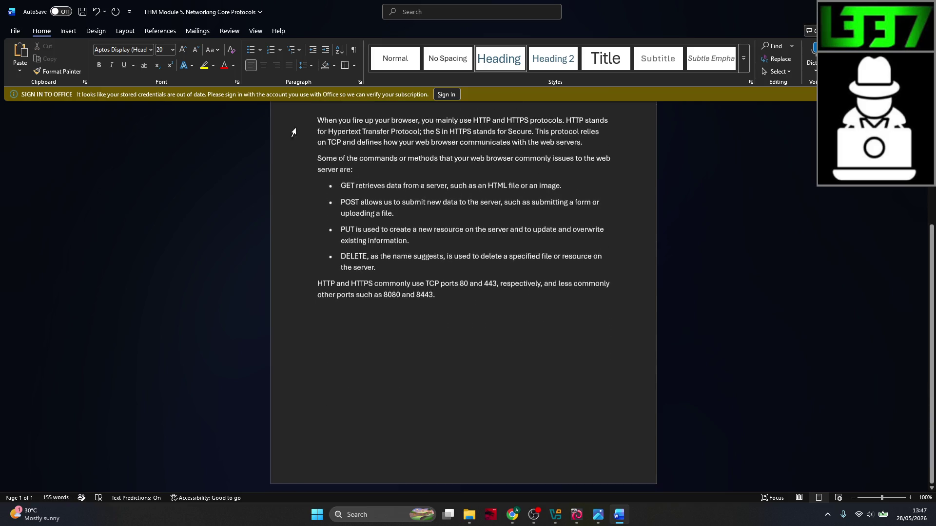
Insert a blank page after the HTTP(S) section
left_click(69, 31)
left_click(40, 57)
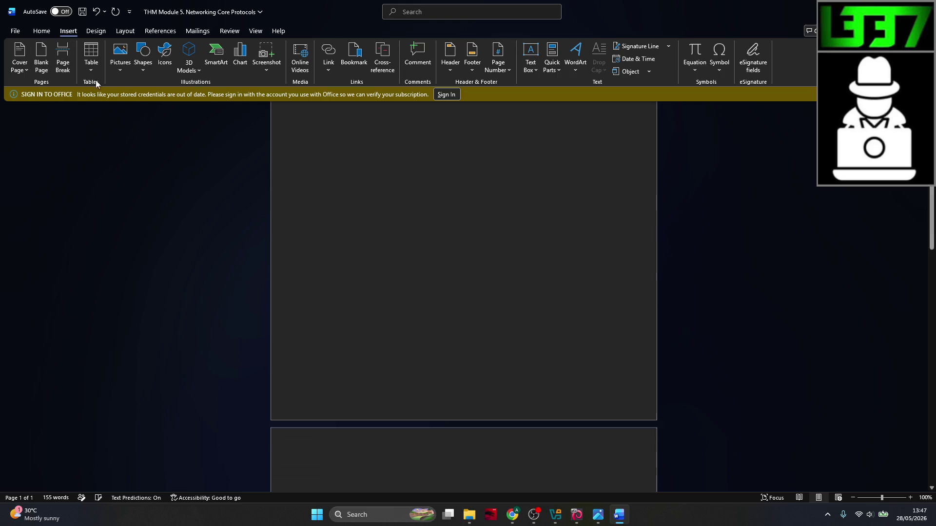
scroll(476, 244, "down", 15)
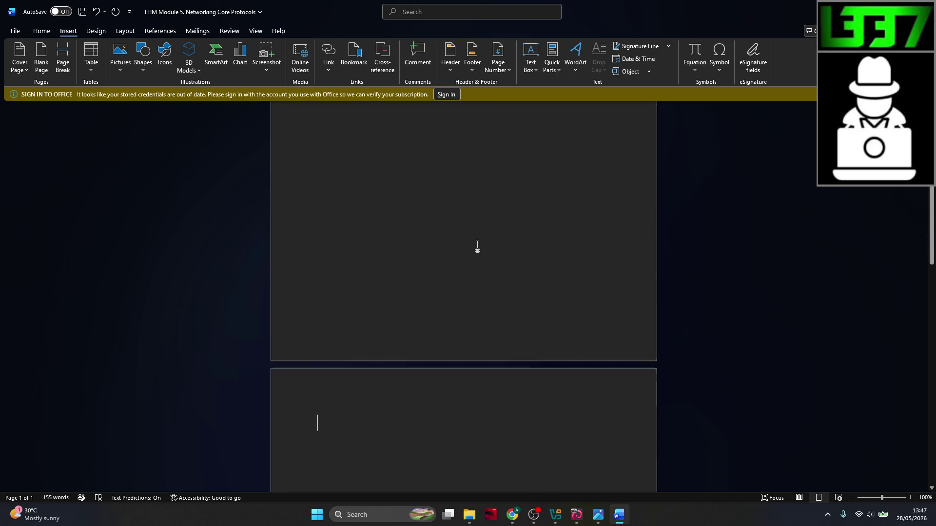
scroll(470, 263, "up", 15)
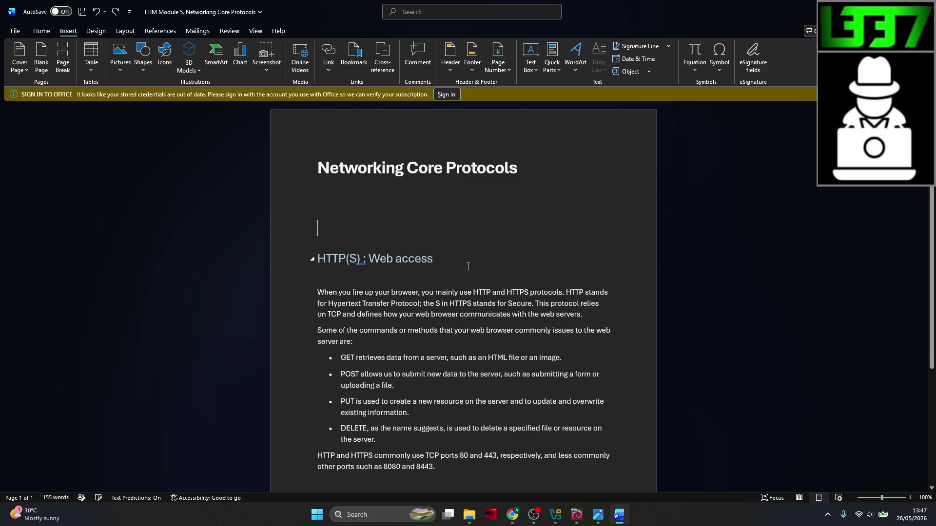
scroll(470, 269, "down", 3)
scroll(474, 376, "down", 2)
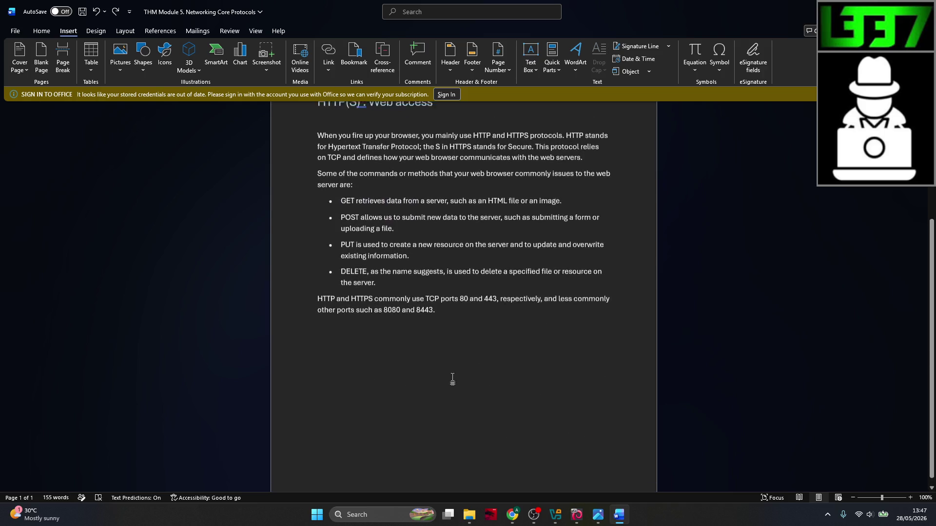
left_click(42, 55)
key("alt+Tab")
scroll(246, 252, "down", 4)
Copy Task 4's closing paragraph about using telnet to fetch web pages
left_click(410, 219)
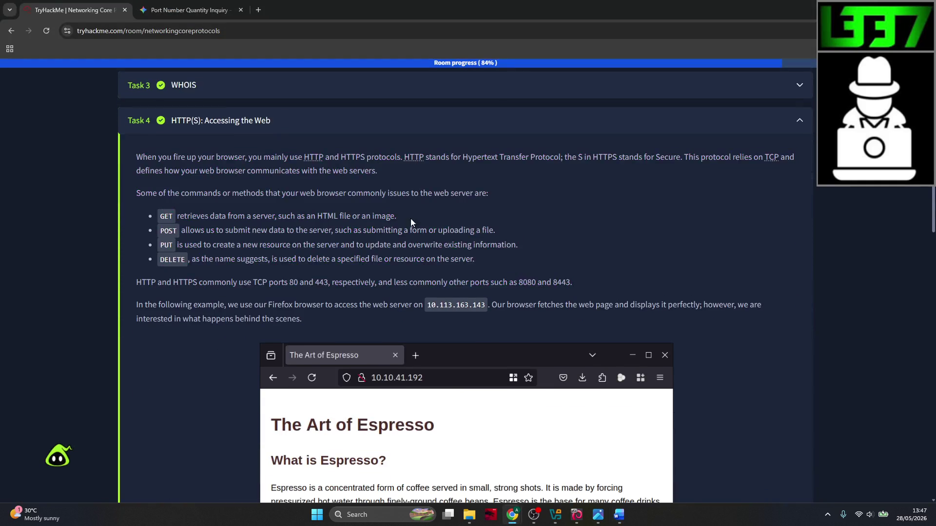
scroll(341, 214, "down", 15)
scroll(280, 208, "down", 1)
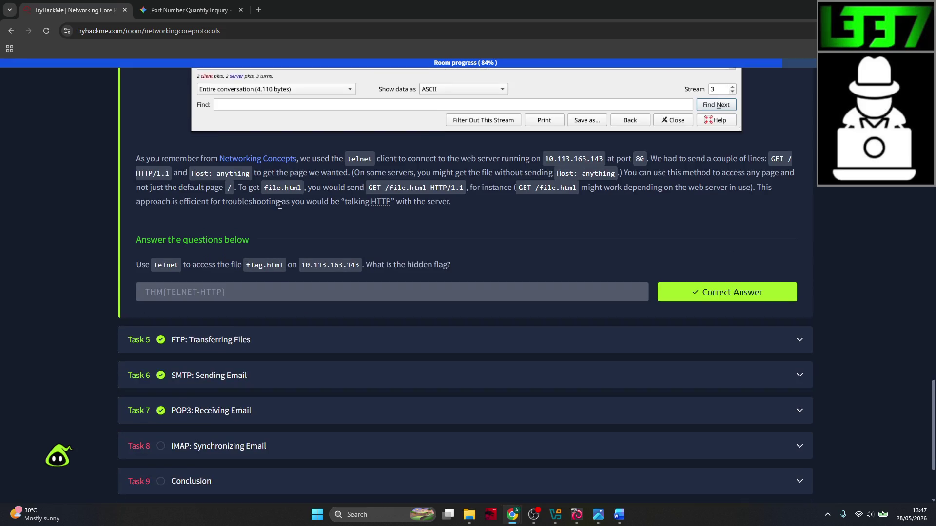
scroll(363, 201, "up", 1)
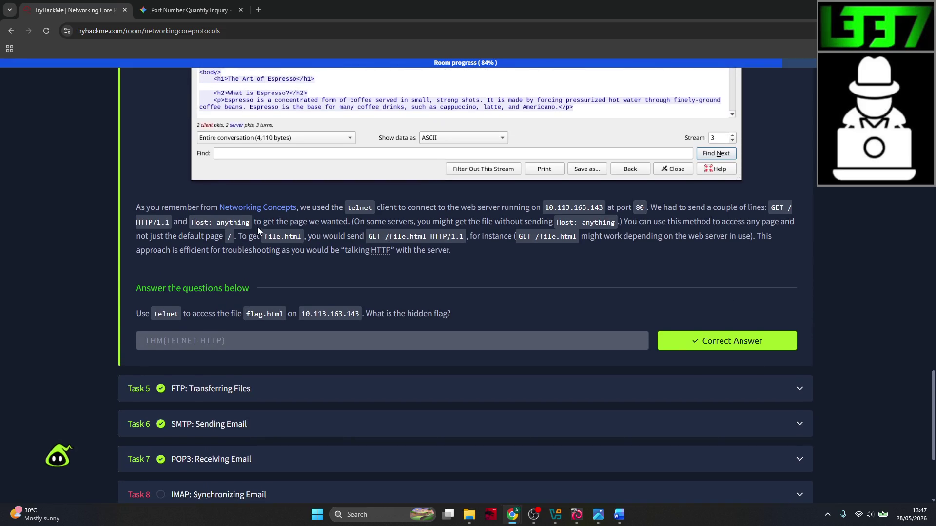
mouse_move(485, 245)
left_mouse_down()
mouse_move(579, 236)
mouse_move(131, 206)
left_mouse_up()
key("ctrl+c")
key("alt+Tab")
Add a 'Notes' heading below the HTTP section and paste the telnet troubleshooting paragraph under it
scroll(485, 381, "down", 1)
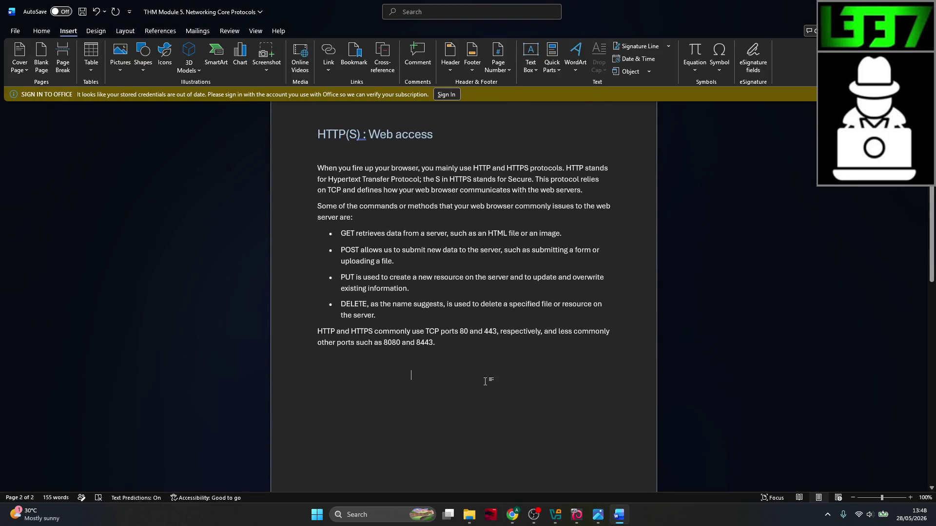
left_click(498, 354)
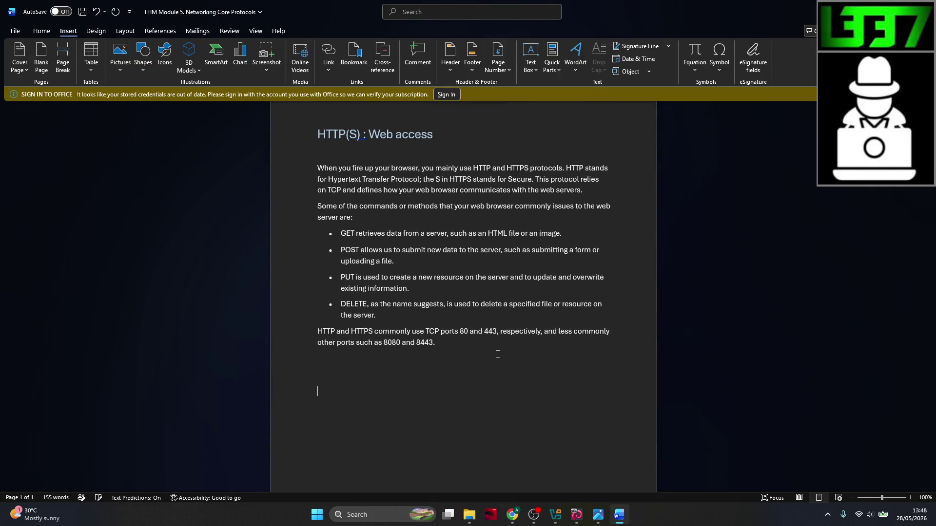
type("tes")
double_click(326, 392)
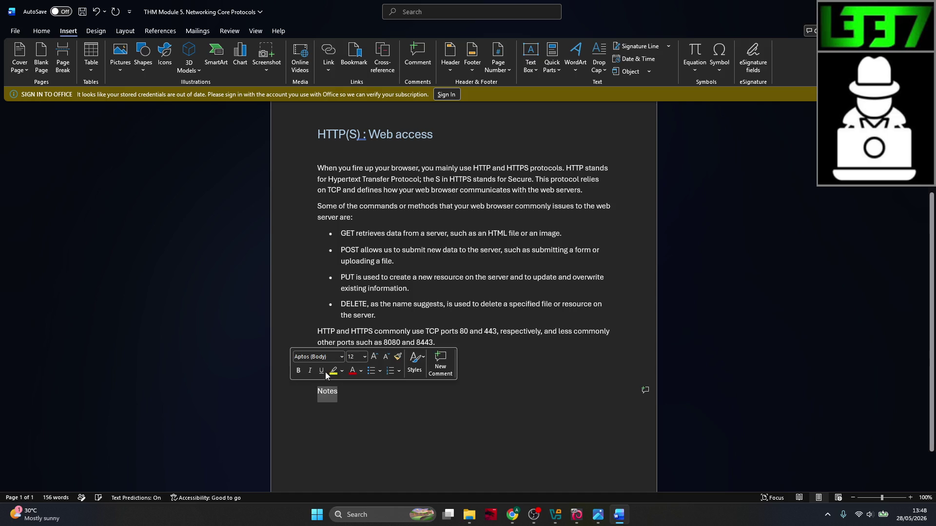
left_click(42, 30)
left_click(500, 58)
left_click(392, 394)
key("Return")
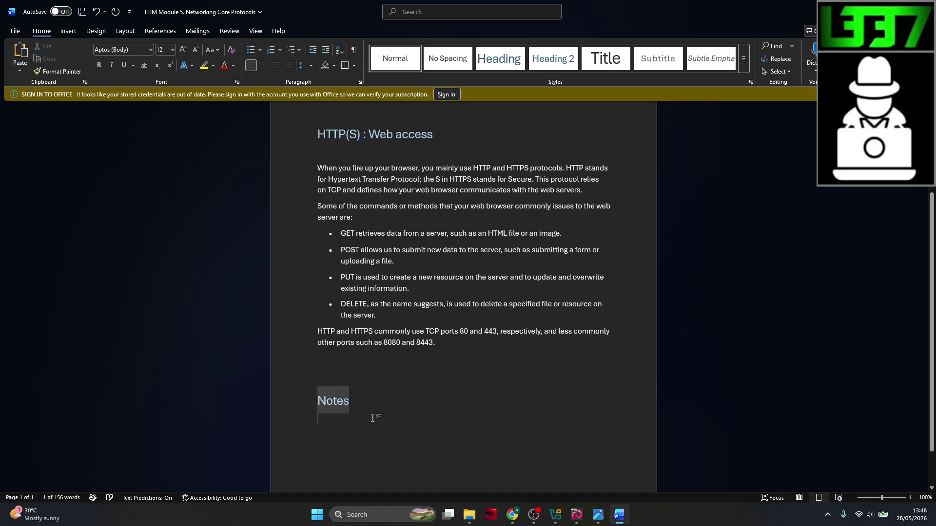
key("ctrl+v")
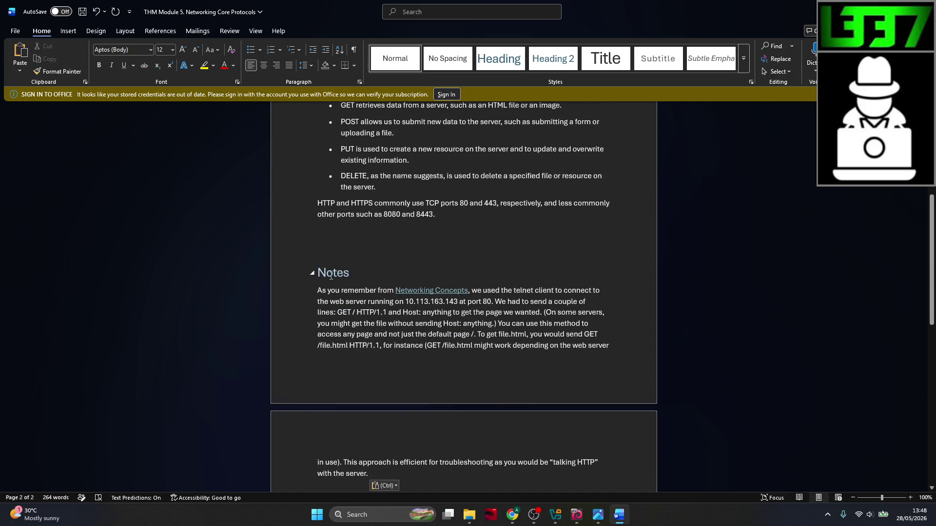
Move to the end of the pasted paragraph to add a new blank page after it
left_click(330, 276)
scroll(390, 254, "up", 2)
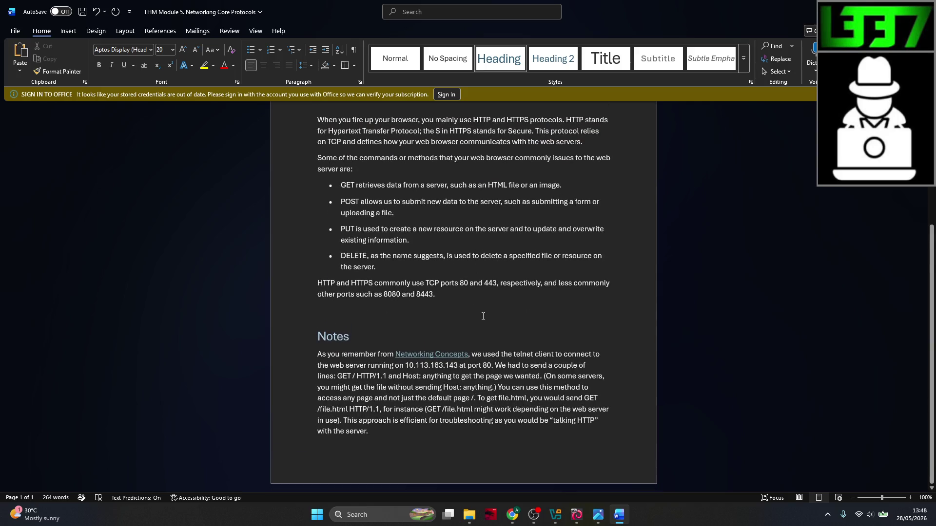
left_click(432, 431)
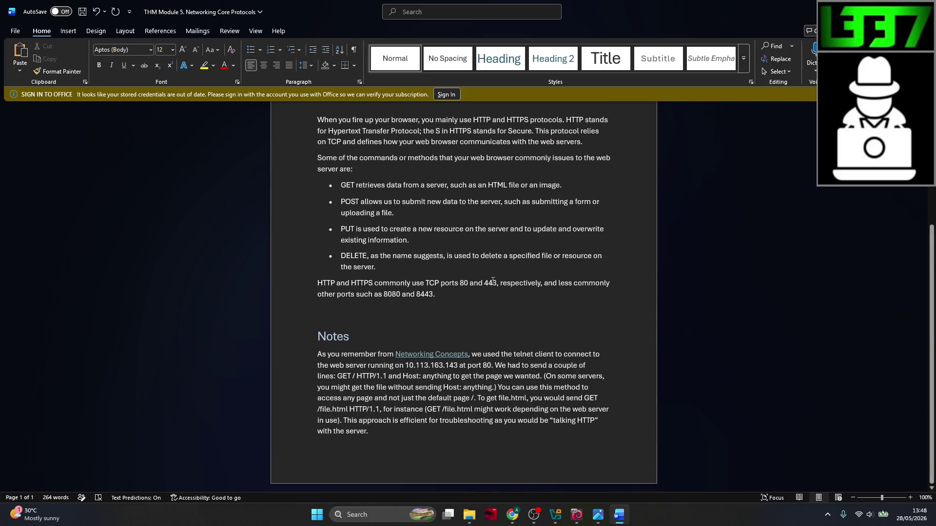
scroll(458, 208, "up", 3)
scroll(454, 268, "down", 3)
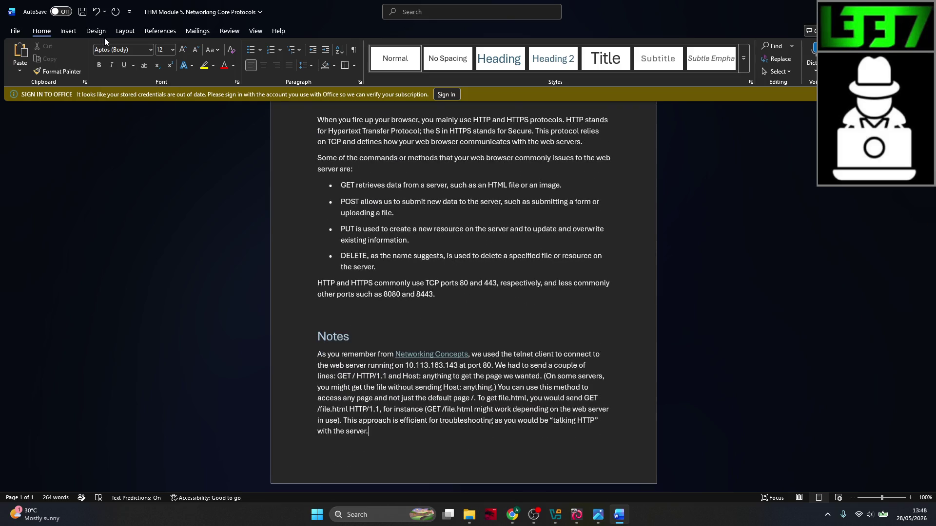
left_click(68, 31)
Add a blank page after the Notes section and place the cursor on it
left_click(41, 57)
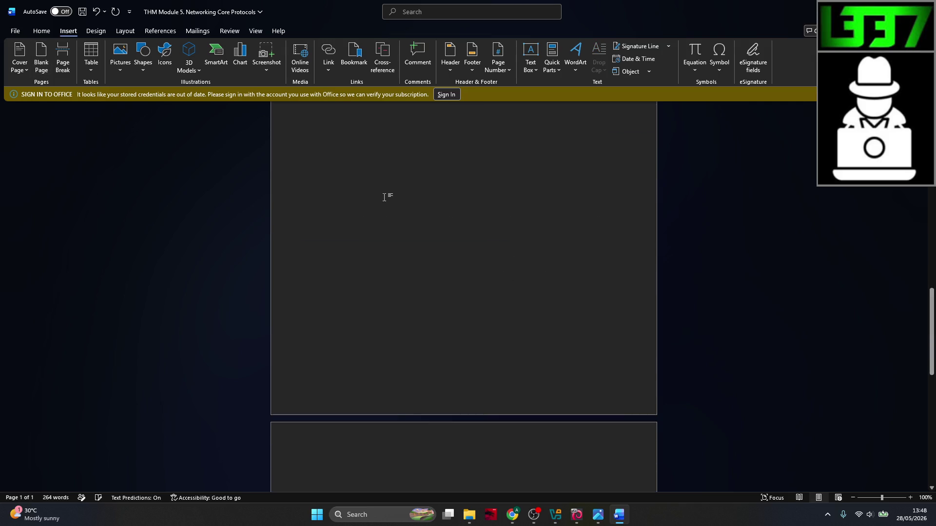
scroll(302, 273, "up", 5)
scroll(296, 274, "down", 7)
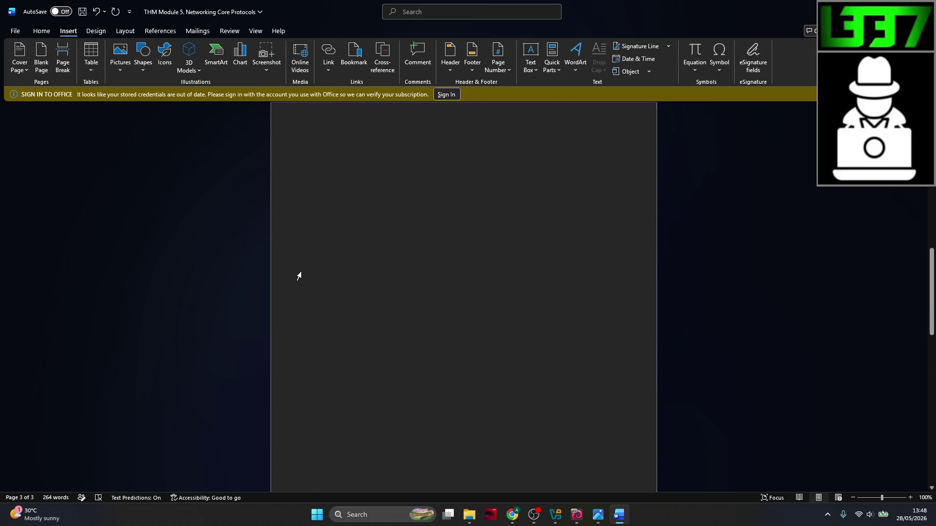
scroll(298, 275, "up", 6)
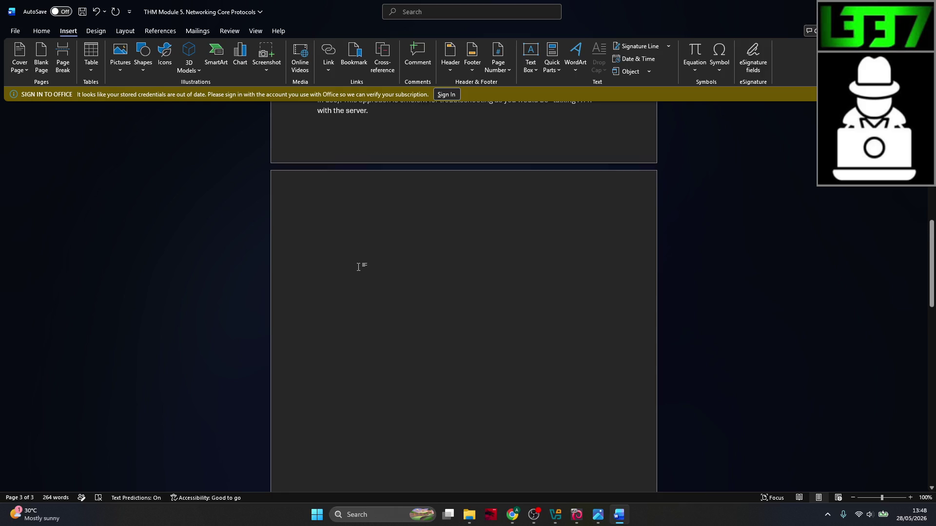
left_click(381, 239)
Type the heading 'FTP : File Transfer Protocol', retyping the misordered words, and select the line
key("alt+Tab")
scroll(280, 251, "down", 3)
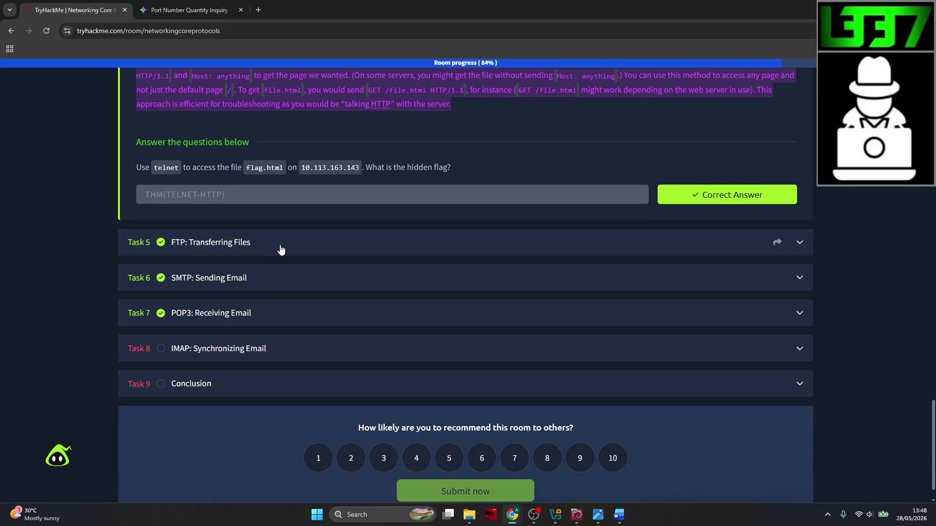
scroll(278, 234, "up", 20)
scroll(279, 232, "down", 15)
key("alt+Tab")
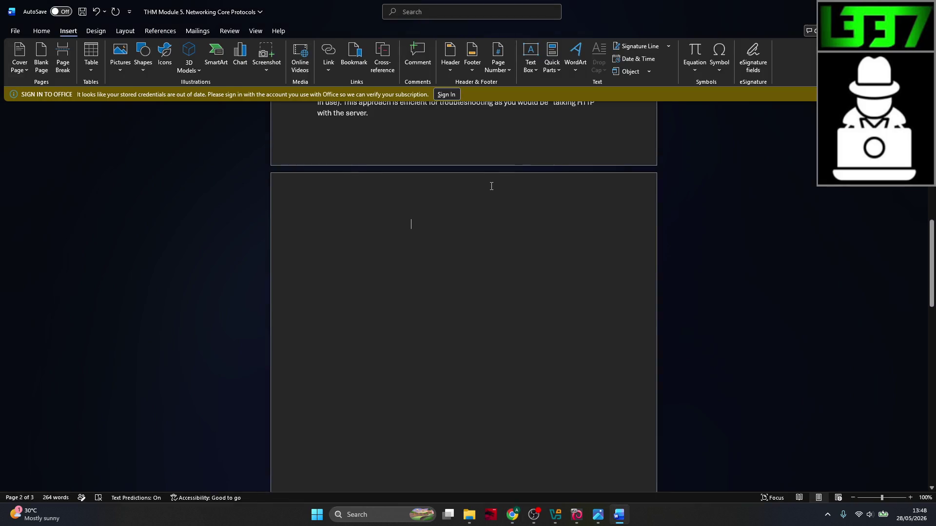
type("FTTP")
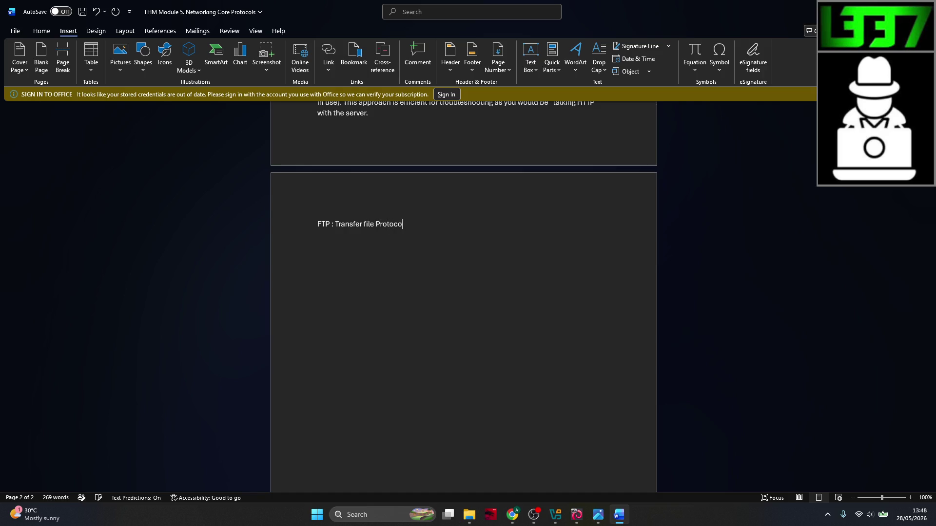
double_click(367, 225)
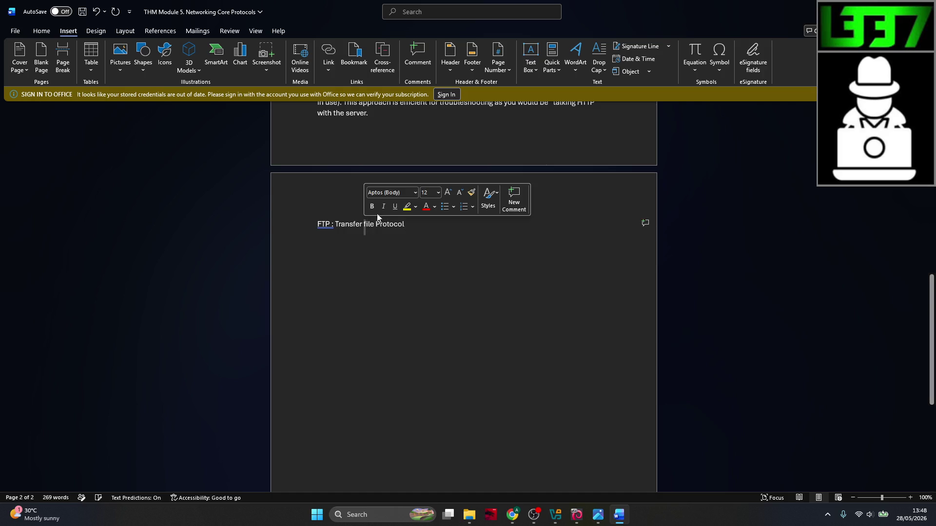
left_click_drag(404, 225, 340, 221)
type("File Transf")
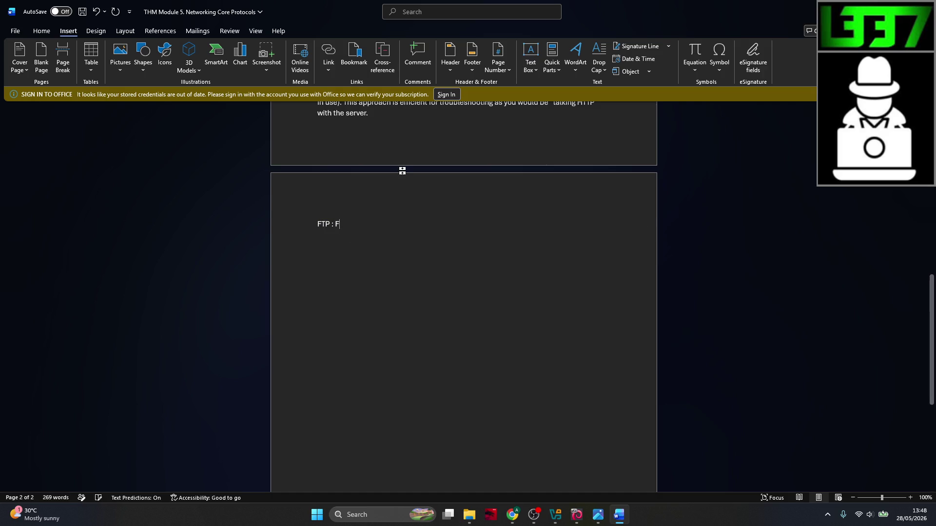
type("er Protocol")
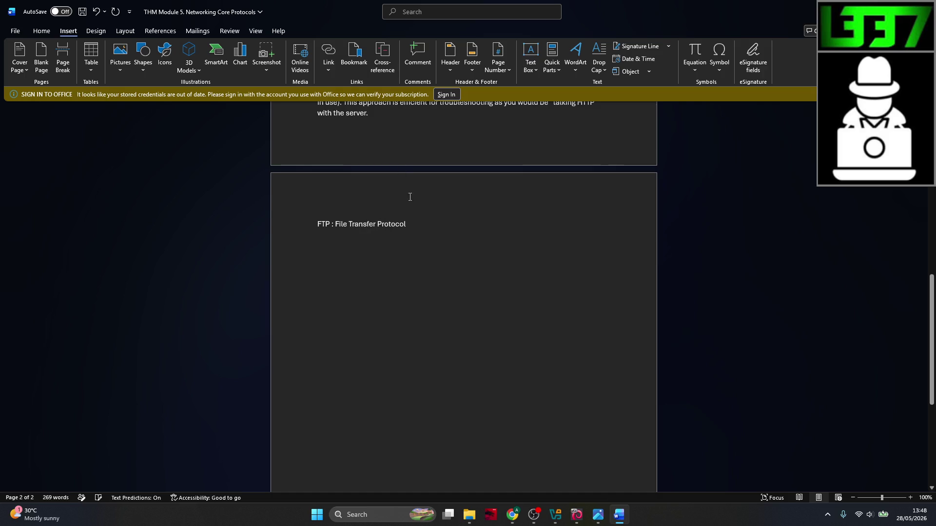
left_click(280, 223)
scroll(417, 229, "up", 10)
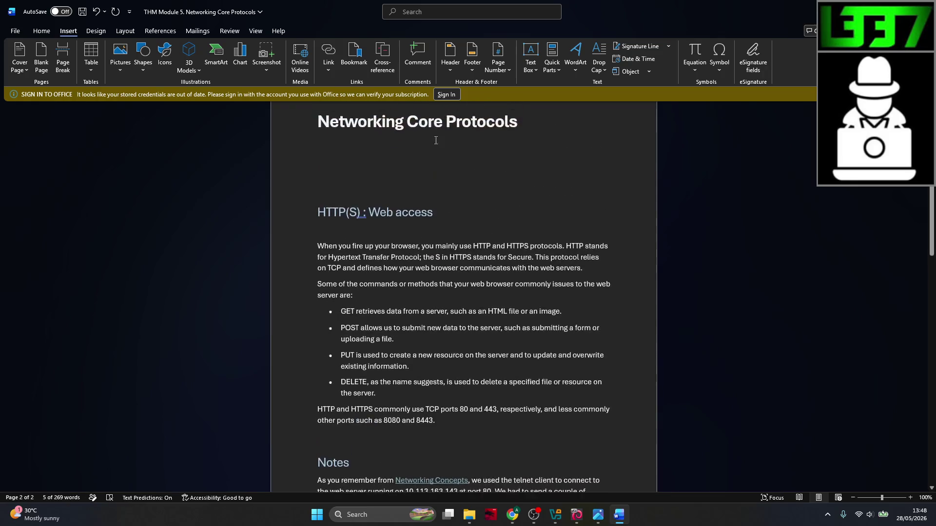
scroll(418, 229, "down", 8)
Copy TryHackMe's Task 5 FTP introduction through its command list
key("alt+Tab")
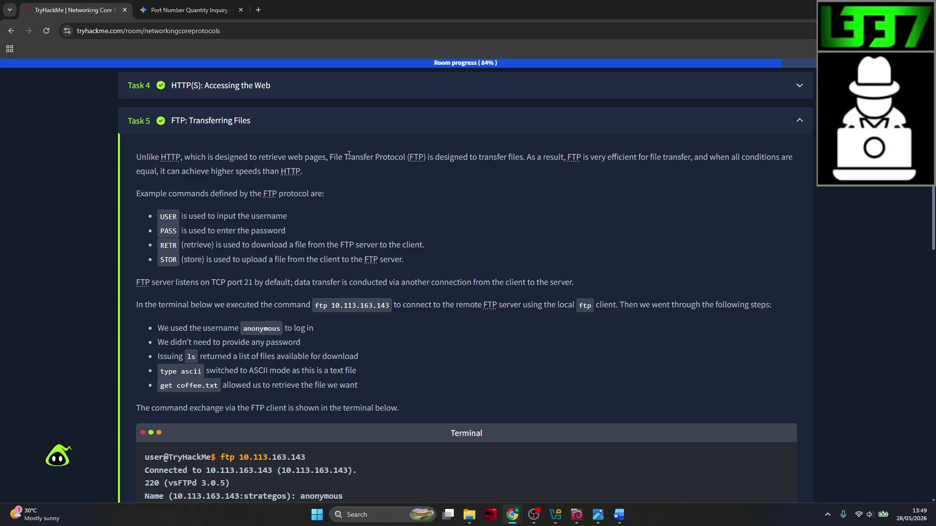
mouse_move(329, 157)
left_mouse_down()
mouse_move(481, 178)
mouse_move(425, 230)
mouse_move(417, 243)
mouse_move(428, 257)
mouse_move(589, 293)
mouse_move(409, 180)
mouse_move(391, 157)
mouse_move(327, 155)
left_mouse_up()
key("ctrl+c")
key("alt+Tab")
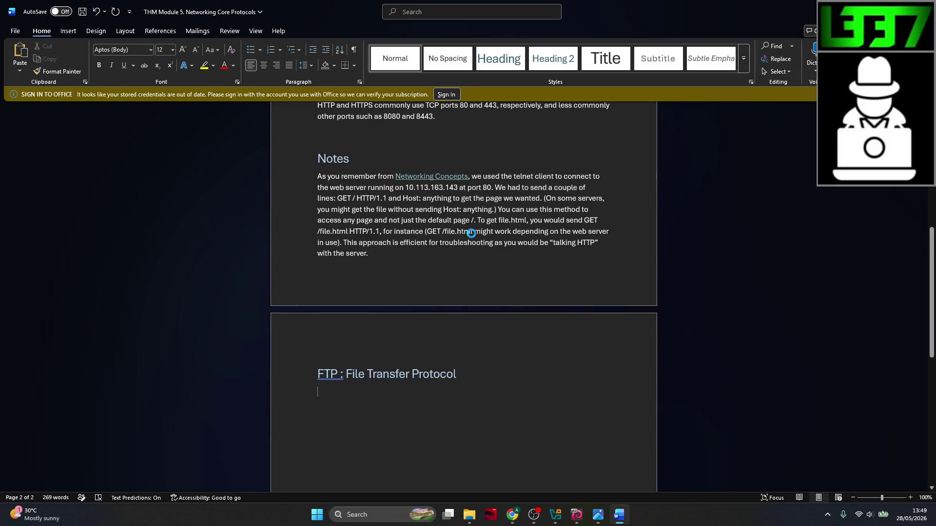
Paste the FTP description, USER/PASS/RETR/STOR commands and port 21 note under the FTP heading
key("ctrl+v")
scroll(471, 338, "up", 8)
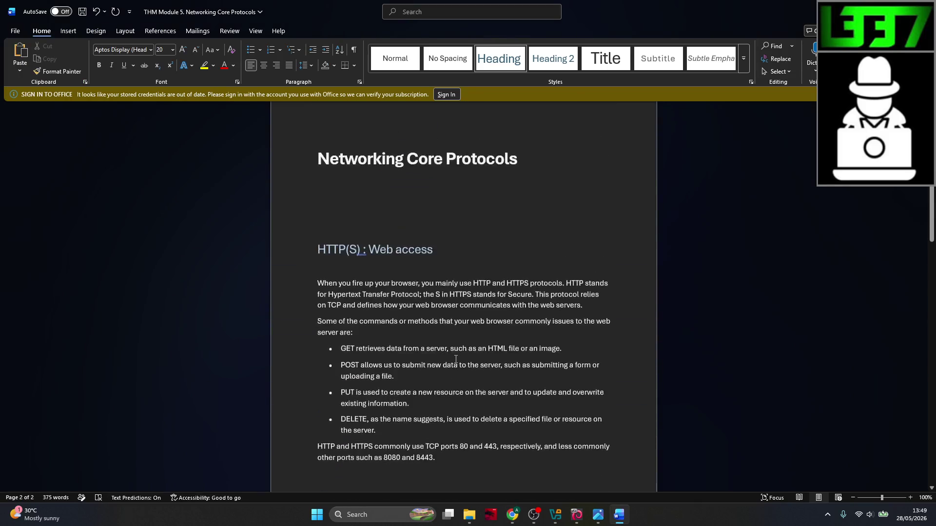
scroll(472, 342, "down", 7)
key("Return")
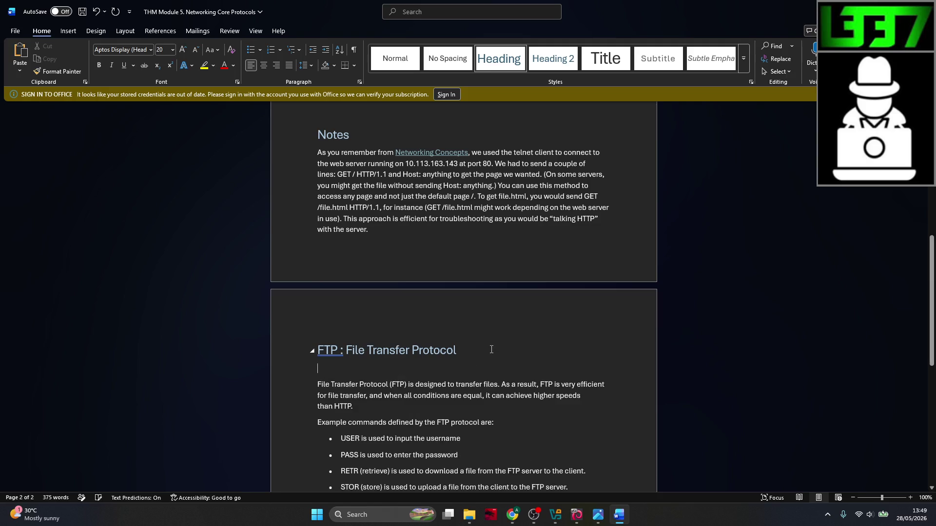
scroll(475, 328, "down", 3)
scroll(449, 316, "down", 1)
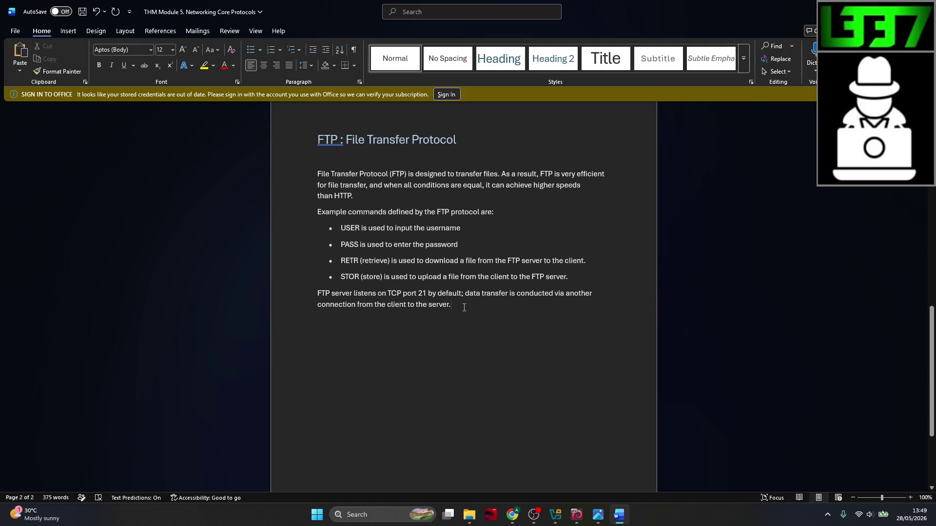
In TryHackMe, collapse the FTP: Transferring Files task and expand SMTP: Sending Email
key("alt+Tab")
left_click(259, 269)
scroll(258, 271, "down", 12)
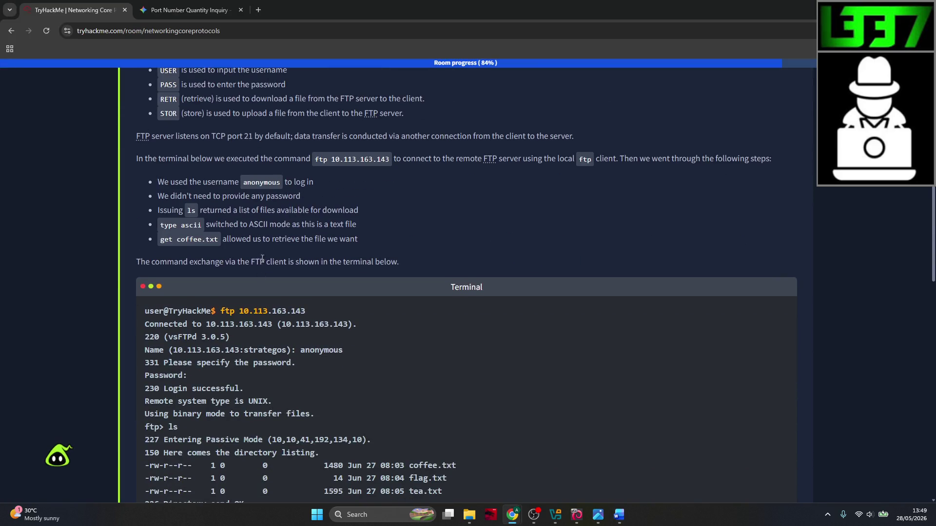
scroll(263, 261, "down", 15)
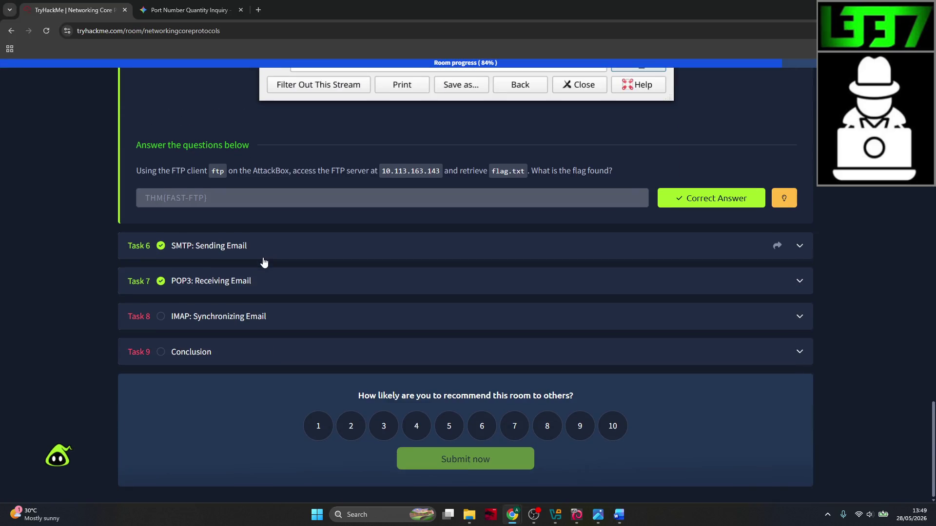
scroll(266, 263, "up", 1)
scroll(287, 349, "up", 15)
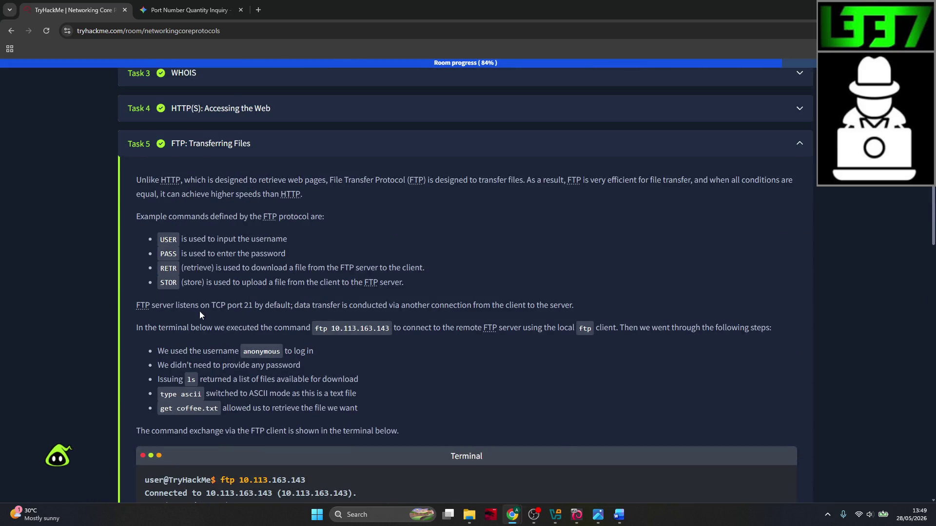
scroll(416, 312, "down", 5)
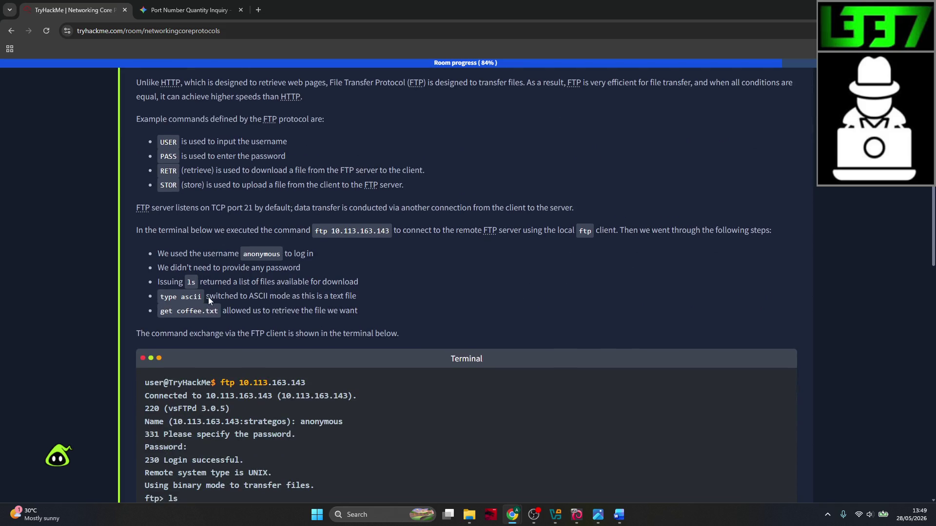
scroll(279, 298, "up", 5)
left_click(560, 148)
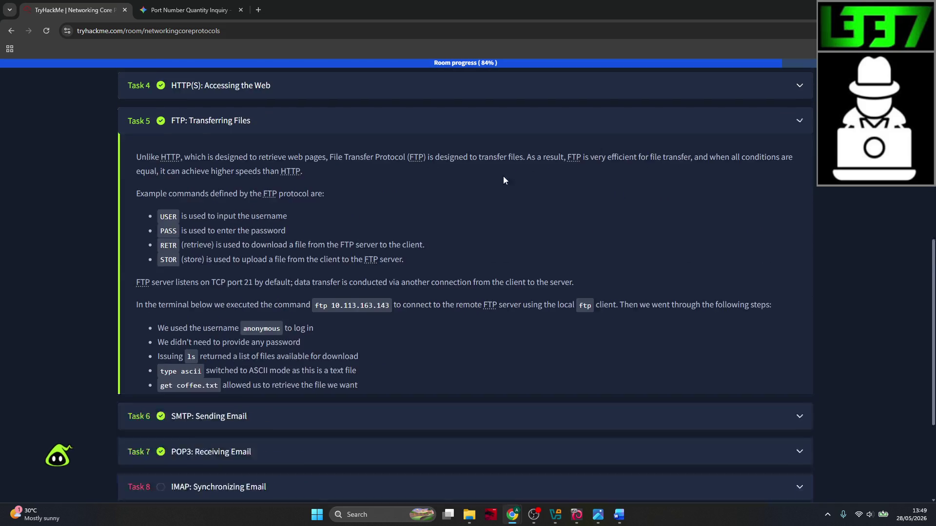
left_click(273, 240)
scroll(291, 223, "down", 3)
Add a blank paragraph at the end of the FTP section in the notes
key("alt+Tab")
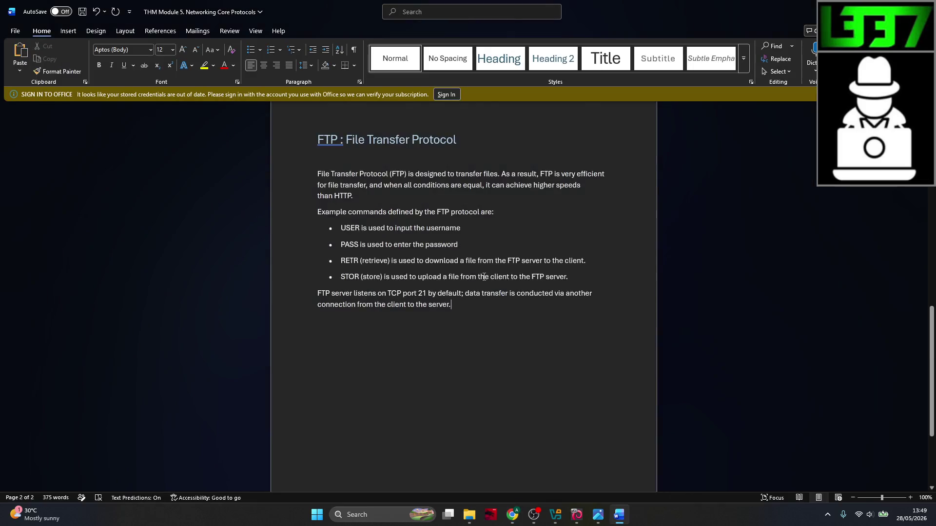
scroll(478, 276, "down", 3)
key("Return")
key("Return")
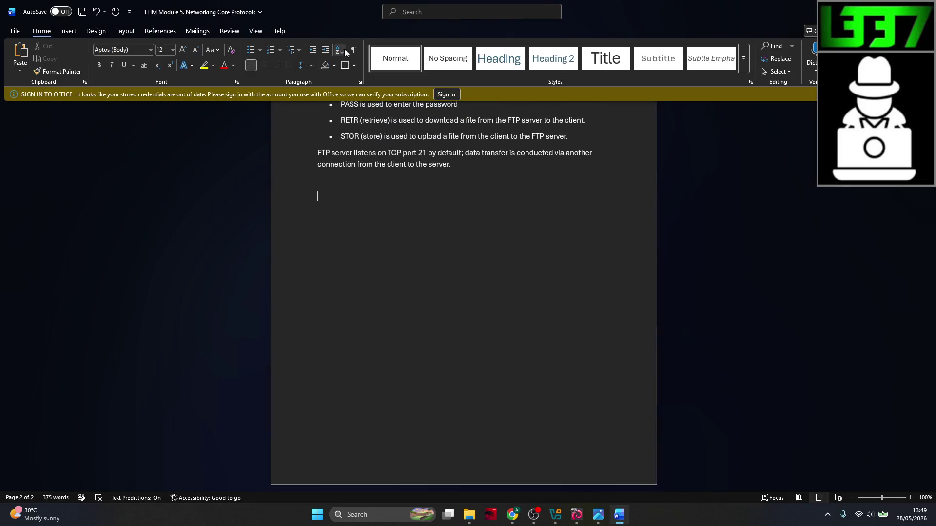
scroll(418, 381, "up", 1)
scroll(418, 381, "up", 15)
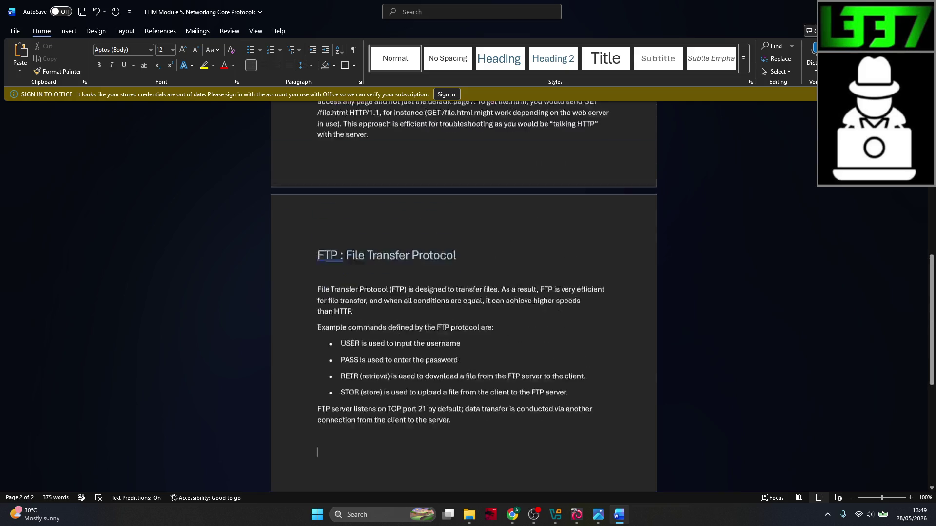
scroll(389, 309, "down", 15)
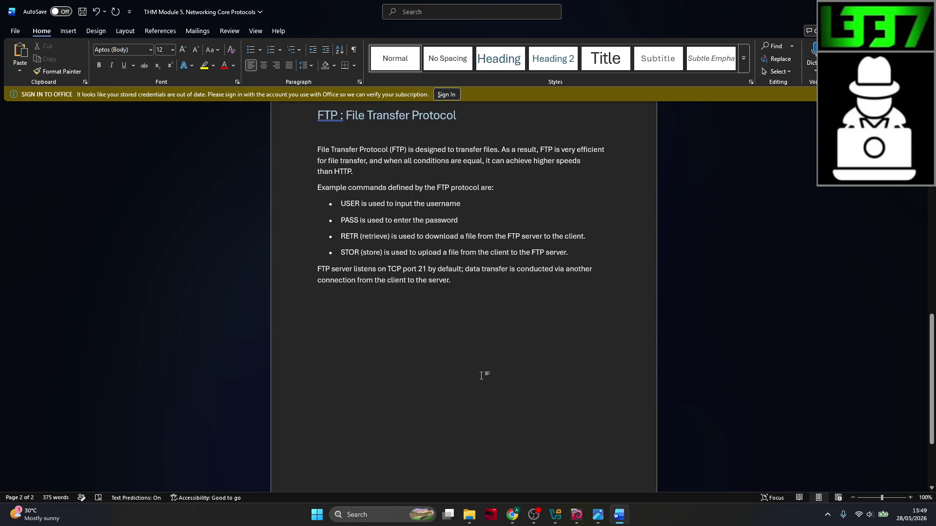
scroll(451, 334, "down", 4)
left_click(64, 32)
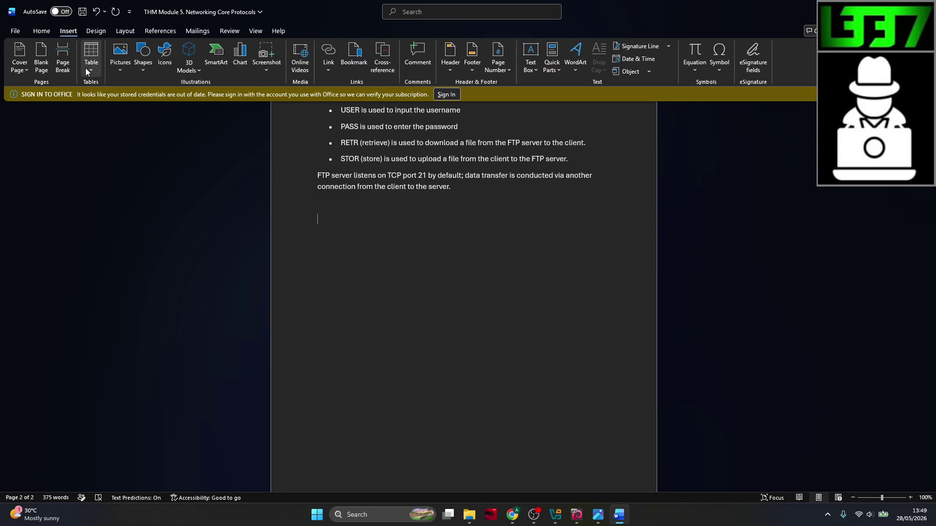
scroll(463, 292, "down", 5)
key("alt+Tab")
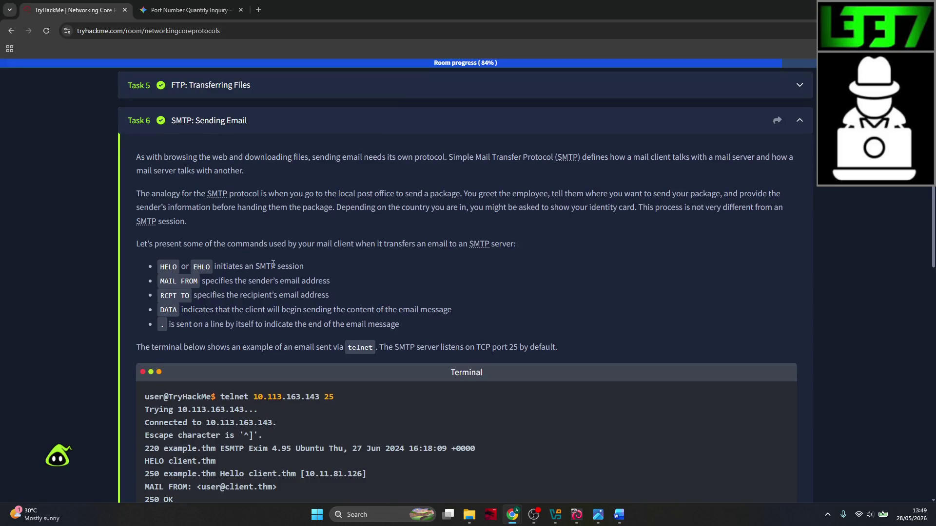
scroll(282, 246, "up", 1)
key("alt+Tab")
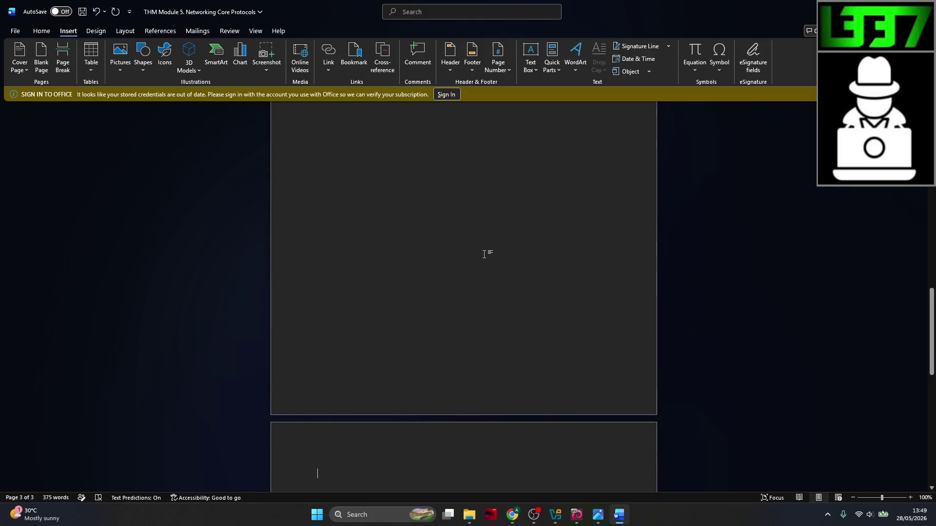
type("S")
key("BackSpace")
type("TP :")
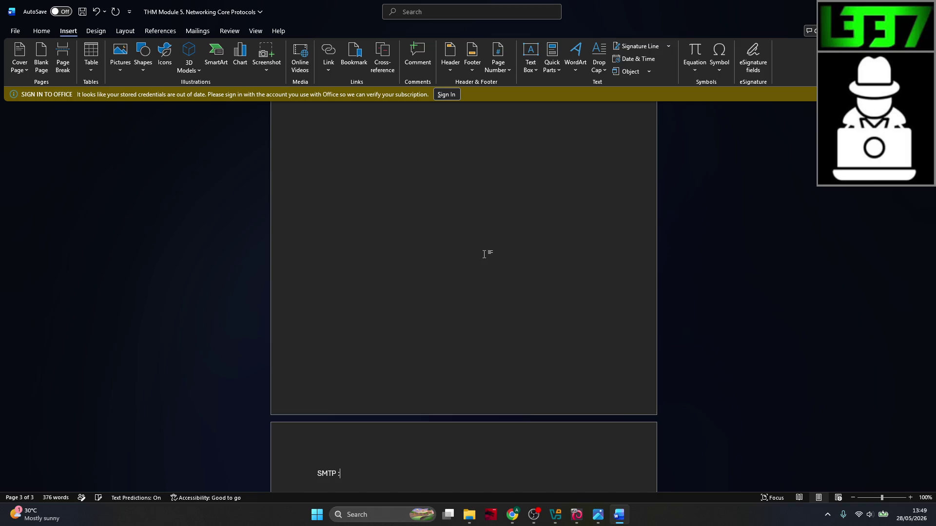
key("alt+Tab")
key("alt+Tab")
type(": Em")
type("MAIL SEN")
type("D PROTOCOL")
scroll(448, 215, "down", 2)
left_click_drag(430, 380, 318, 380)
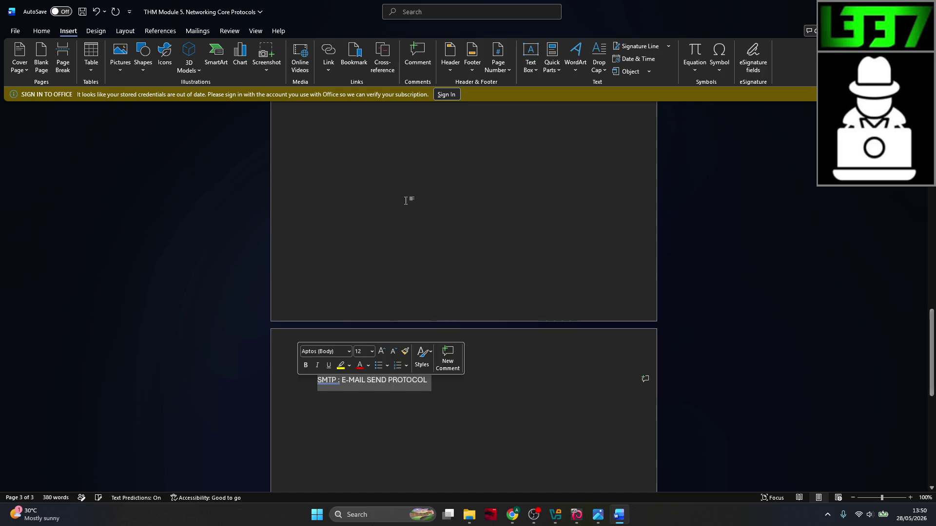
left_click(41, 31)
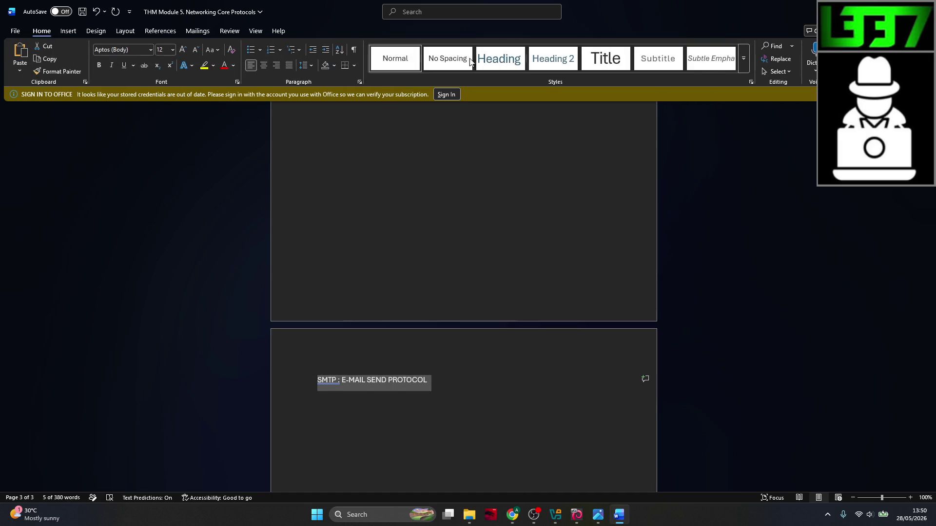
left_click(499, 59)
left_click(524, 279)
key("Return")
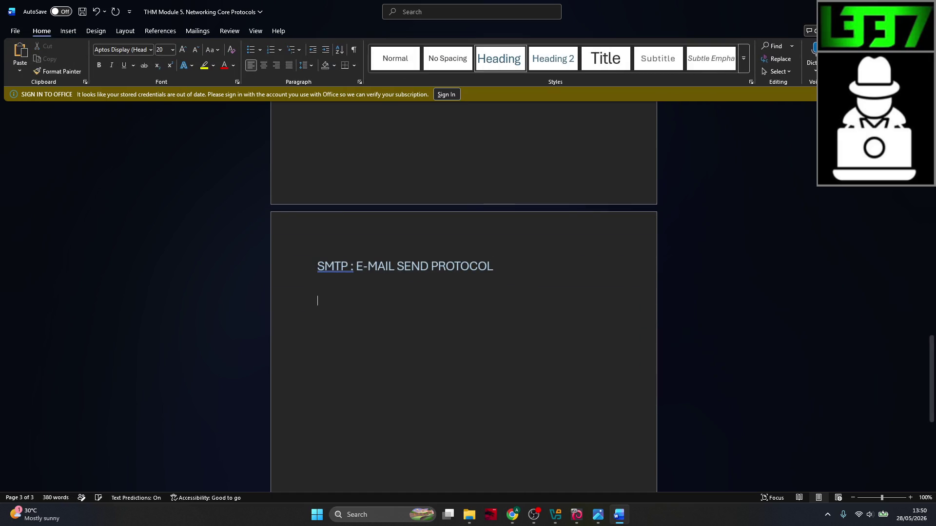
key("alt+Tab")
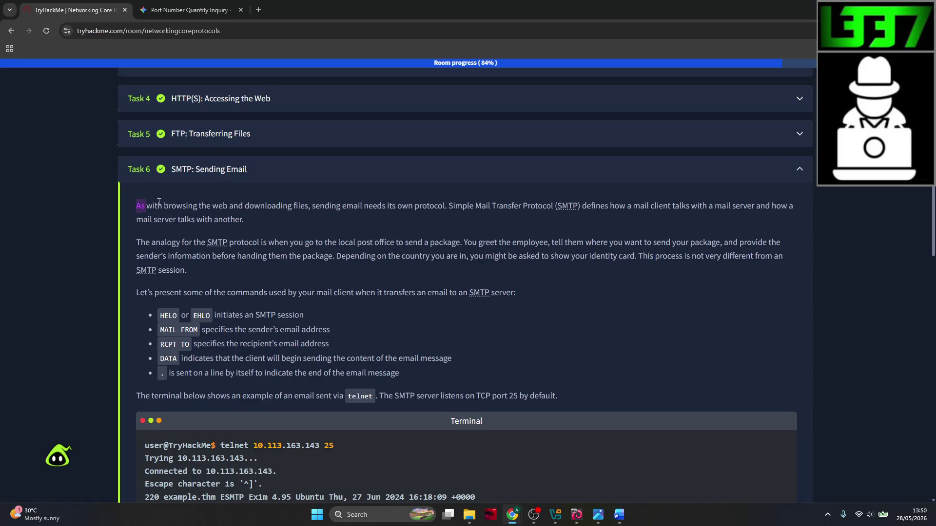
mouse_move(159, 201)
left_mouse_down()
mouse_move(276, 222)
mouse_move(336, 244)
mouse_move(346, 292)
mouse_move(516, 392)
mouse_move(564, 399)
left_mouse_up()
key("ctrl+c")
key("alt+Tab")
key("ctrl+v")
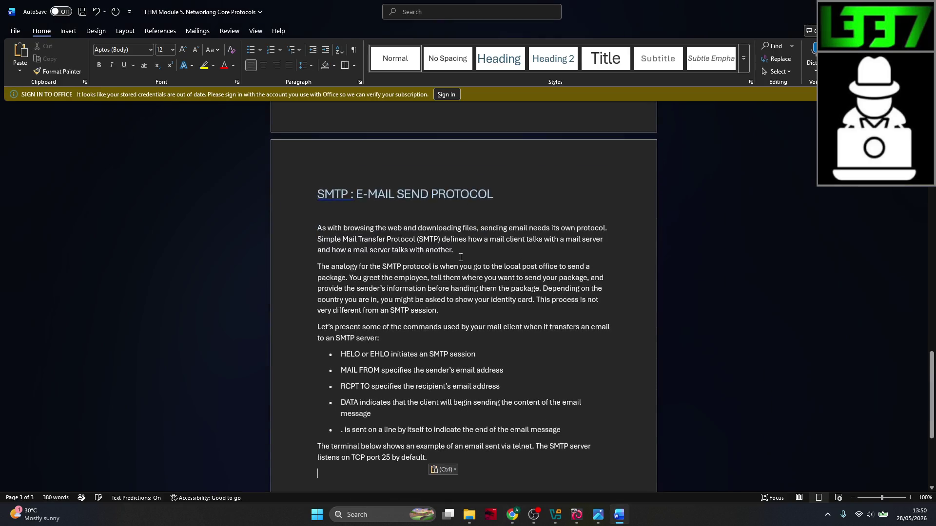
scroll(461, 256, "down", 4)
scroll(456, 261, "up", 3)
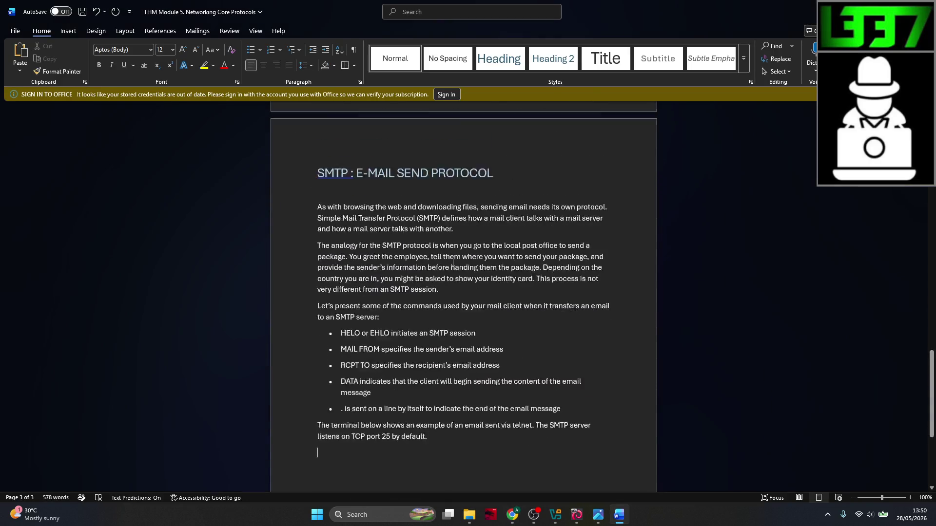
scroll(455, 282, "up", 15)
scroll(465, 306, "down", 4)
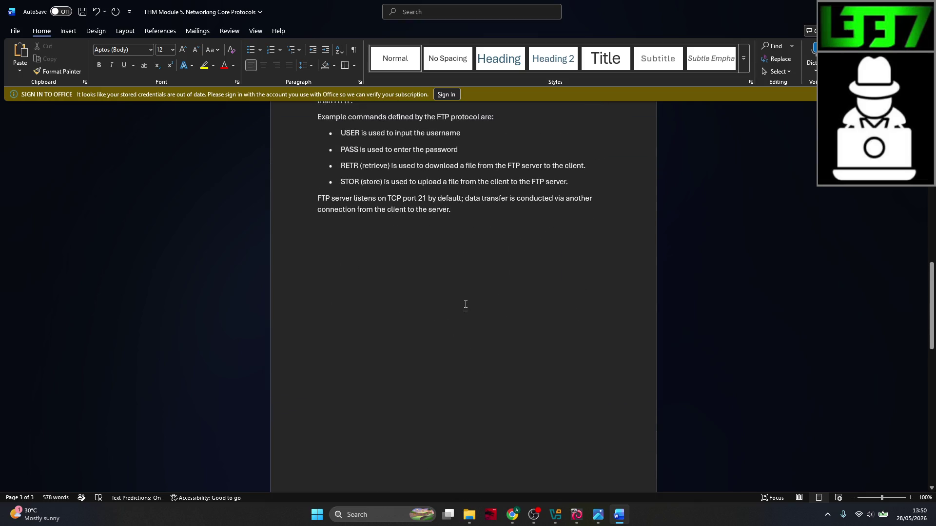
scroll(466, 306, "down", 10)
key("alt+Tab")
scroll(196, 249, "down", 3)
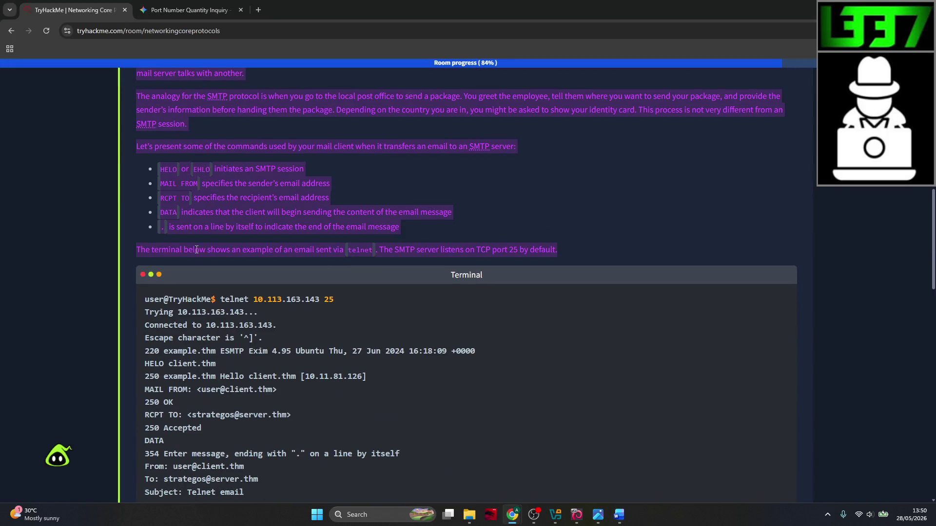
left_click(197, 249)
scroll(196, 249, "down", 15)
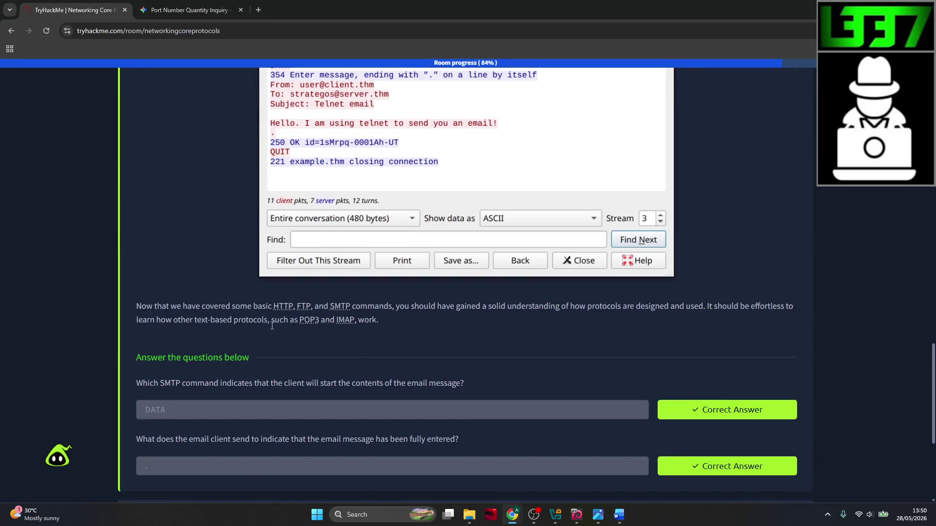
left_click_drag(388, 320, 120, 311)
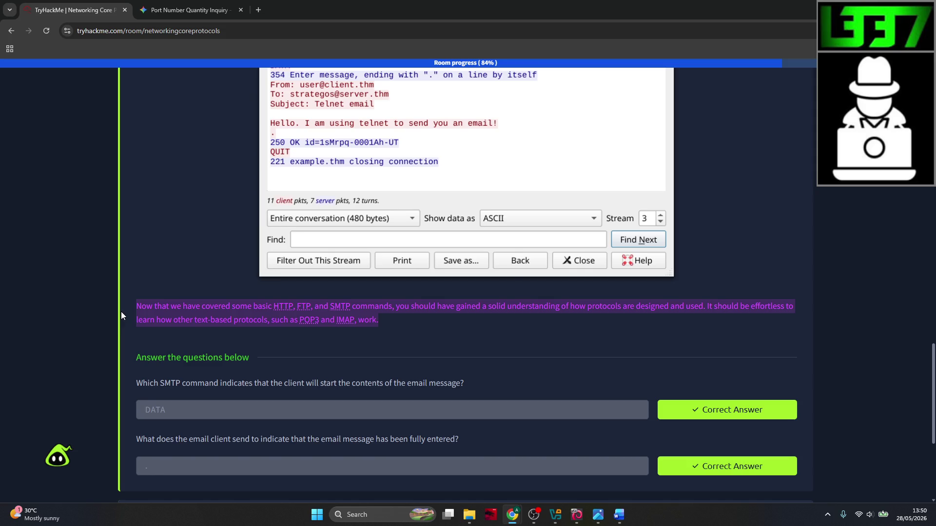
left_click(147, 300)
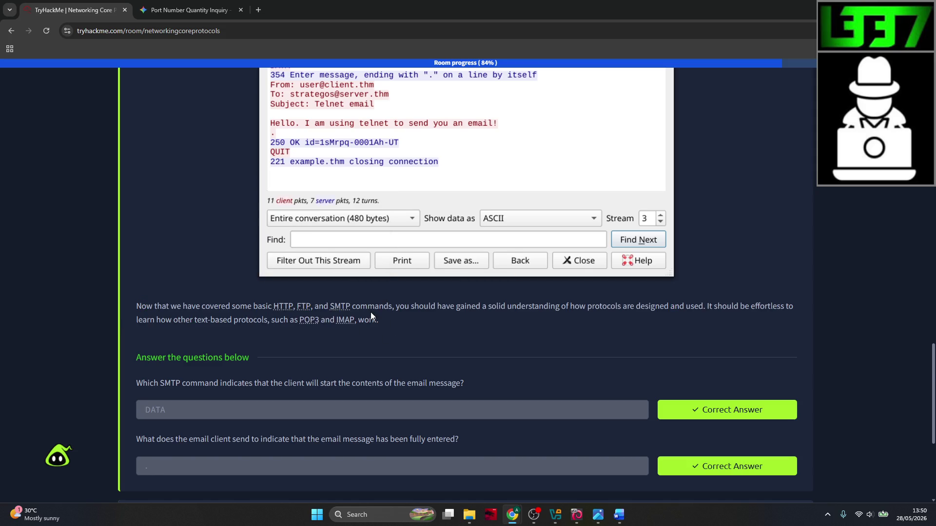
scroll(370, 312, "down", 3)
key("Home")
scroll(371, 304, "down", 8)
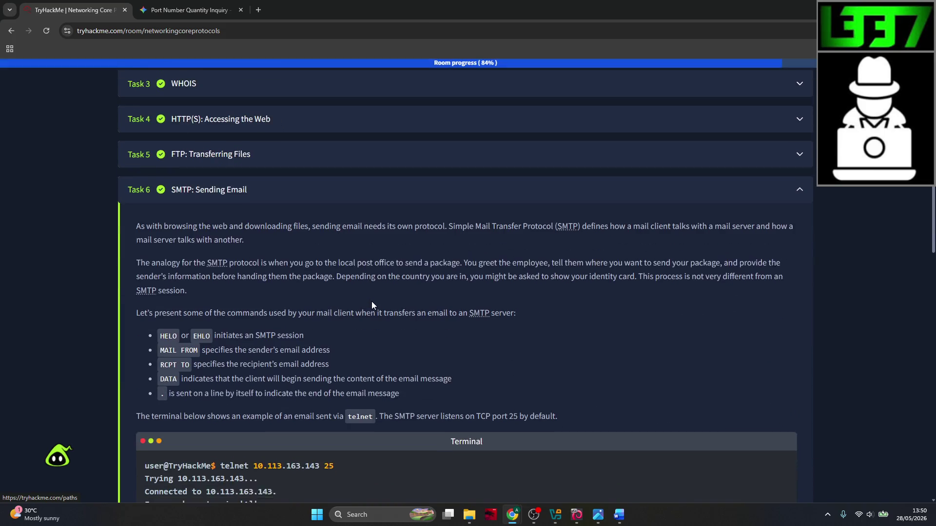
left_click(311, 177)
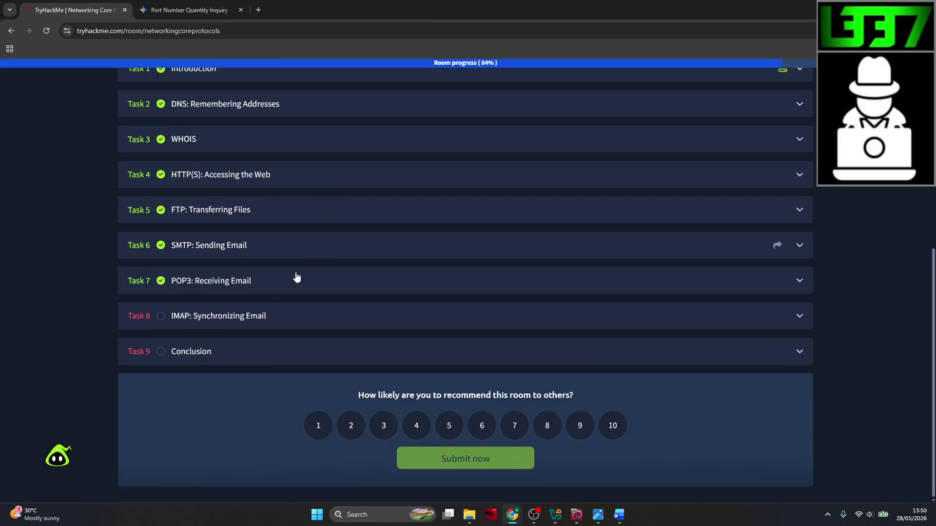
left_click(275, 289)
key("alt+Tab")
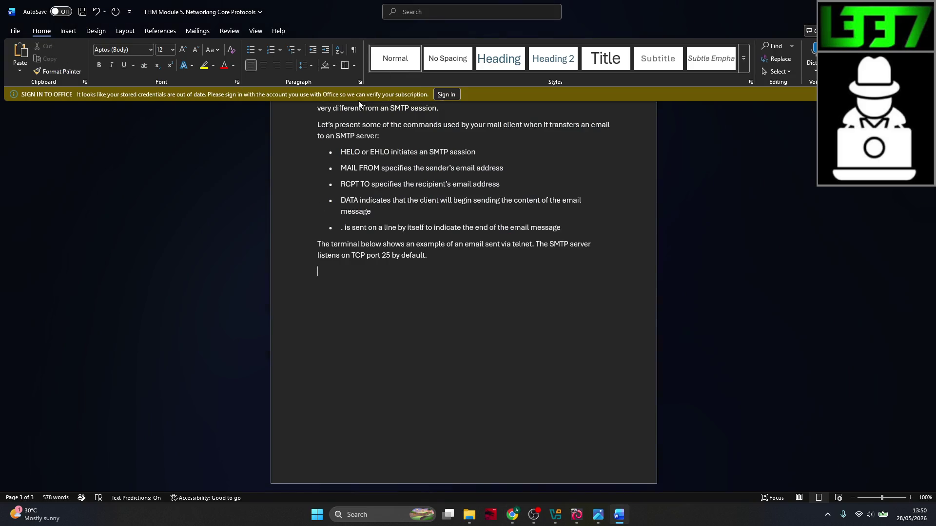
Insert a blank page after the SMTP section and type 'POP3 : Receive Email Protocol' on it
left_click(68, 31)
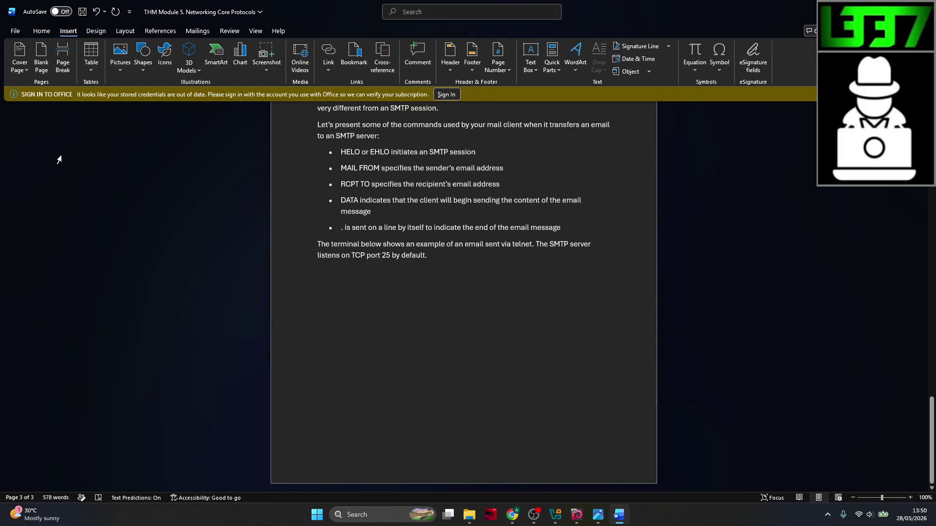
left_click(41, 60)
key("alt+Tab")
key("alt+Tab")
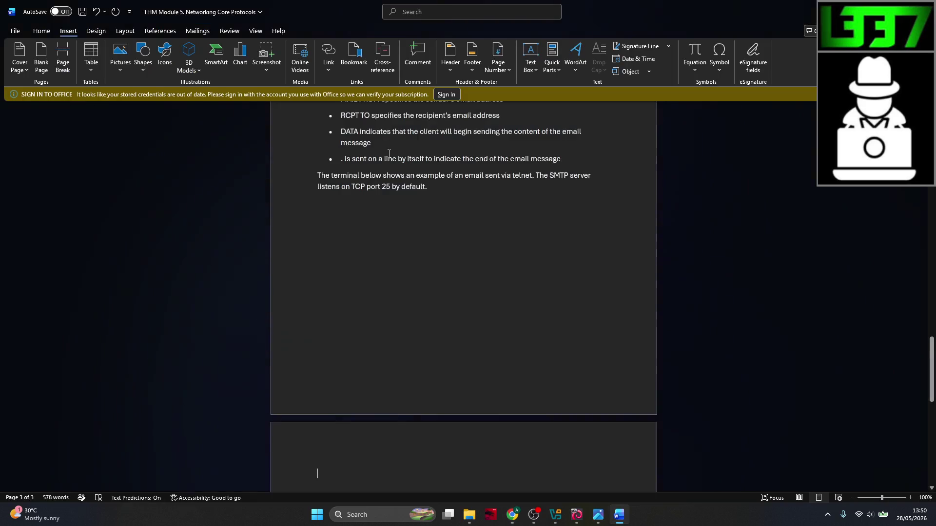
left_click(318, 470)
type("POP3 :")
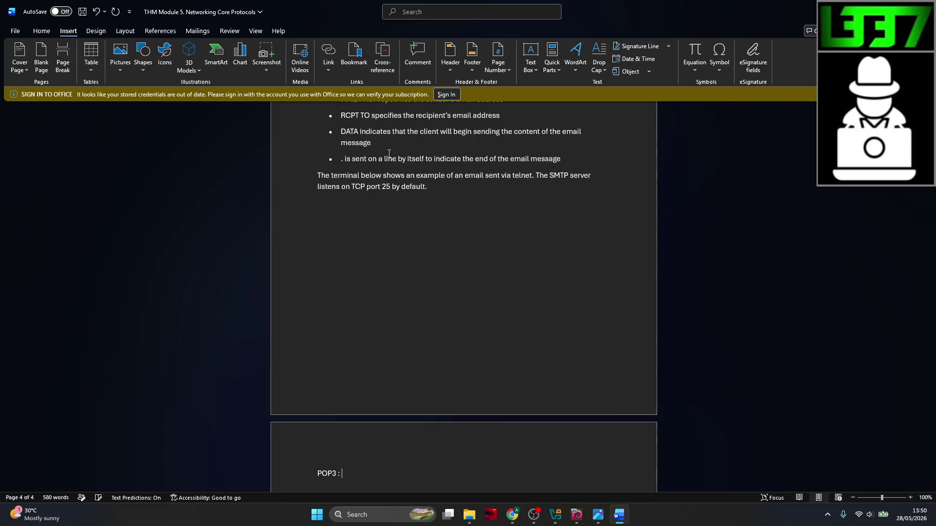
key("alt+Tab")
key("alt+Tab")
type(": Receive ")
type("Email ")
type("pro")
Apply the Heading style to the POP3 line and start an empty line below it
scroll(456, 185, "up", 9)
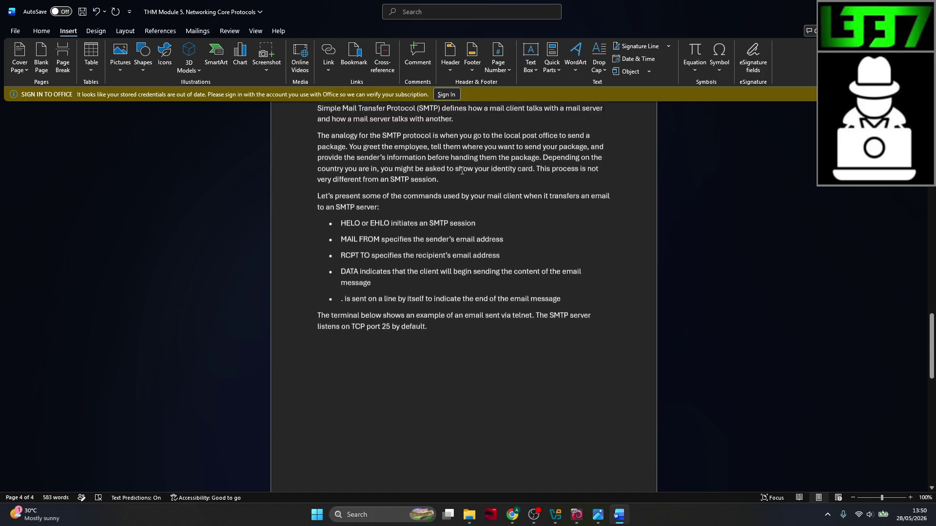
scroll(422, 378, "down", 11)
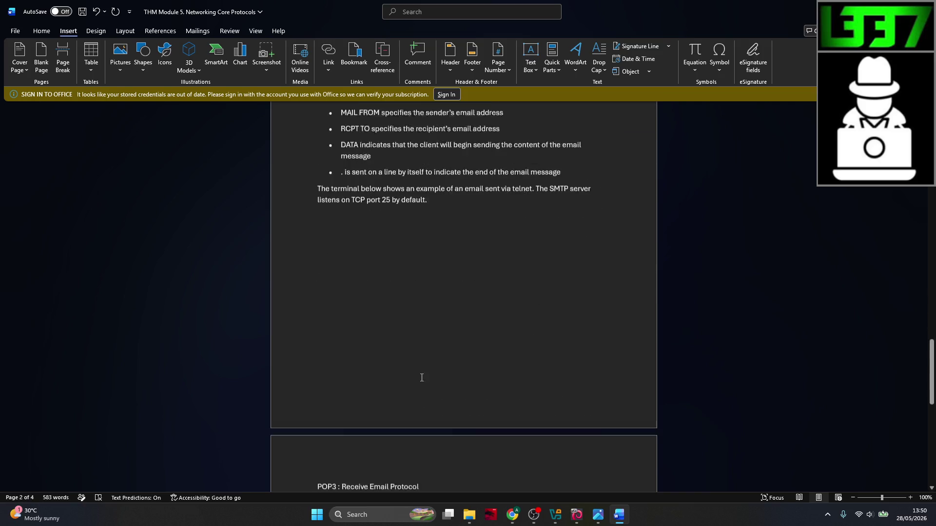
left_click(304, 406)
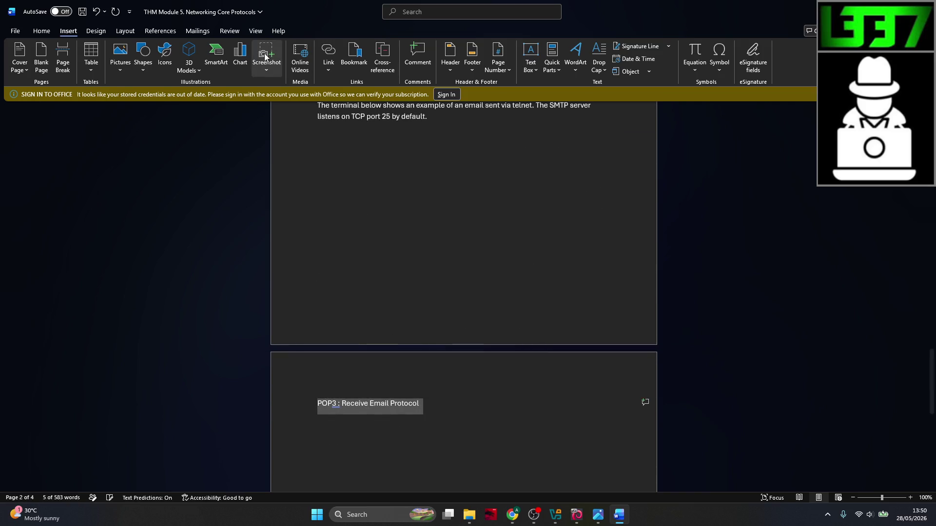
scroll(453, 81, "up", 1)
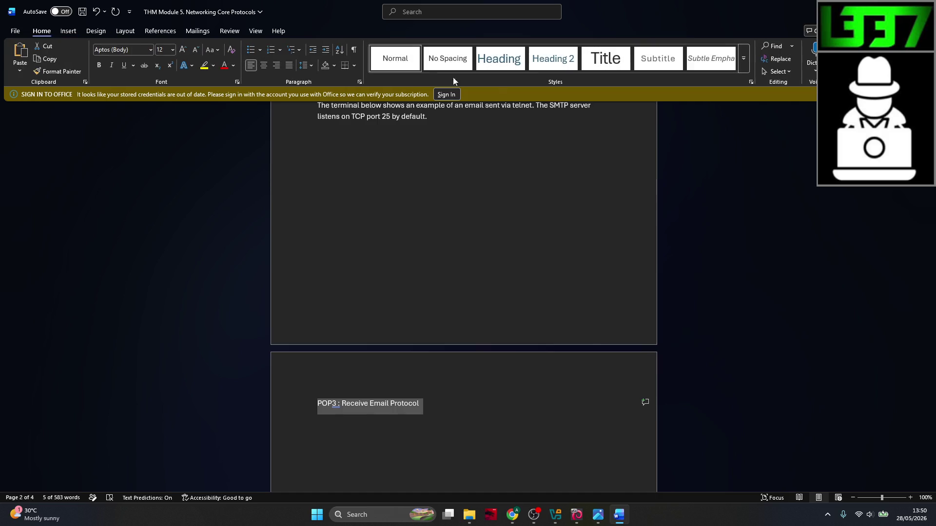
left_click(500, 58)
left_click(515, 407)
key("Return")
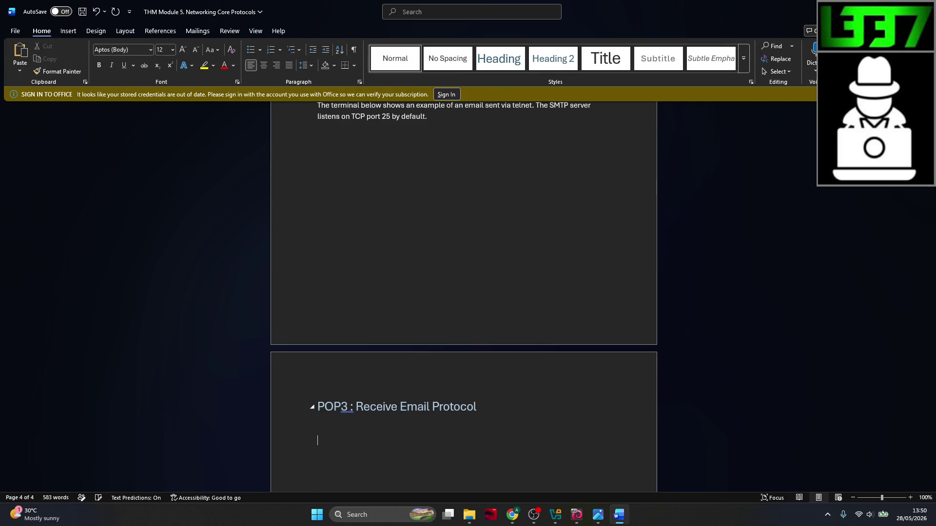
scroll(512, 402, "up", 10)
key("alt+Tab")
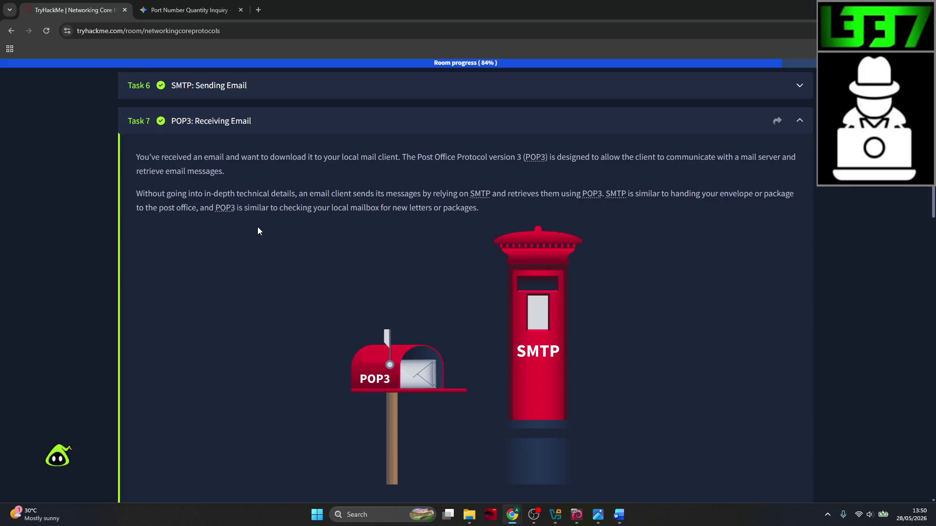
Select the POP3 task's sentence from 'an email client sends' to 'packages.' and return to Word
scroll(343, 225, "up", 1)
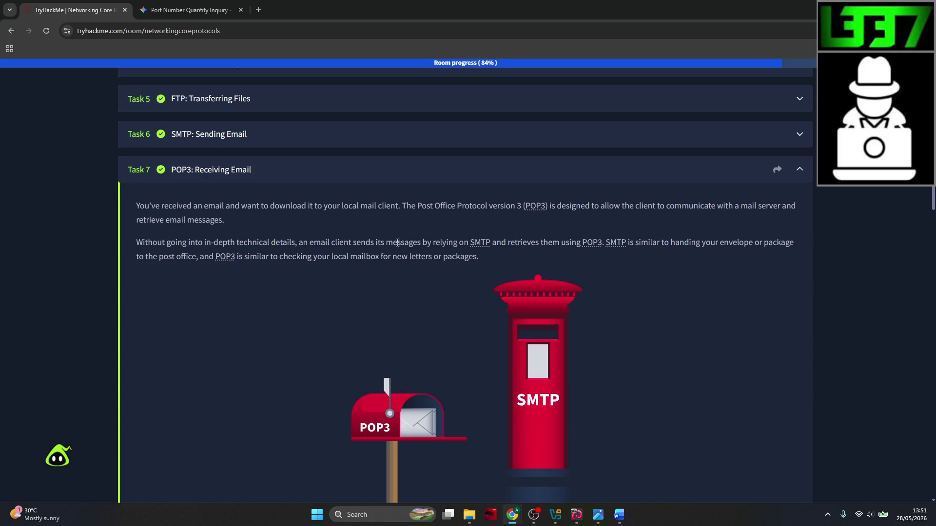
left_click_drag(472, 255, 299, 243)
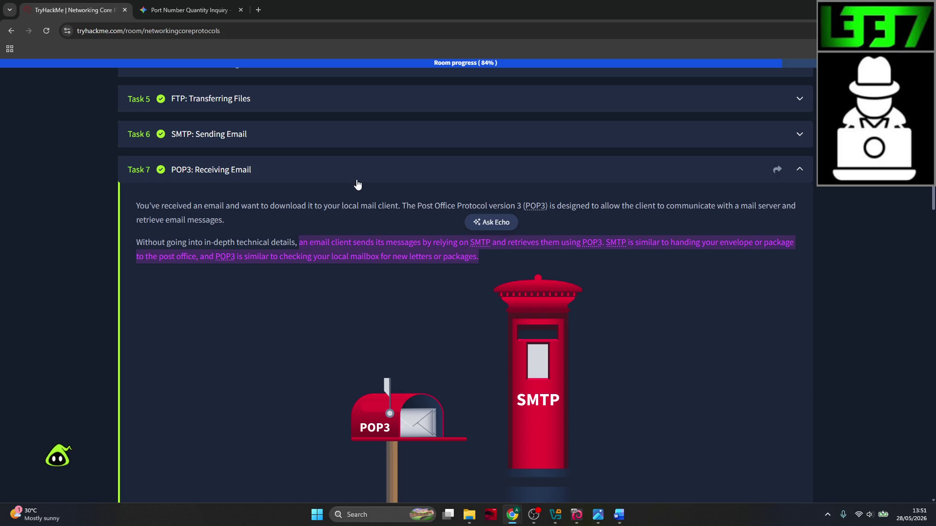
key("alt+Tab")
scroll(345, 247, "down", 10)
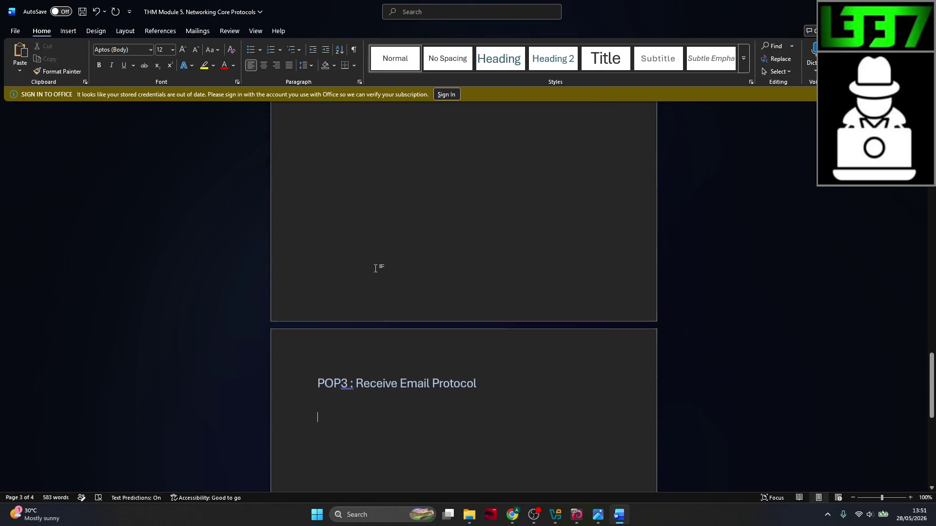
Paste the SMTP post-office / POP3 mailbox analogy under the POP3 heading
key("ctrl+v")
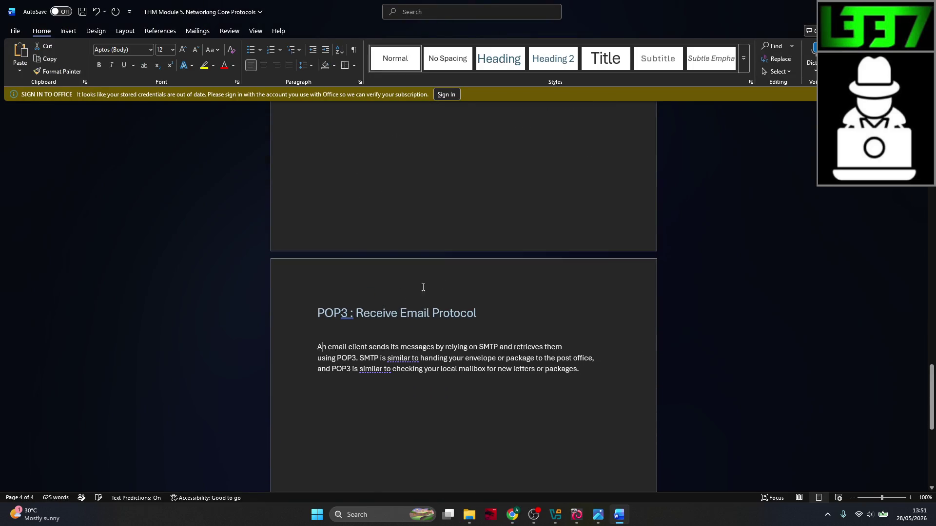
scroll(556, 317, "up", 6)
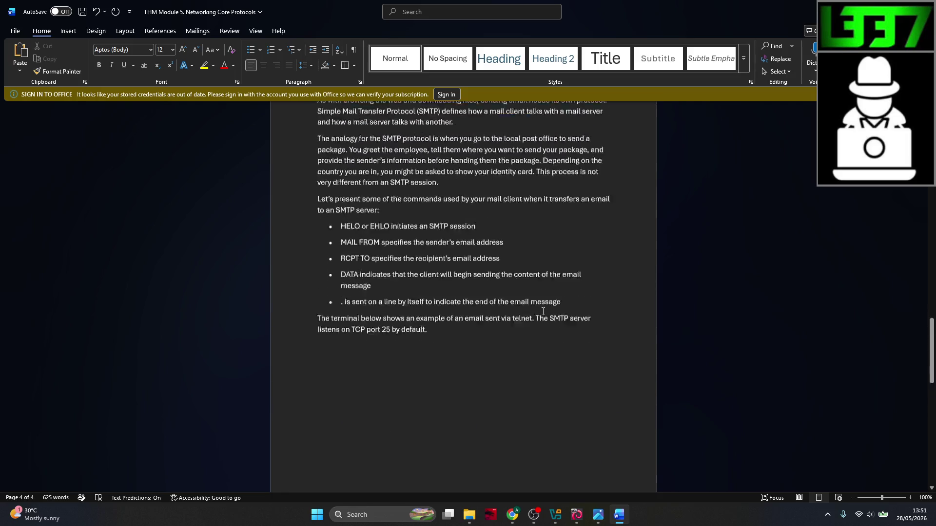
scroll(556, 317, "down", 6)
Copy TryHackMe's common POP3 commands list, paste it below the analogy, and end with an empty line
key("alt+Tab")
scroll(497, 278, "down", 5)
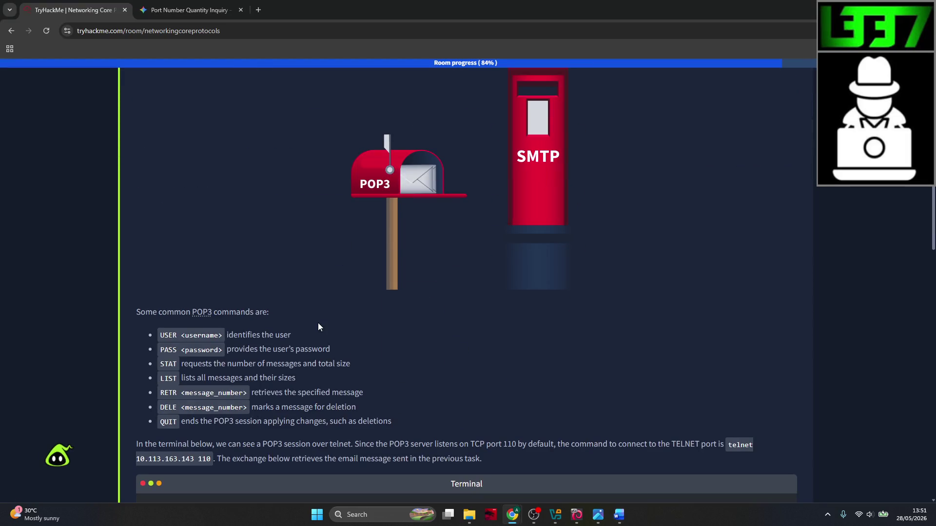
mouse_move(412, 418)
left_mouse_down()
mouse_move(239, 383)
mouse_move(127, 309)
left_mouse_up()
key("ctrl+c")
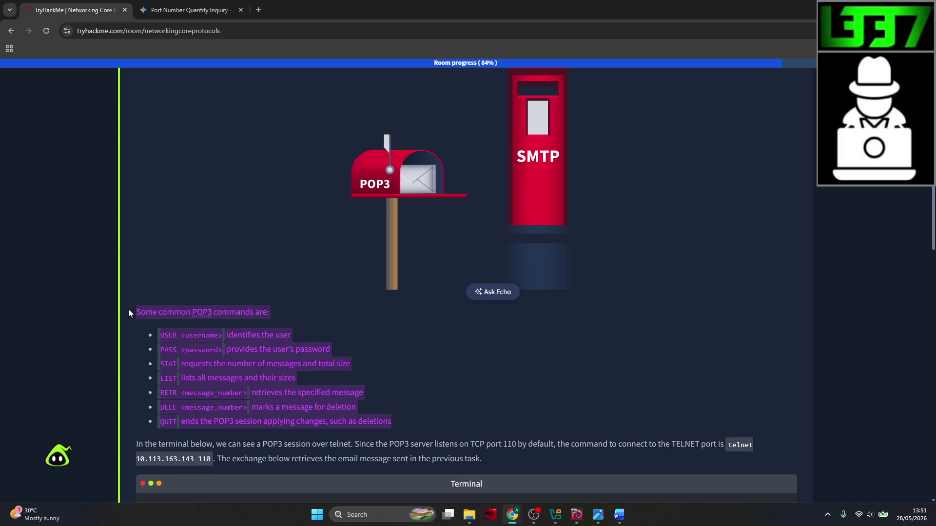
key("alt+Tab")
key("Return")
key("ctrl+v")
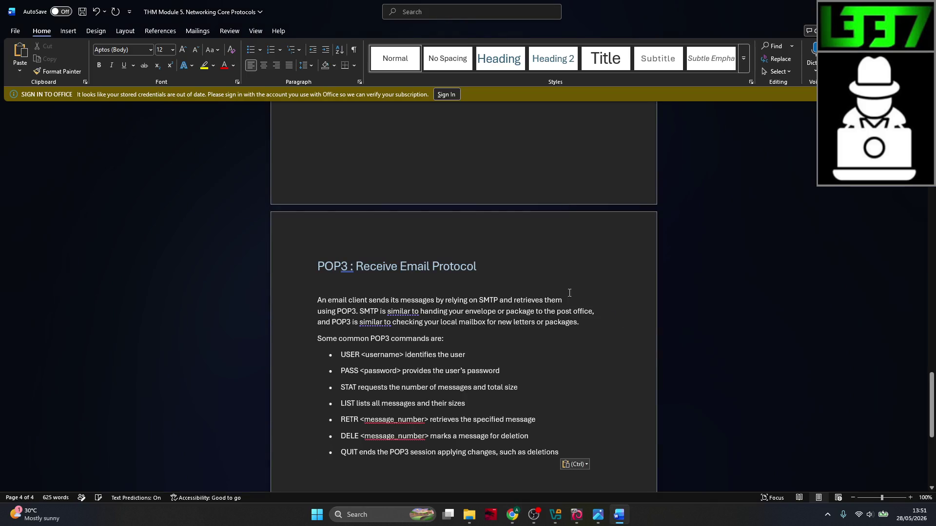
scroll(542, 282, "down", 2)
scroll(542, 287, "down", 4)
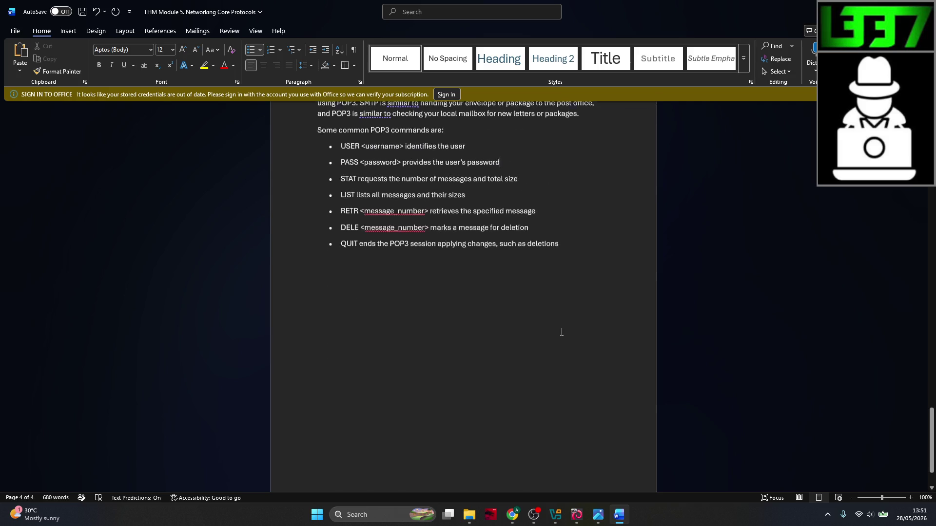
scroll(557, 326, "up", 4)
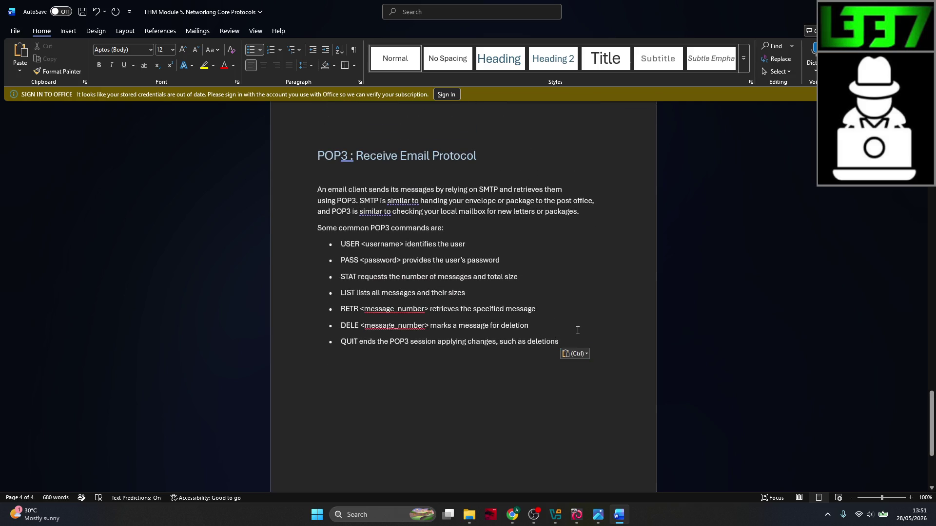
scroll(590, 310, "down", 2)
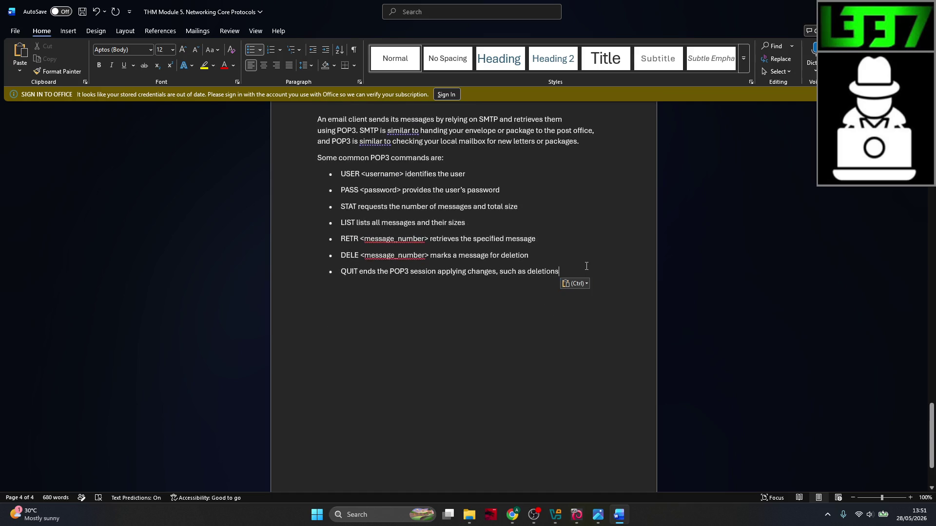
key("Return")
key("Return")
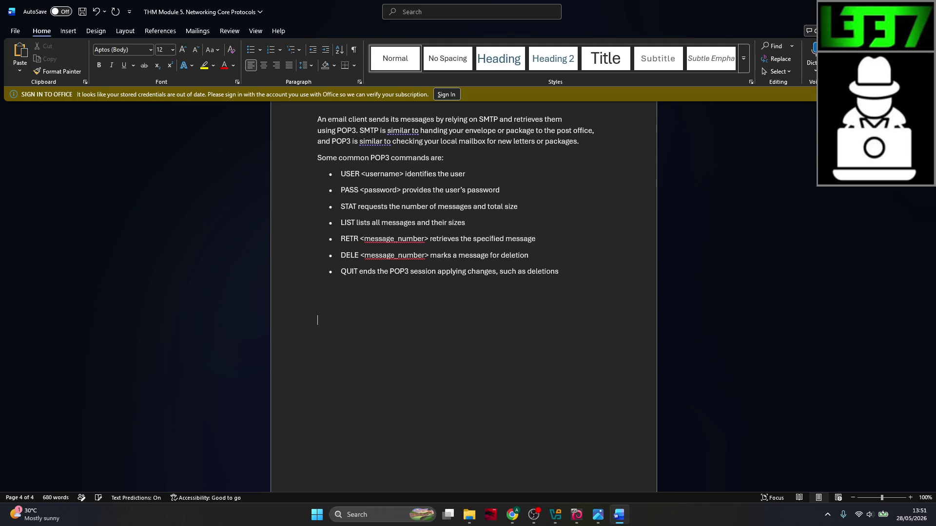
key("alt+Tab")
scroll(423, 272, "down", 15)
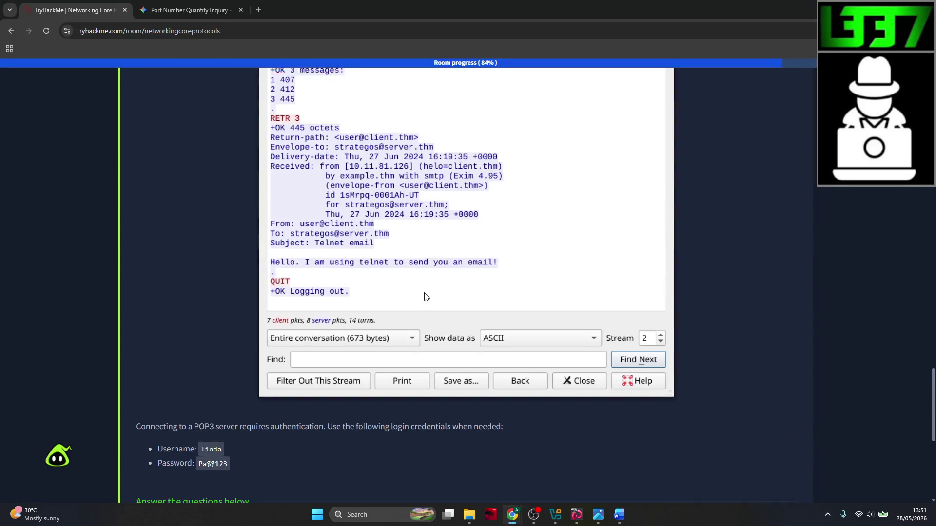
Type 'NOTES :' below the POP3 commands, fixing the typo, and make it Heading 1
scroll(426, 296, "up", 7)
scroll(424, 296, "down", 10)
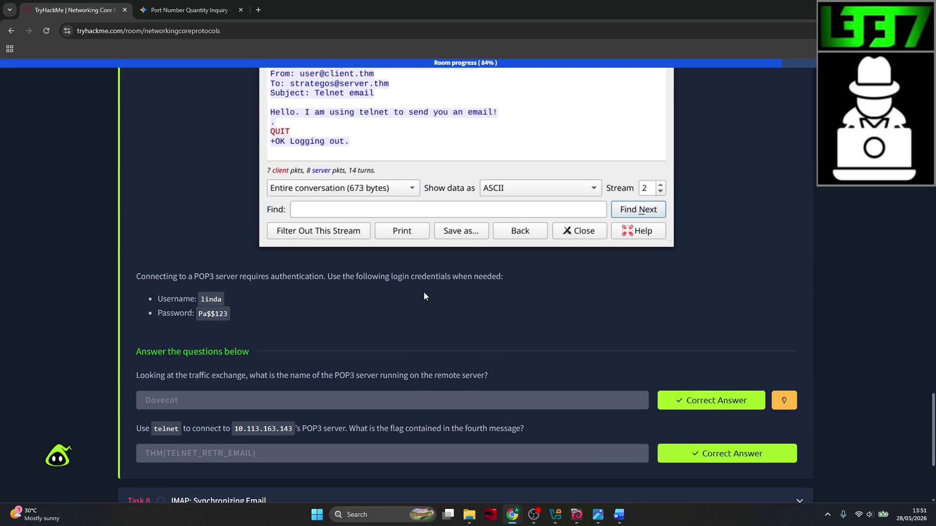
scroll(444, 340, "up", 15)
key("alt+Tab")
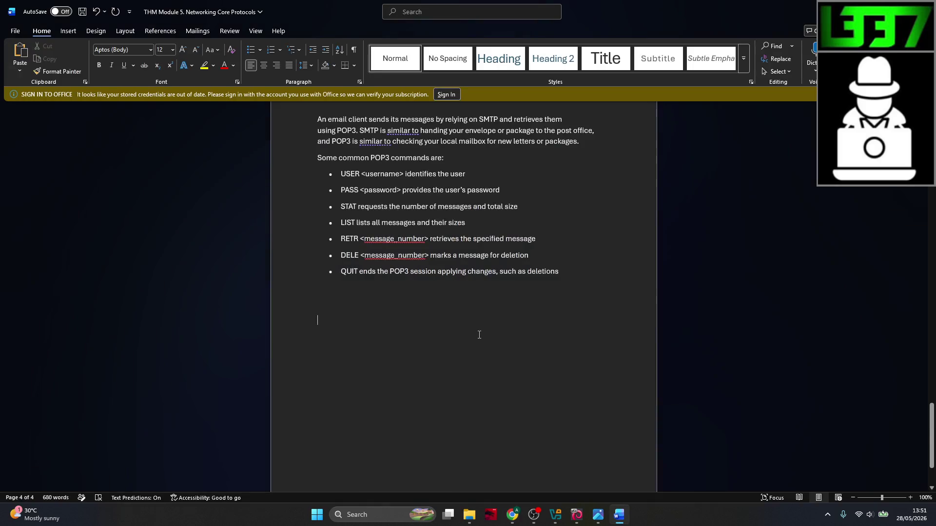
scroll(479, 334, "up", 3)
type("NOETS")
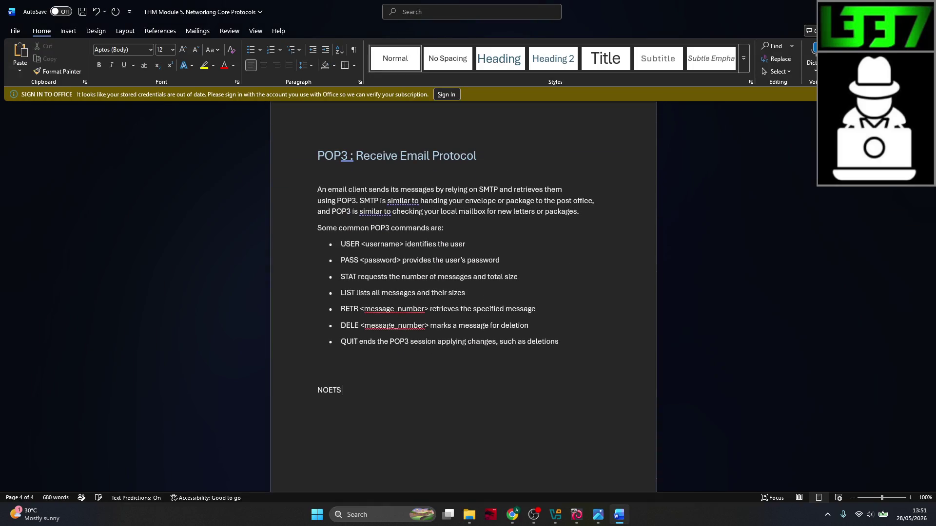
key("BackSpace")
type("TES :")
double_click(339, 391)
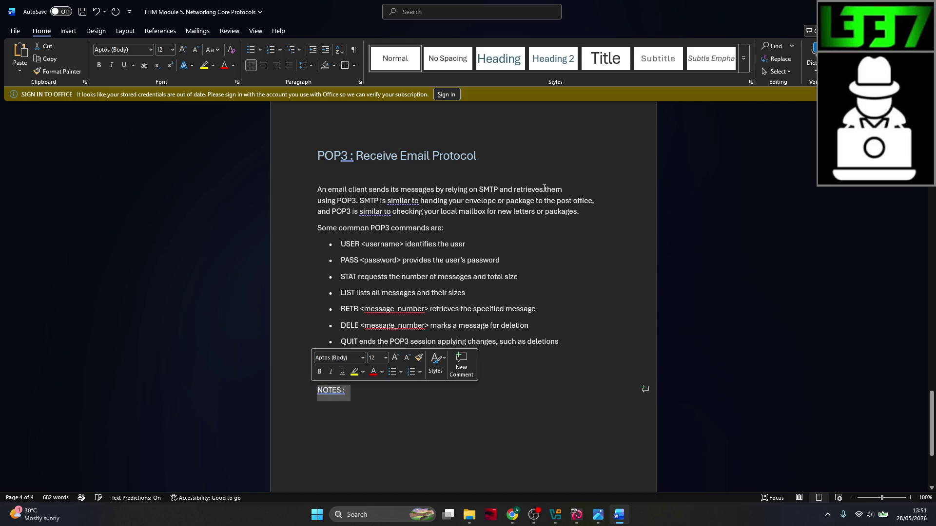
key("ctrl+alt+1")
Switch to the Gemini chat tab in Chrome
scroll(398, 397, "down", 3)
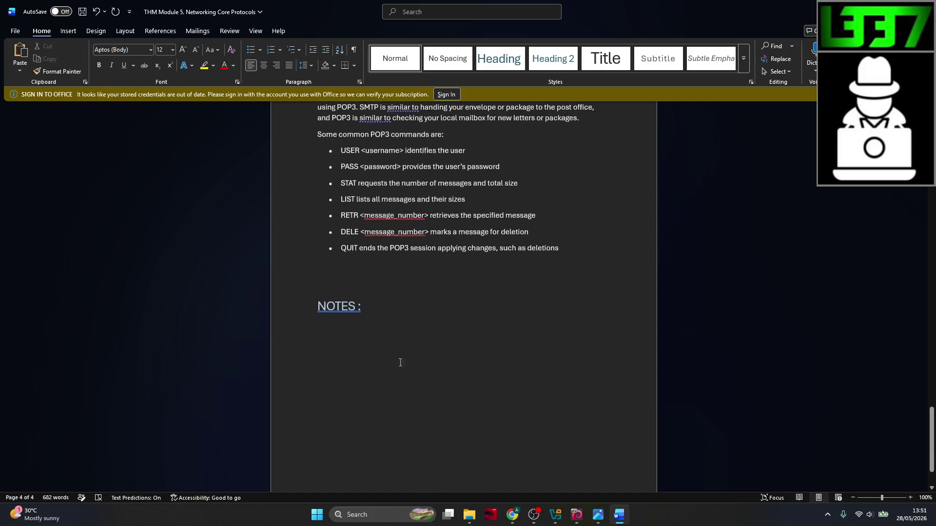
key("alt+Tab")
key("ctrl+Tab")
scroll(571, 400, "up", 5)
scroll(572, 400, "up", 20)
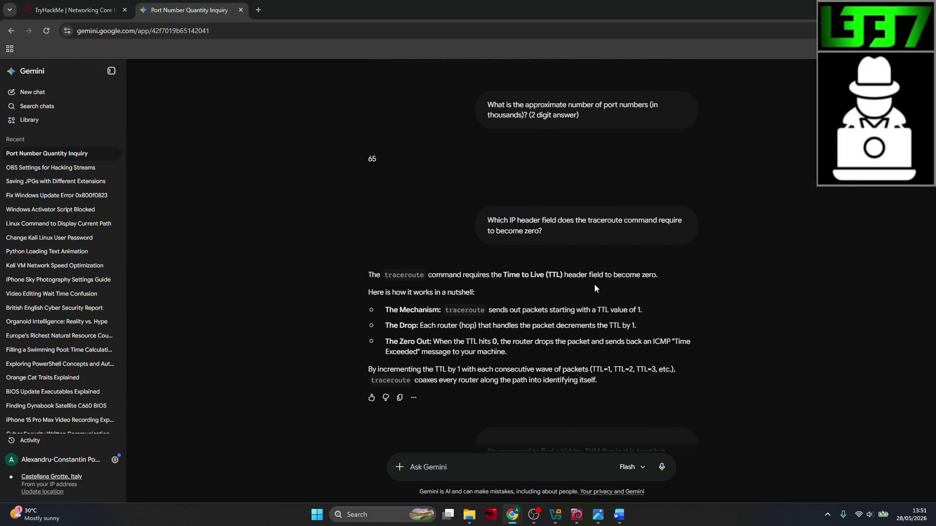
Copy Gemini's 'By default…' paragraph on blocked cleartext passwords and paste it under NOTES :
scroll(585, 271, "down", 7)
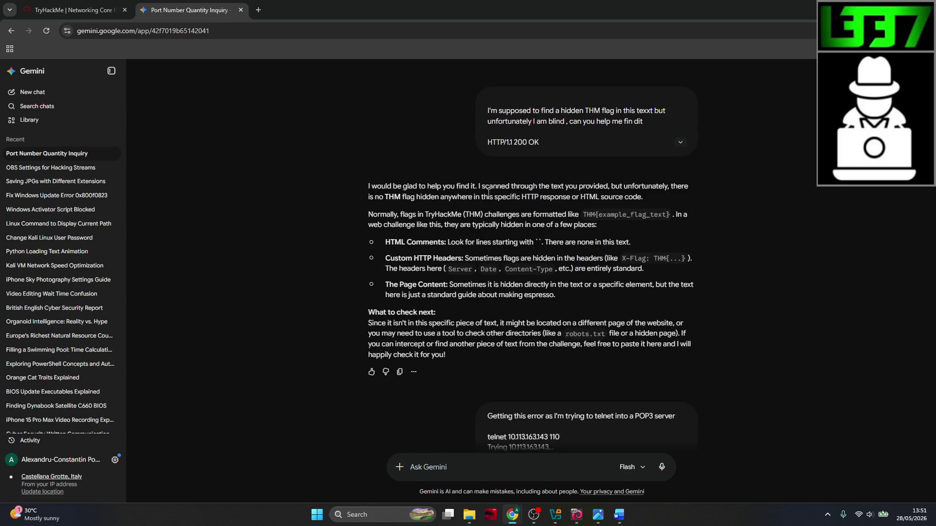
scroll(487, 193, "down", 15)
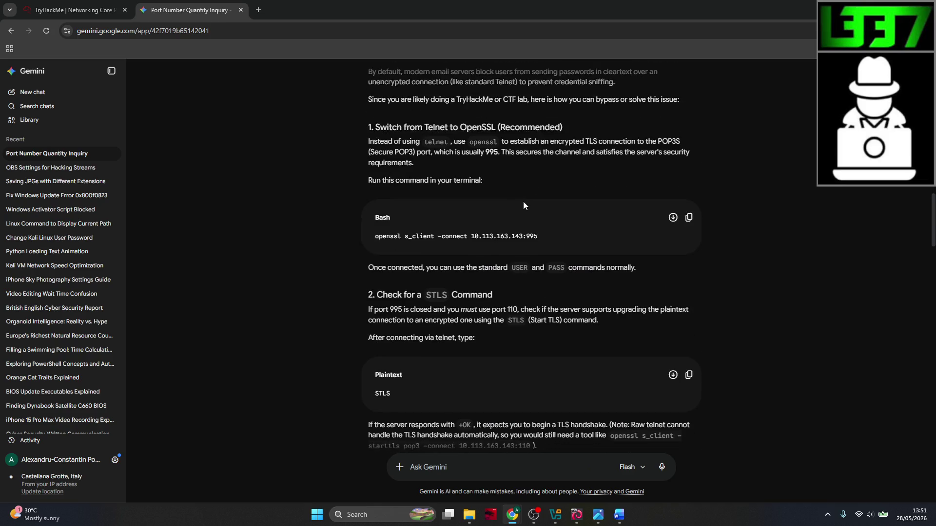
scroll(568, 251, "up", 6)
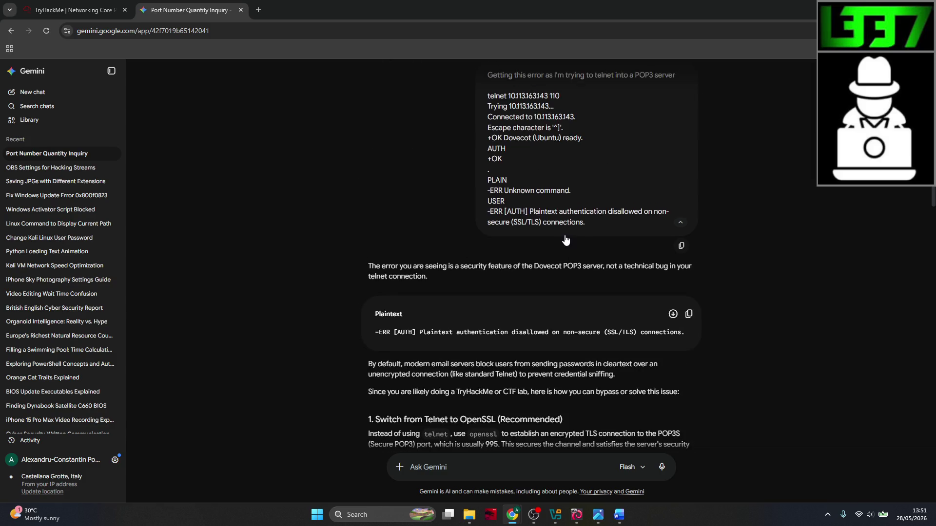
scroll(531, 221, "down", 5)
scroll(519, 220, "up", 2)
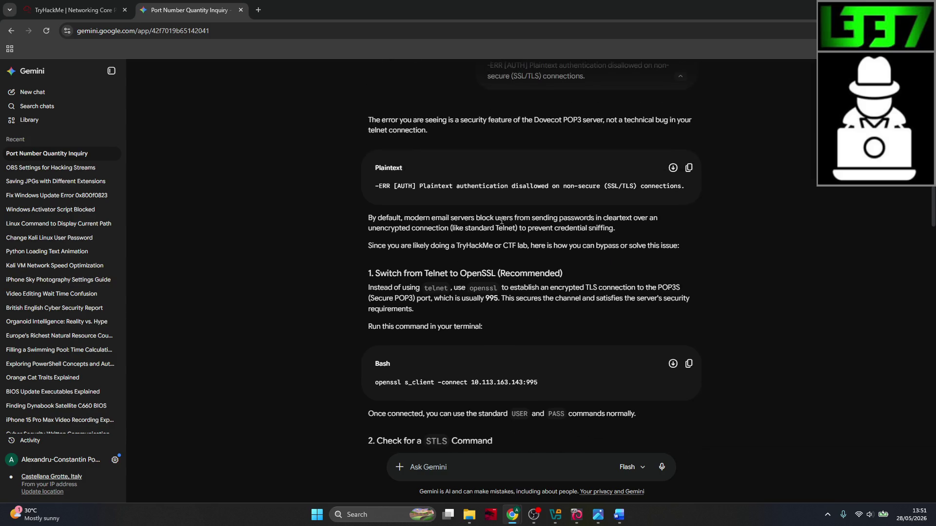
scroll(533, 190, "up", 1)
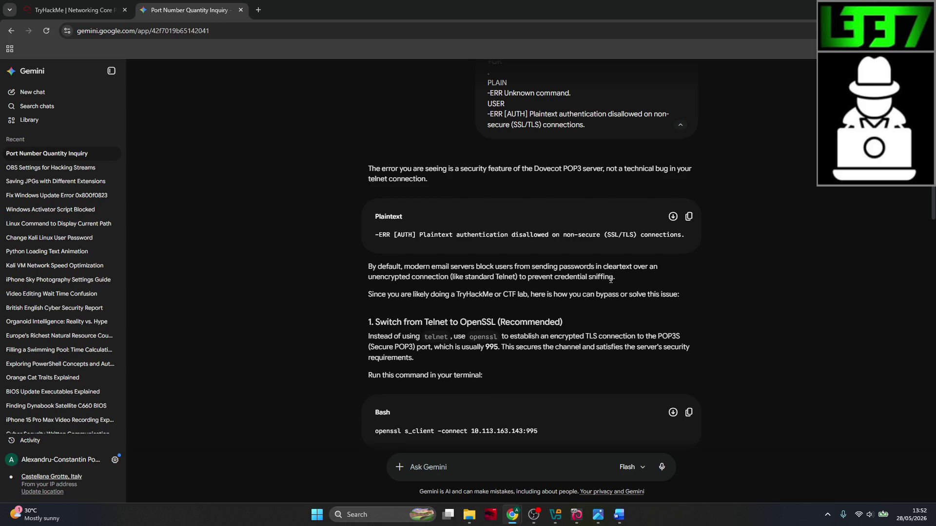
left_click_drag(615, 277, 367, 273)
key("ctrl+c")
key("alt+Tab")
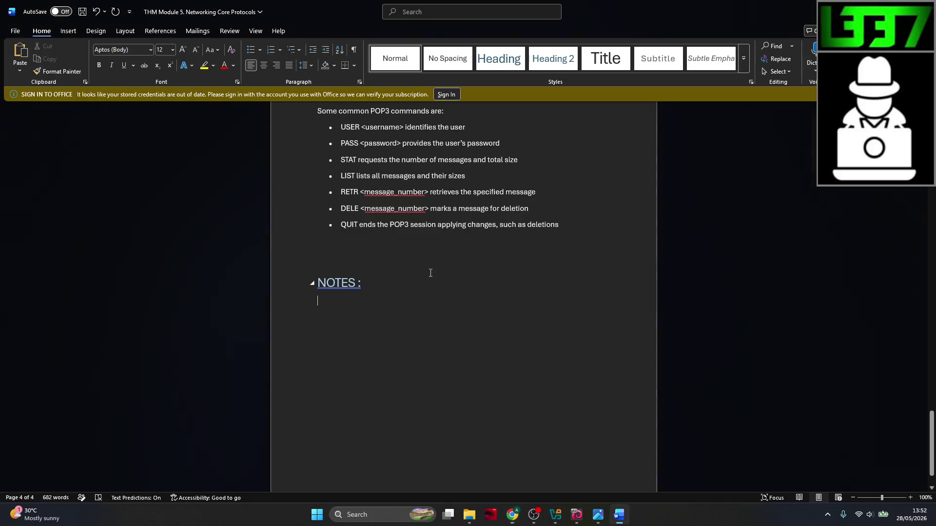
key("ctrl+v")
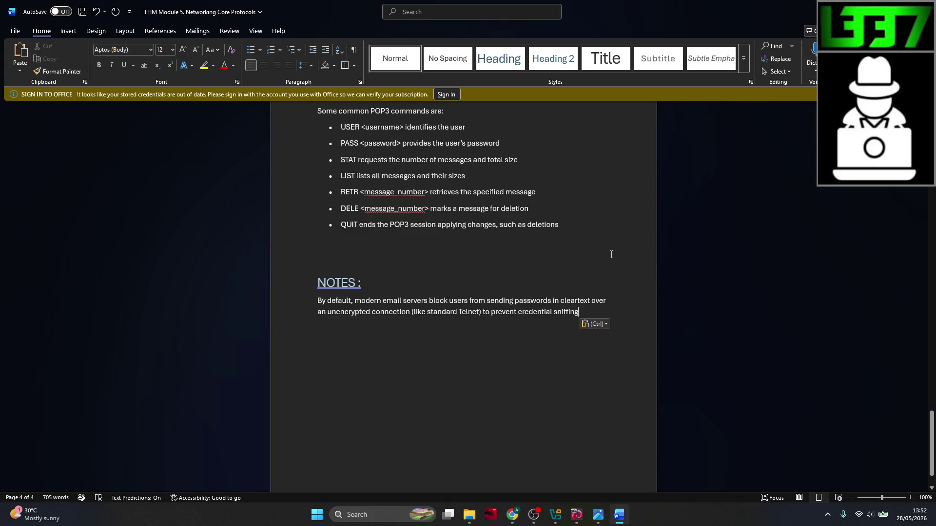
Select part of Gemini's sentence beginning 'Since', then clear the selection and return to Word
key("alt+Tab")
left_click(392, 301)
left_click_drag(368, 295, 458, 294)
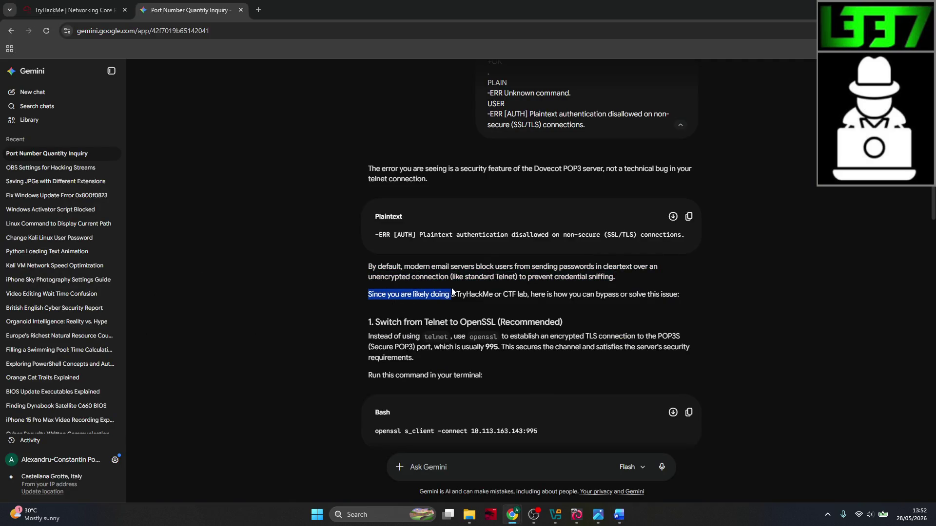
left_click(478, 308)
scroll(492, 296, "down", 1)
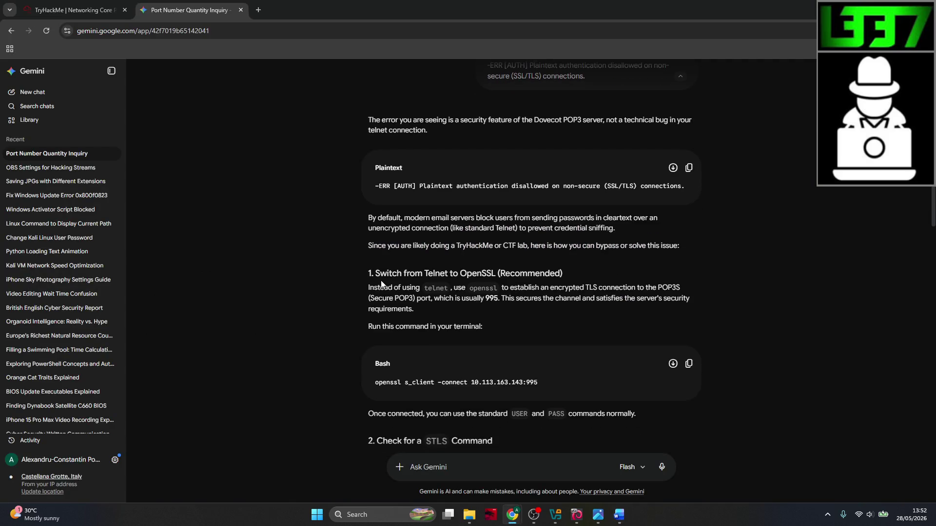
key("alt+Tab")
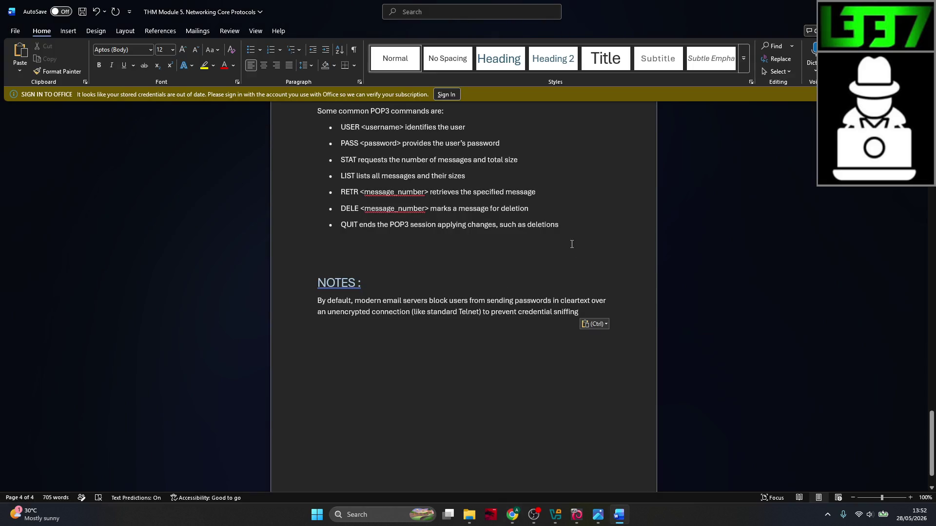
Add a 'Solution :' label and paste Gemini's Switch from Telnet to OpenSSL advice below it
key("Return")
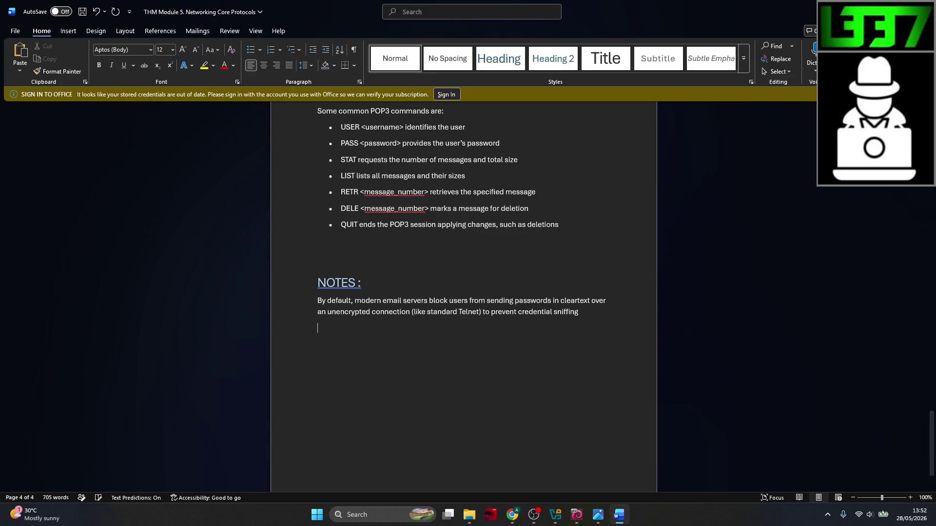
type("Solution")
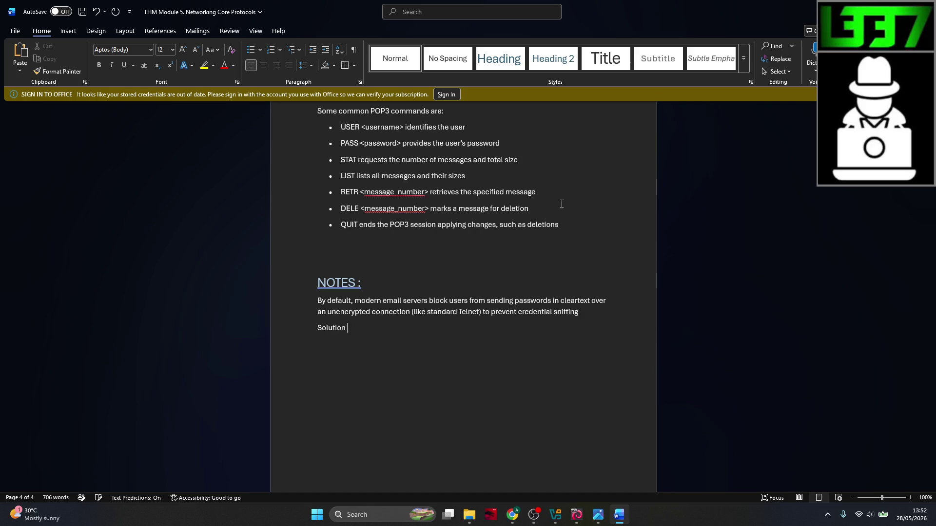
type(":")
key("alt+Tab")
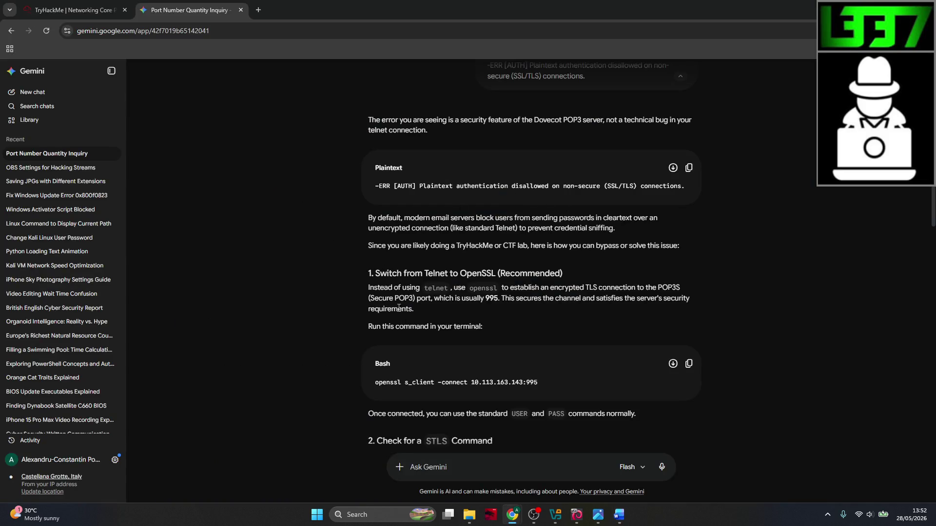
mouse_move(414, 309)
left_mouse_down()
mouse_move(369, 287)
mouse_move(373, 274)
left_mouse_up()
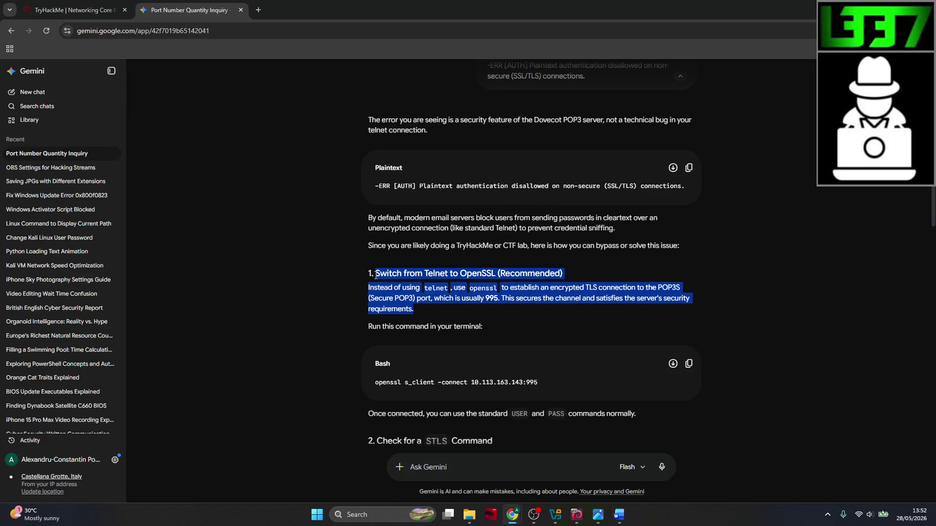
left_click(429, 311)
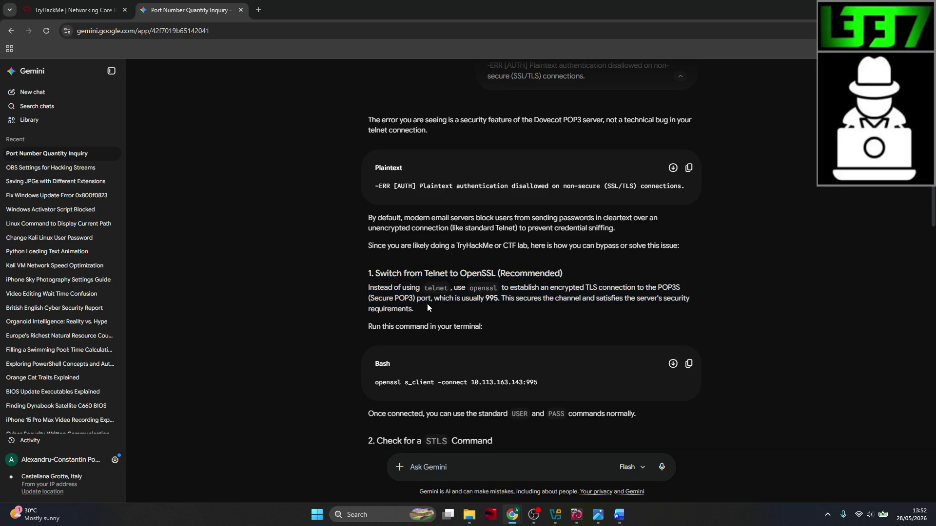
scroll(424, 302, "down", 5)
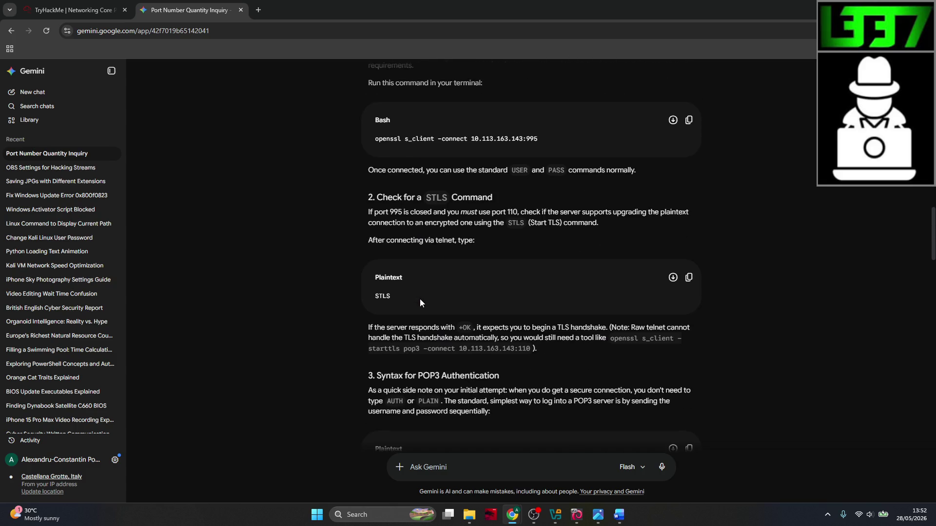
scroll(419, 299, "down", 3)
scroll(419, 294, "up", 6)
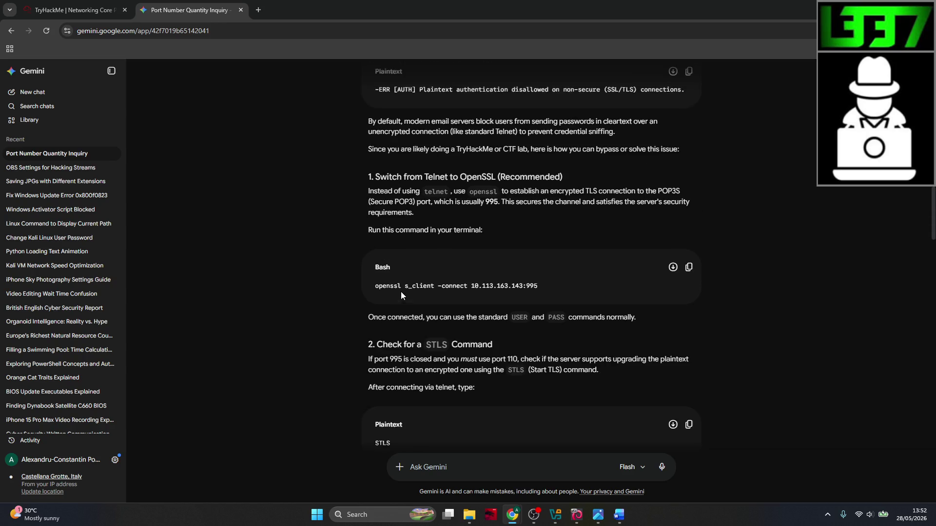
key("alt+Tab")
key("ctrl+v")
scroll(431, 270, "down", 1)
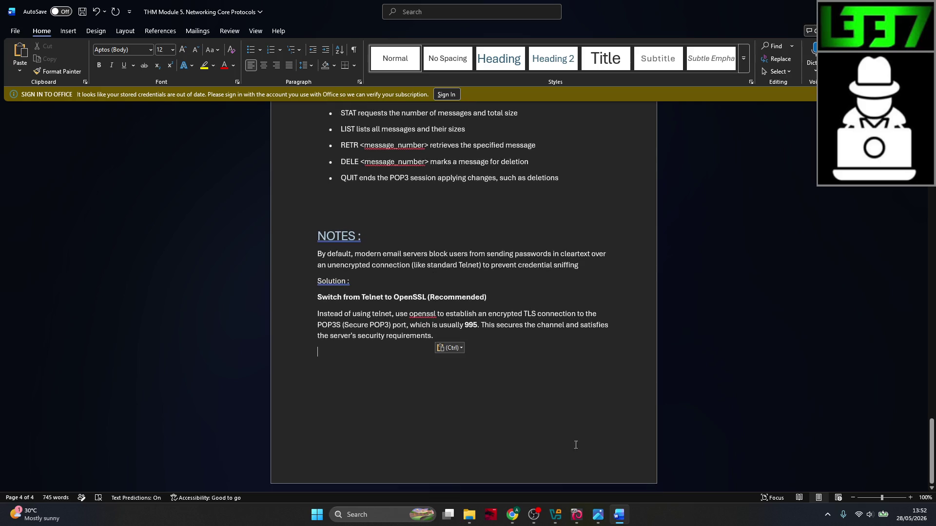
Add 'Command example :' followed by the openssl s_client -connect command from Gemini
key("alt+Tab")
scroll(481, 310, "up", 2)
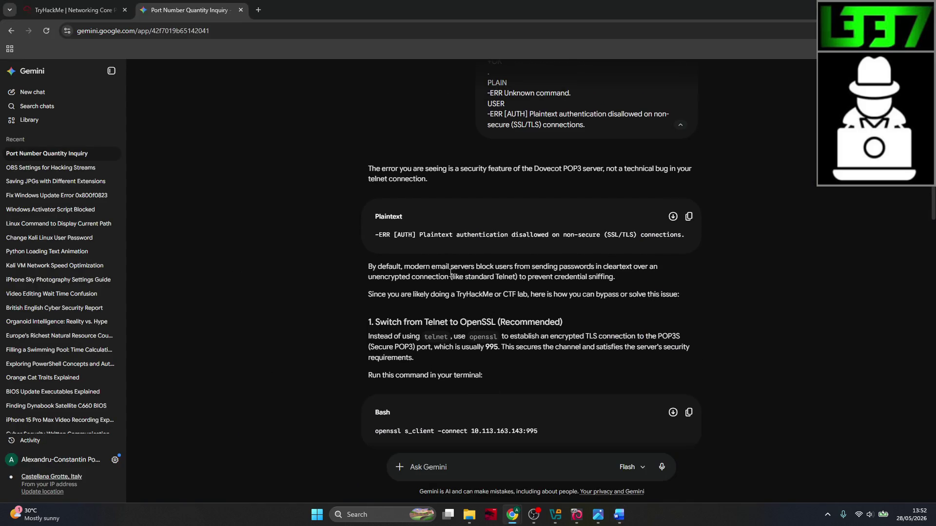
scroll(449, 278, "down", 2)
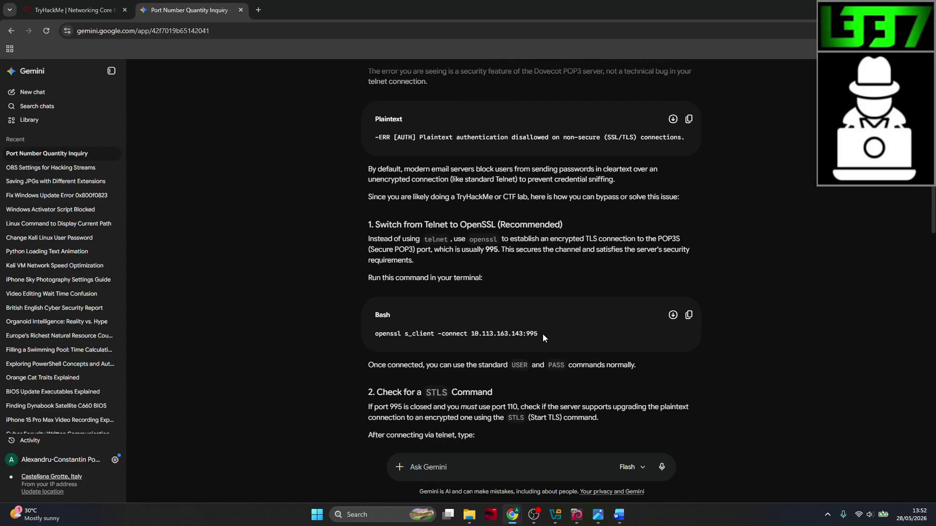
left_click_drag(542, 335, 372, 332)
key("alt+Tab")
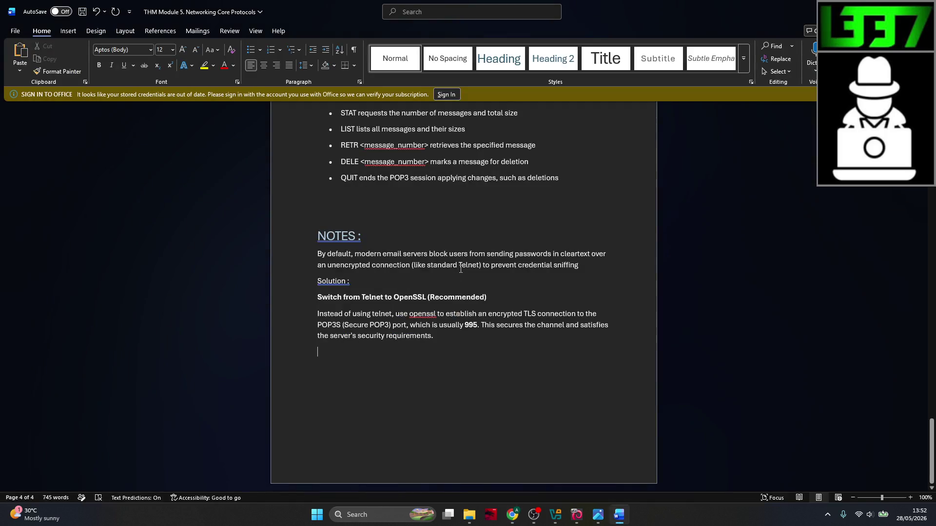
type("Command")
type("example :")
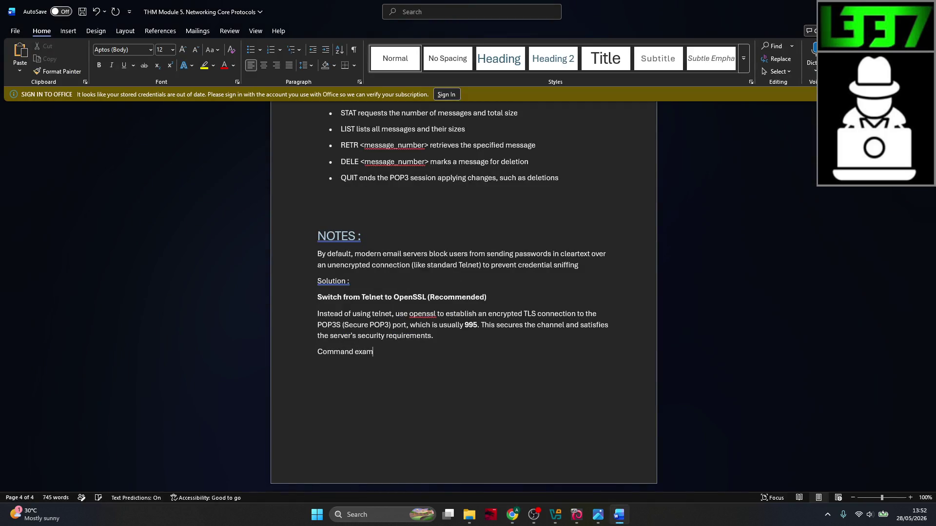
key("Return")
key("ctrl+v")
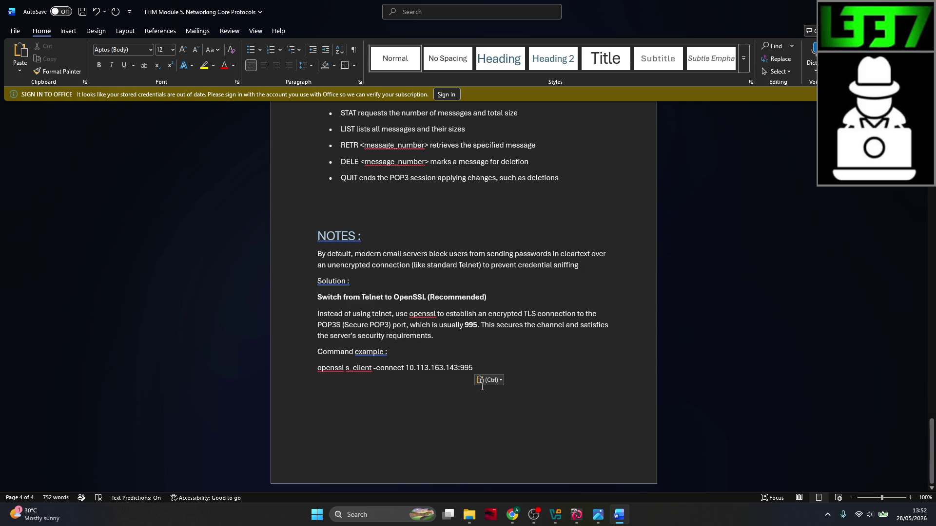
Dismiss the leftover paste options after the command example
scroll(452, 345, "up", 5)
scroll(451, 342, "down", 5)
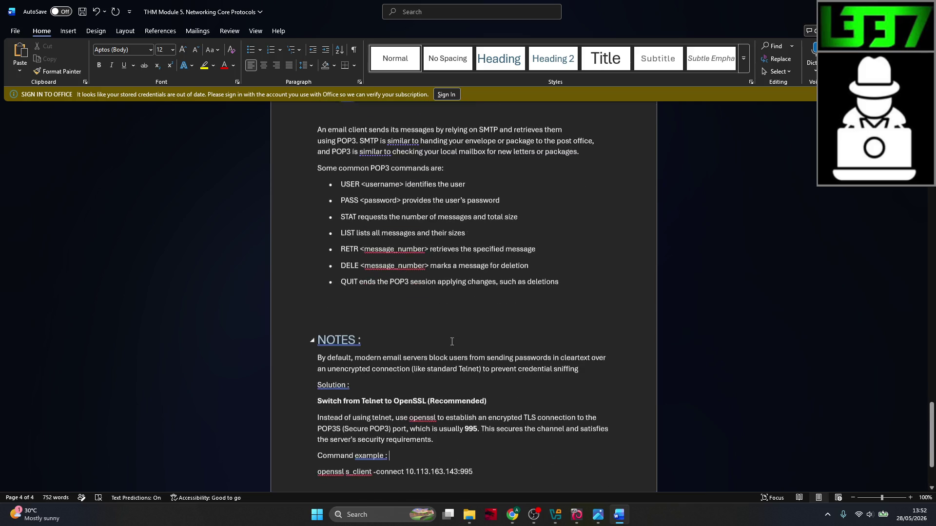
left_click(486, 363)
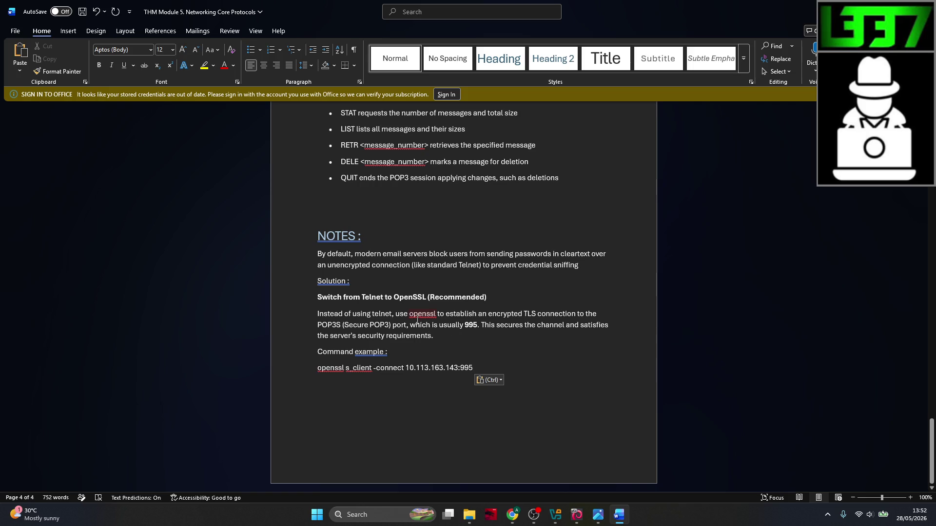
key("Escape")
key("alt+Tab")
scroll(430, 297, "down", 5)
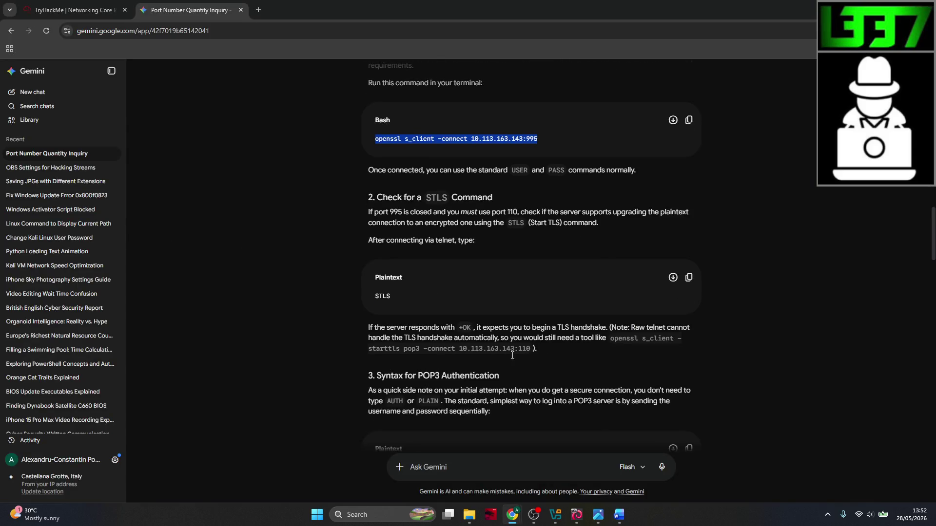
Unlock the Kali VM with its password and review the POP3 message 4 flag output
left_click(577, 510)
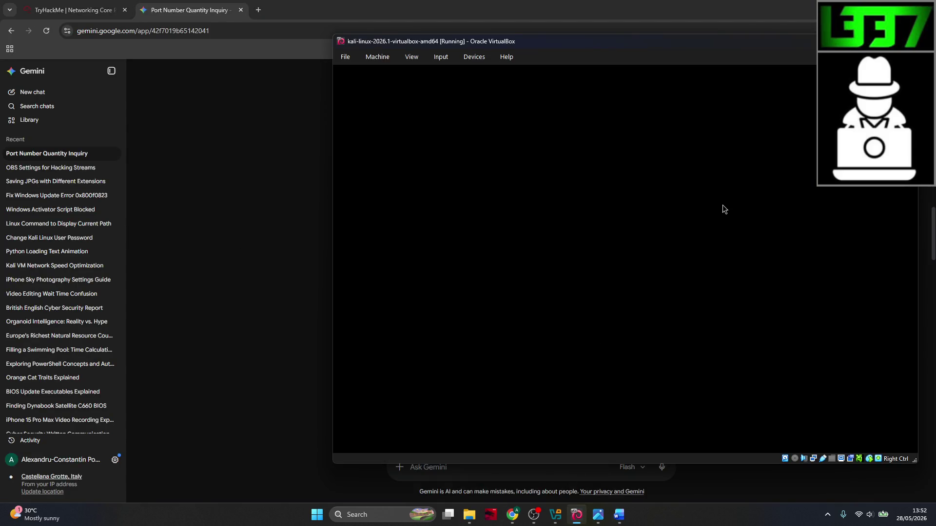
type("*******")
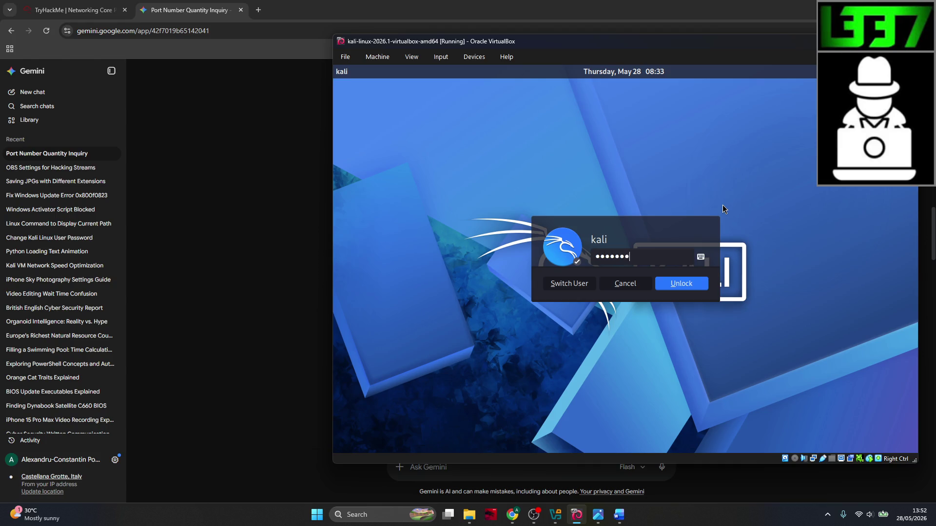
key("Return")
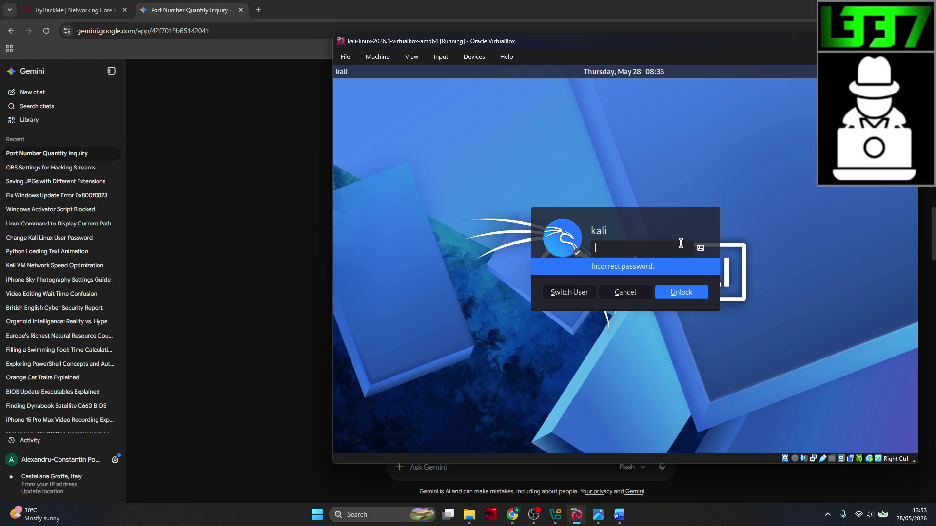
type("kal")
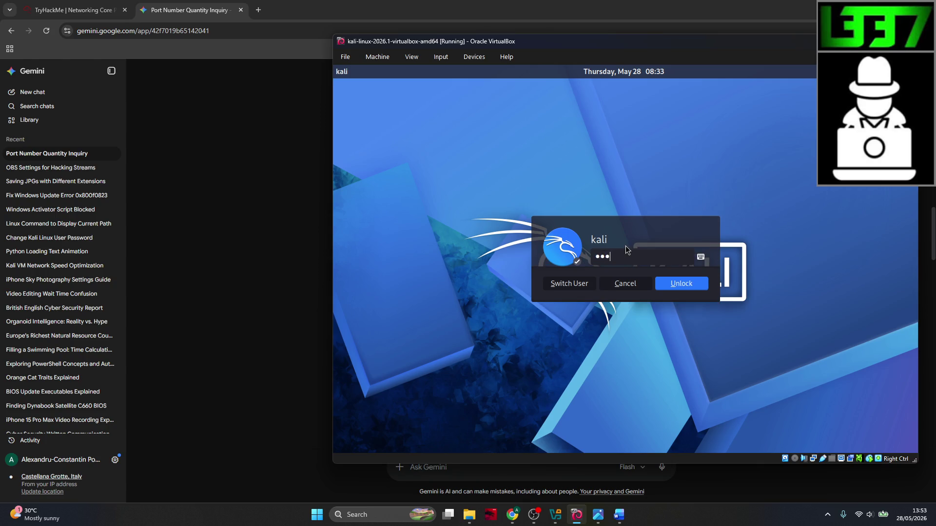
key("Return")
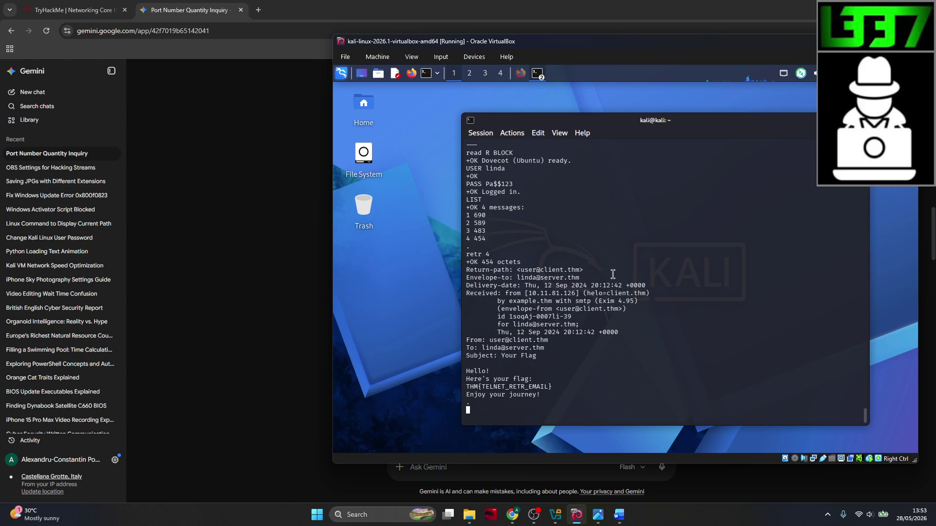
scroll(586, 294, "up", 3)
scroll(586, 293, "down", 3)
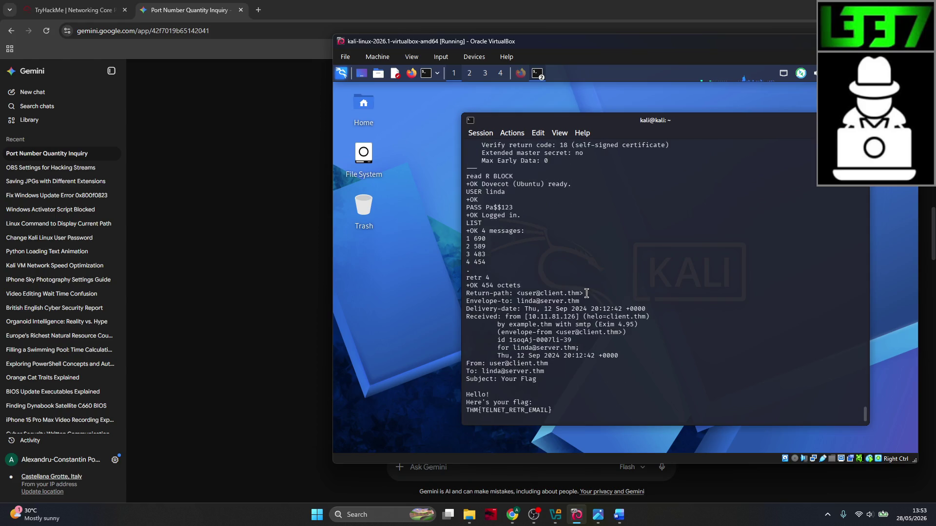
scroll(586, 294, "up", 3)
scroll(586, 294, "down", 3)
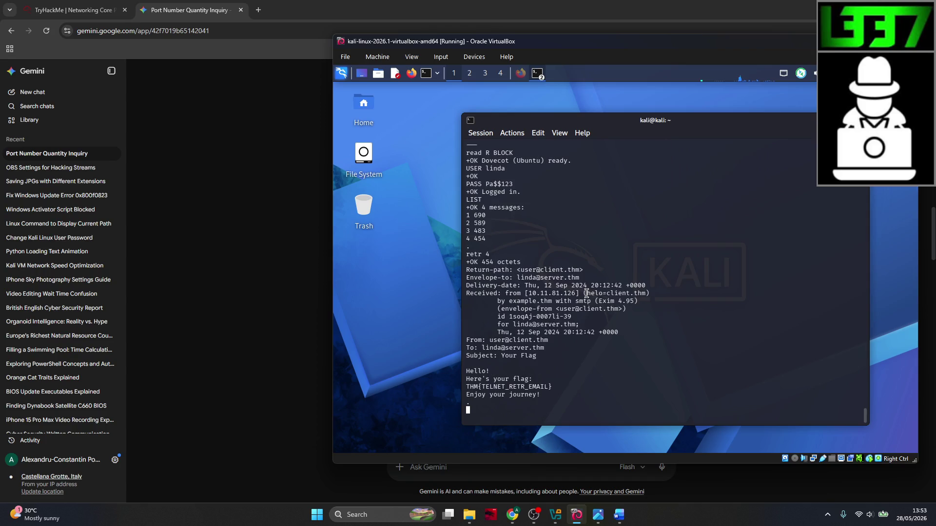
scroll(586, 294, "up", 2)
Read Gemini's answer and select the paragraph explaining the RENEGOTIATING error on RETR 4
left_click(247, 194)
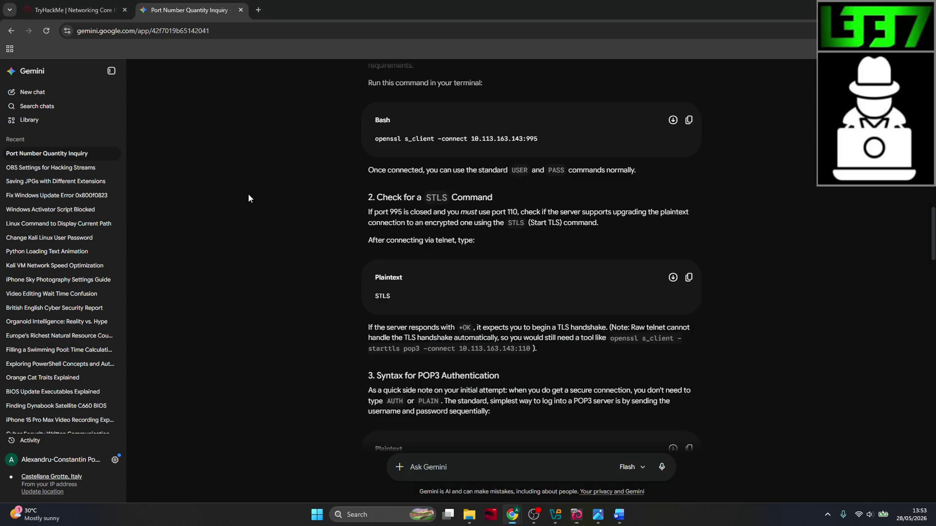
scroll(466, 244, "down", 5)
scroll(466, 245, "down", 8)
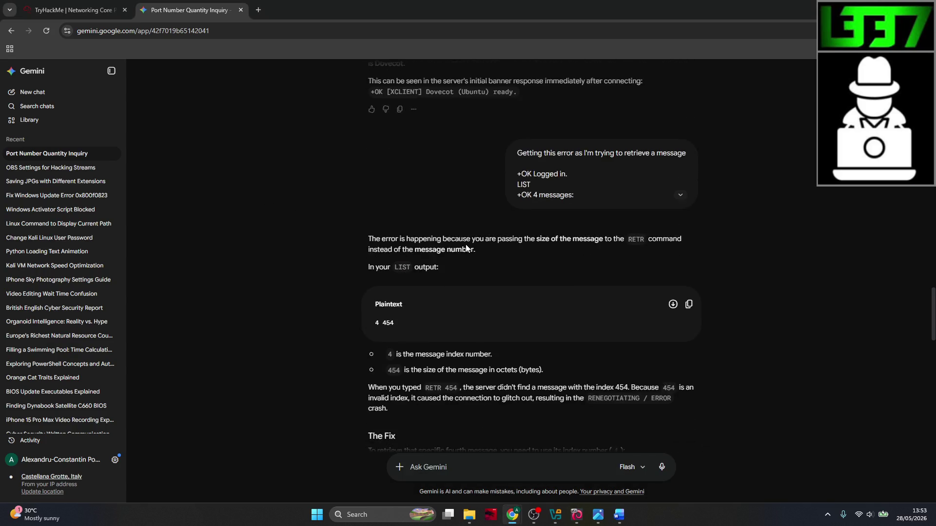
scroll(438, 230, "up", 3)
scroll(469, 193, "down", 9)
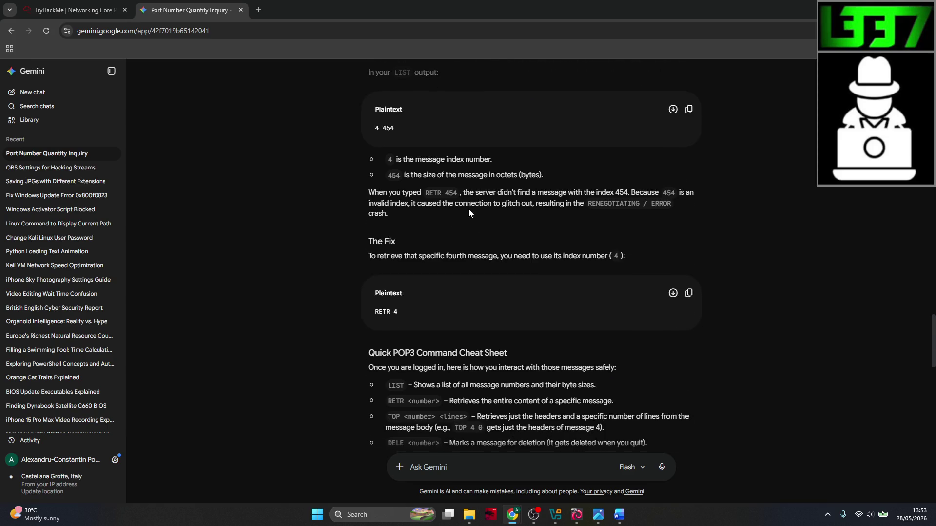
scroll(454, 206, "down", 4)
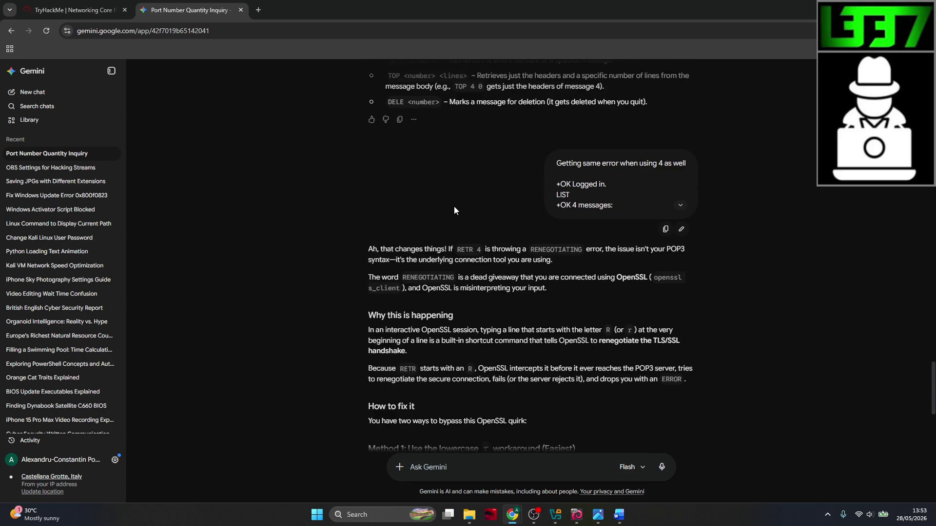
scroll(454, 206, "down", 1)
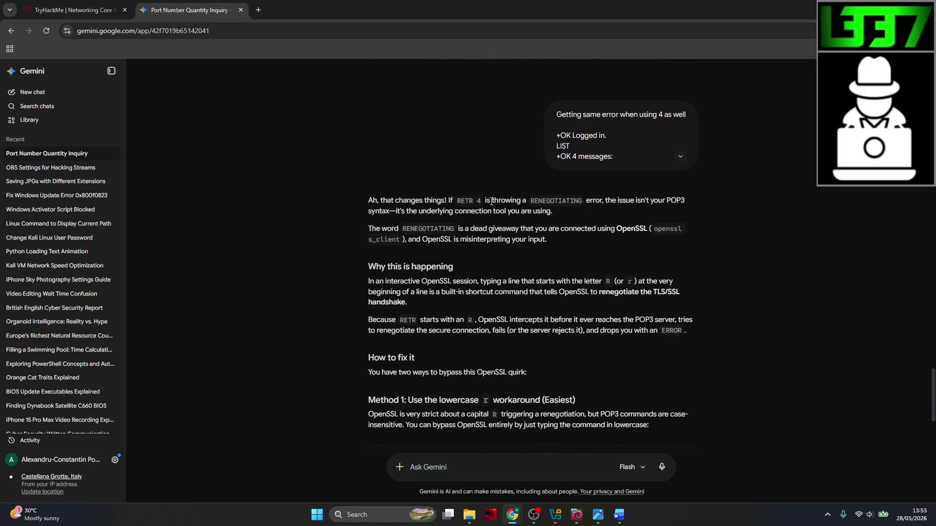
scroll(400, 204, "up", 1)
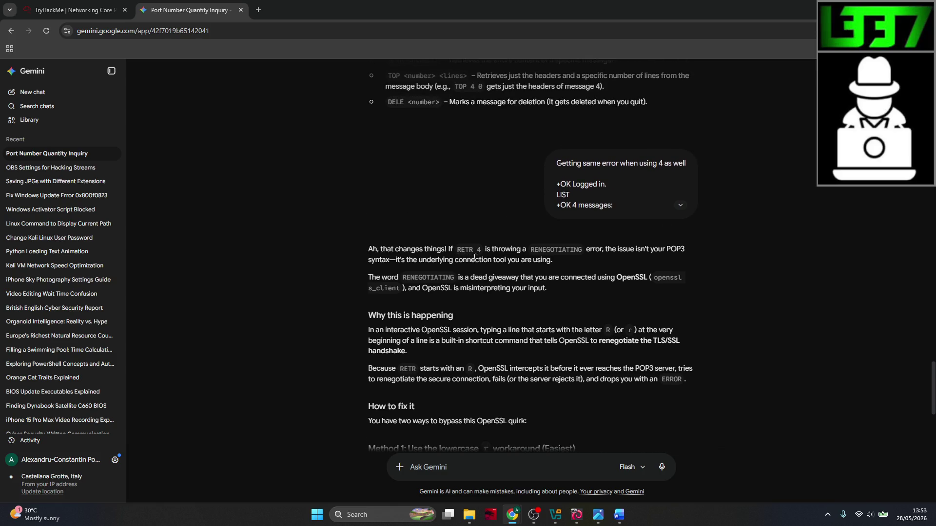
mouse_move(553, 259)
left_mouse_down()
mouse_move(414, 242)
mouse_move(368, 247)
left_mouse_up()
left_click(512, 280)
mouse_move(547, 288)
left_mouse_down()
mouse_move(403, 277)
mouse_move(367, 265)
mouse_move(374, 281)
mouse_move(368, 247)
left_mouse_up()
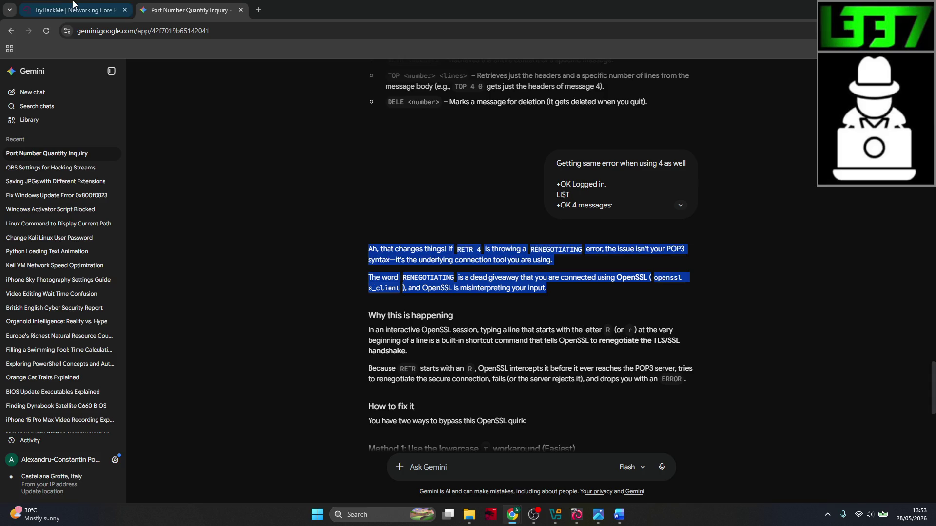
Glance at the TryHackMe lesson tab, then bring the Networking Core Protocols notes forward
left_click(73, 10)
left_click(190, 9)
scroll(426, 216, "down", 3)
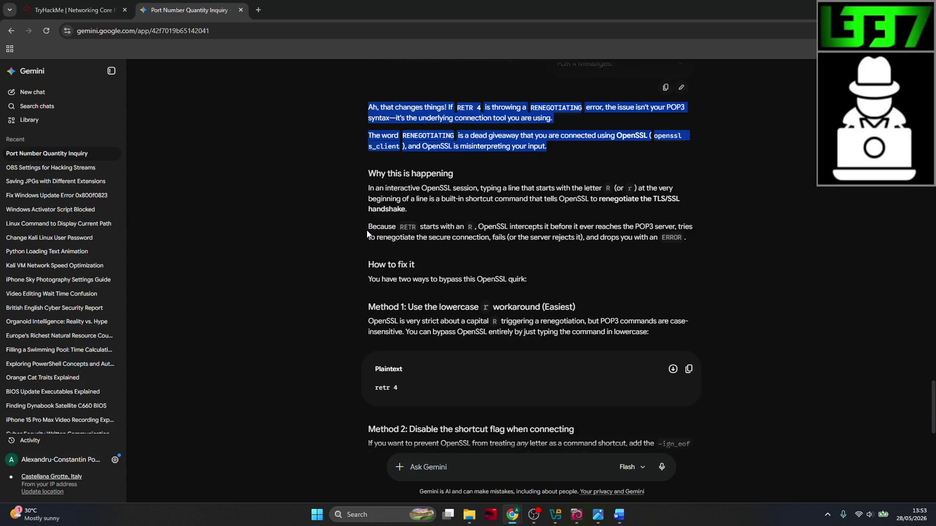
left_click(426, 217)
scroll(425, 217, "up", 1)
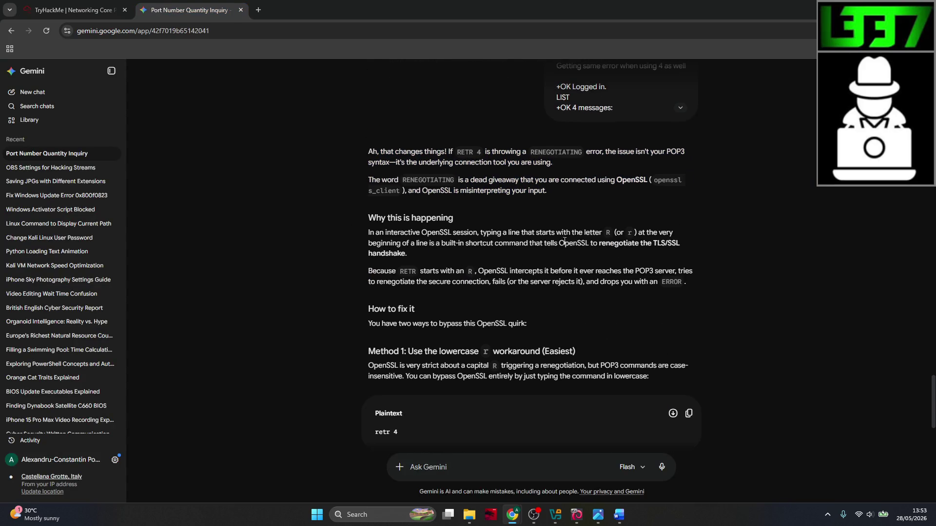
left_click(619, 514)
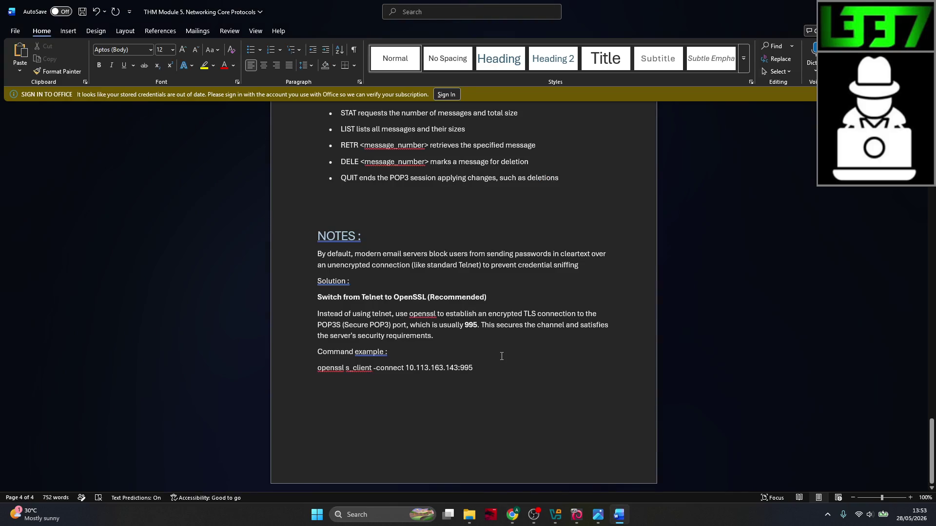
Start a new indented numbered line below the openssl command
type("1.")
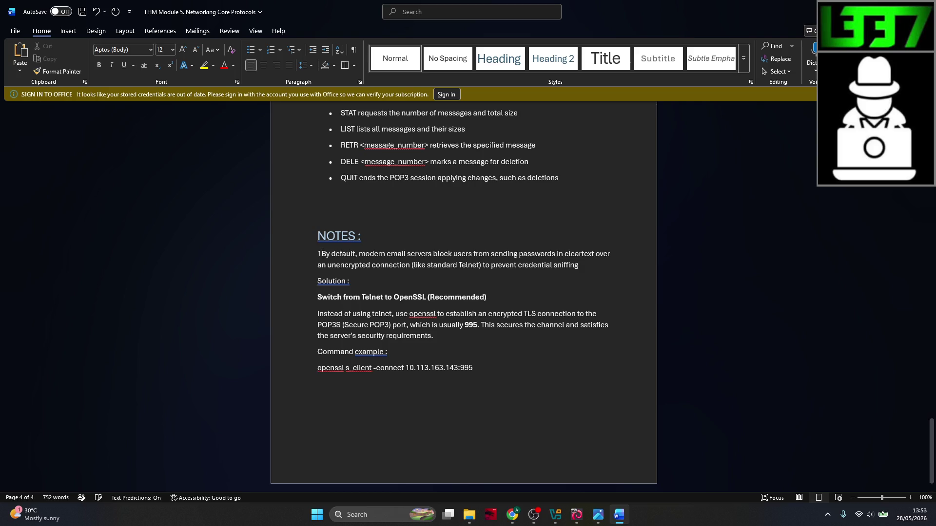
left_click(507, 374)
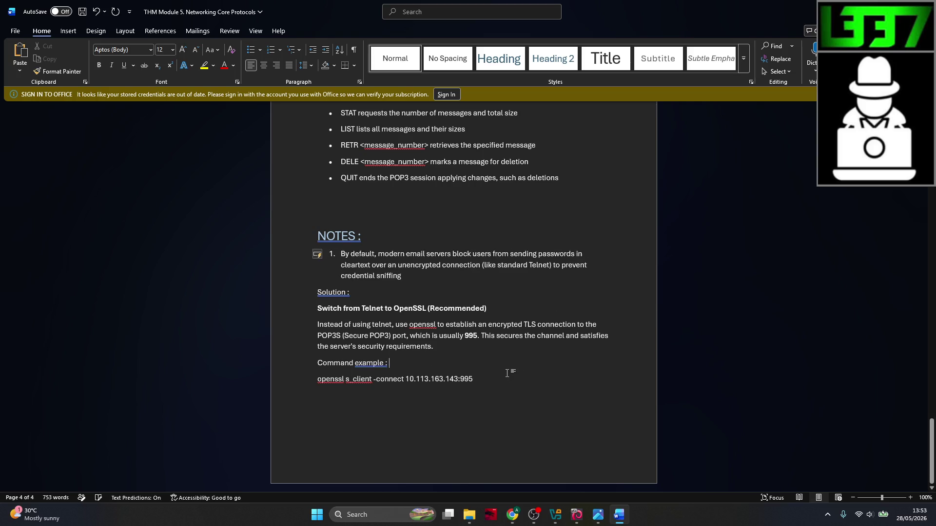
key("Return")
key("Tab")
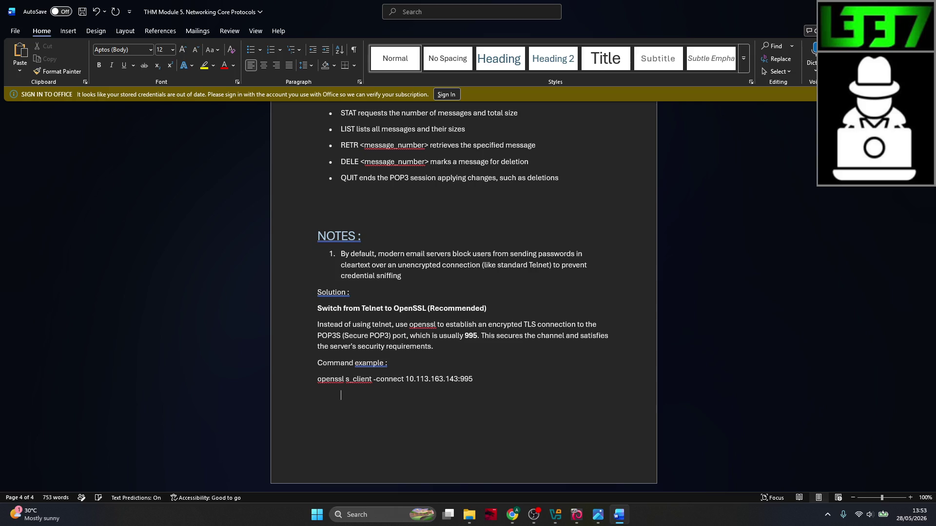
Paste Gemini's explanation of why RETR triggers renegotiation as numbered item 2
key("alt+Tab")
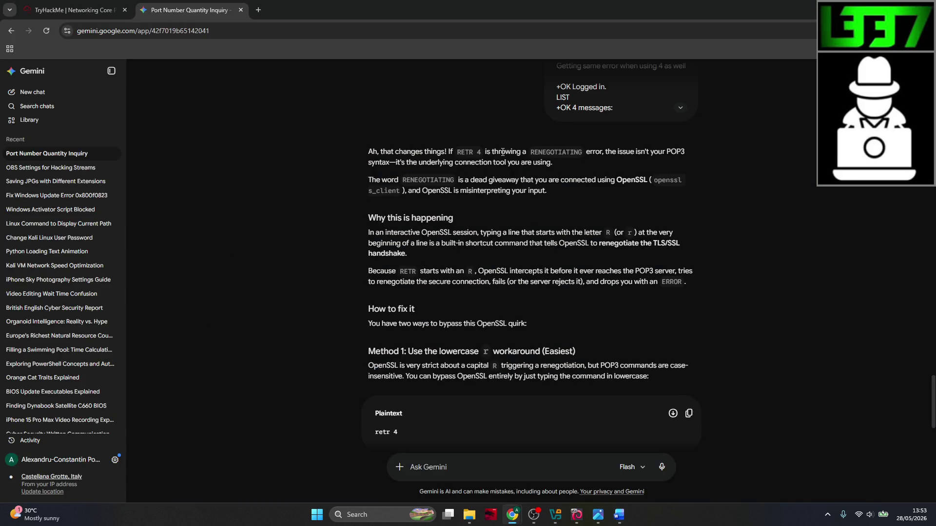
scroll(502, 152, "up", 2)
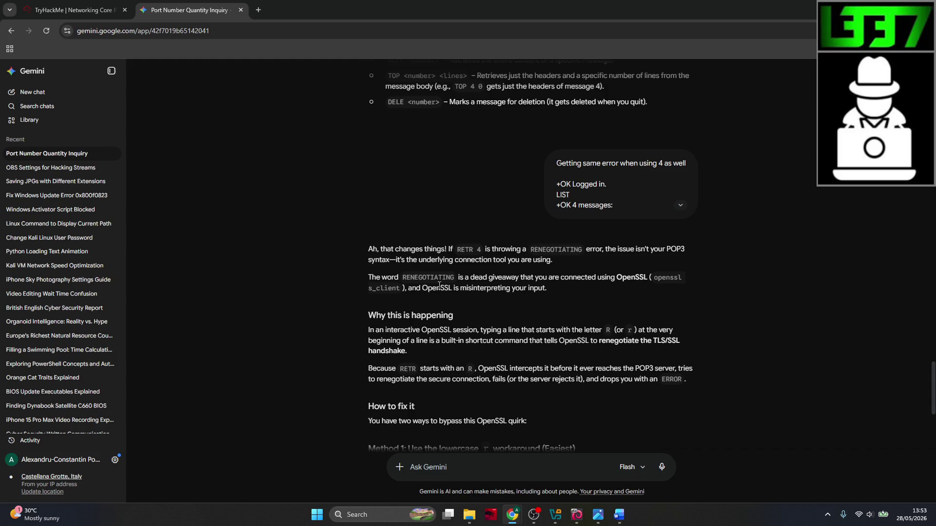
mouse_move(369, 331)
left_mouse_down()
mouse_move(592, 342)
mouse_move(625, 331)
mouse_move(482, 331)
mouse_move(446, 350)
mouse_move(470, 369)
mouse_move(568, 376)
mouse_move(458, 341)
mouse_move(433, 347)
left_mouse_up()
key("ctrl+c")
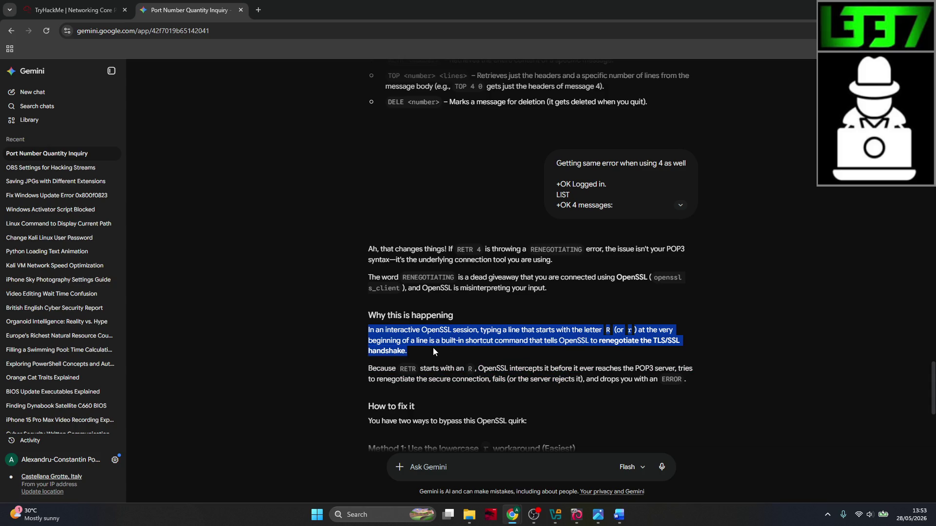
scroll(435, 334, "down", 5)
scroll(447, 307, "up", 3)
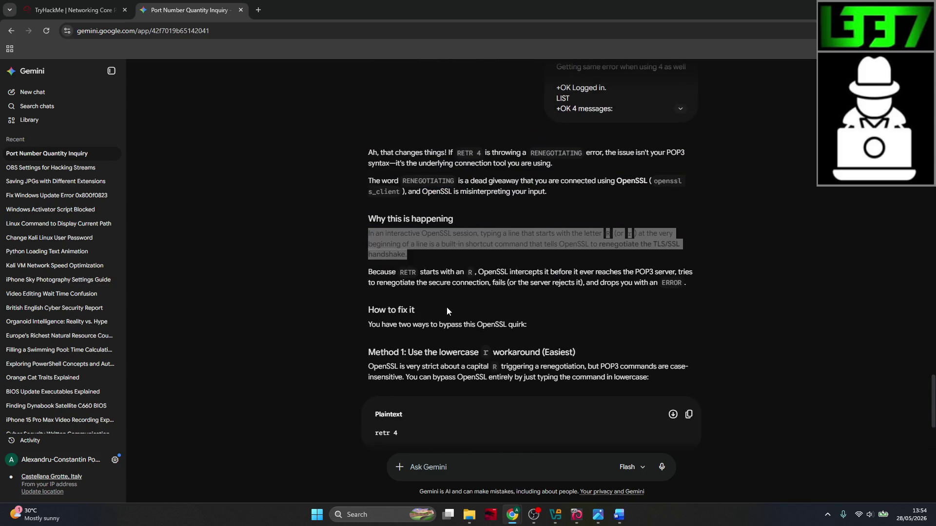
right_click(439, 238)
left_click(496, 254)
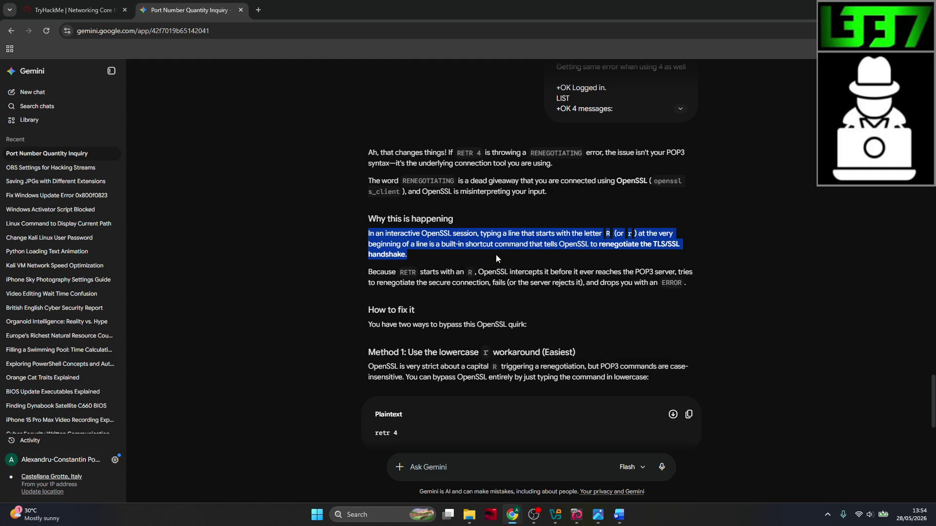
key("alt+Tab")
key("ctrl+v")
scroll(438, 302, "down", 1)
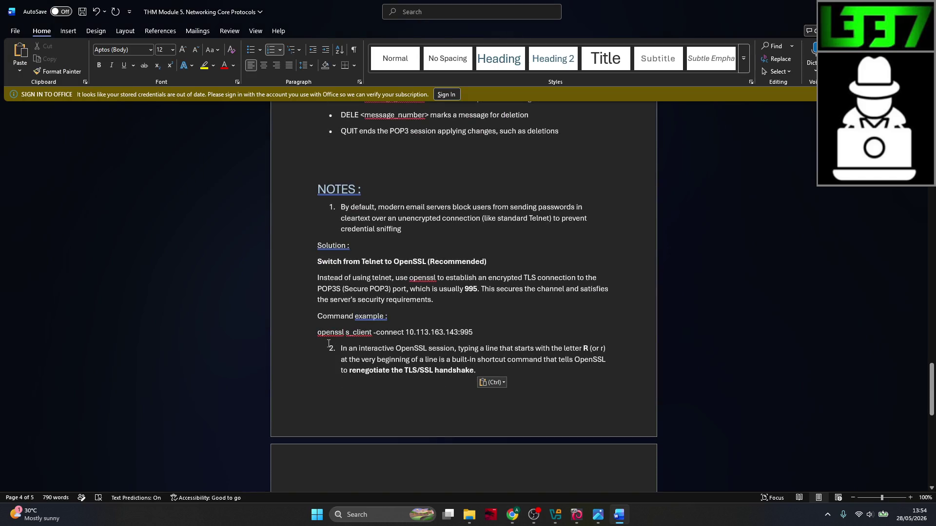
Insert and undo a blank line after the openssl command, then check item 2's phrase about R
left_click(320, 326)
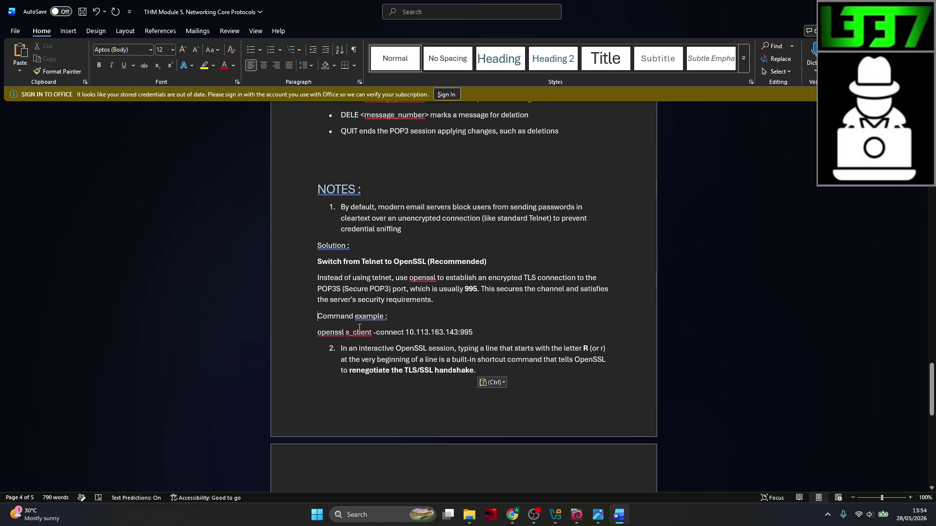
left_click(507, 329)
key("ctrl+Return")
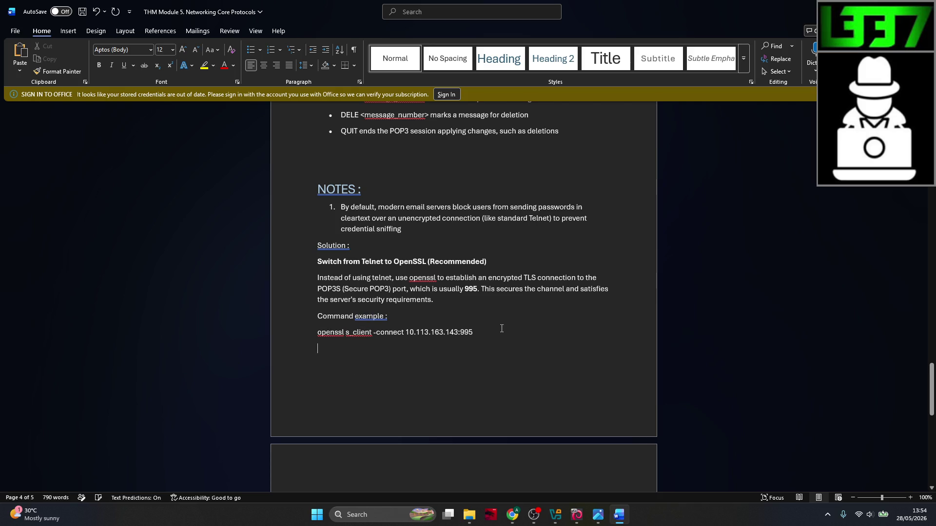
scroll(481, 309, "down", 4)
scroll(469, 301, "up", 2)
key("ctrl+z")
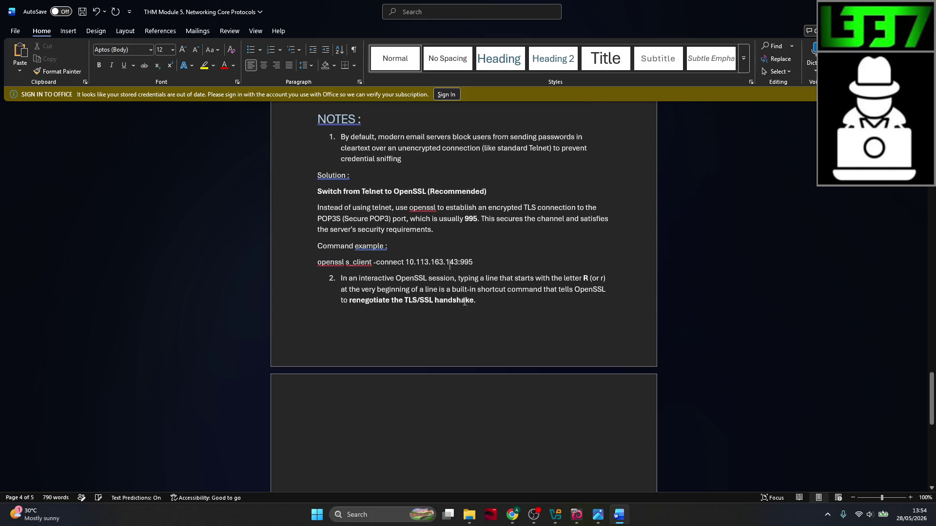
scroll(507, 312, "up", 2)
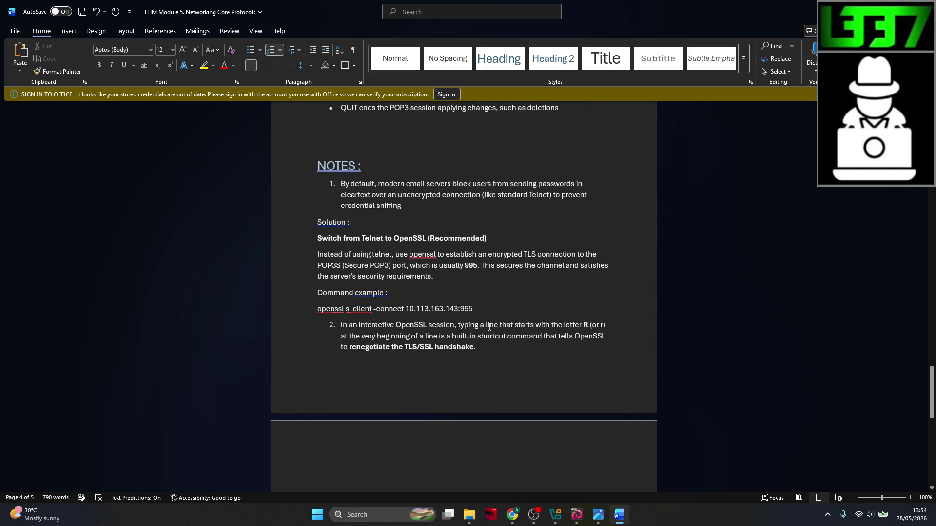
left_click_drag(498, 326, 583, 325)
left_click(476, 347)
left_click(395, 295)
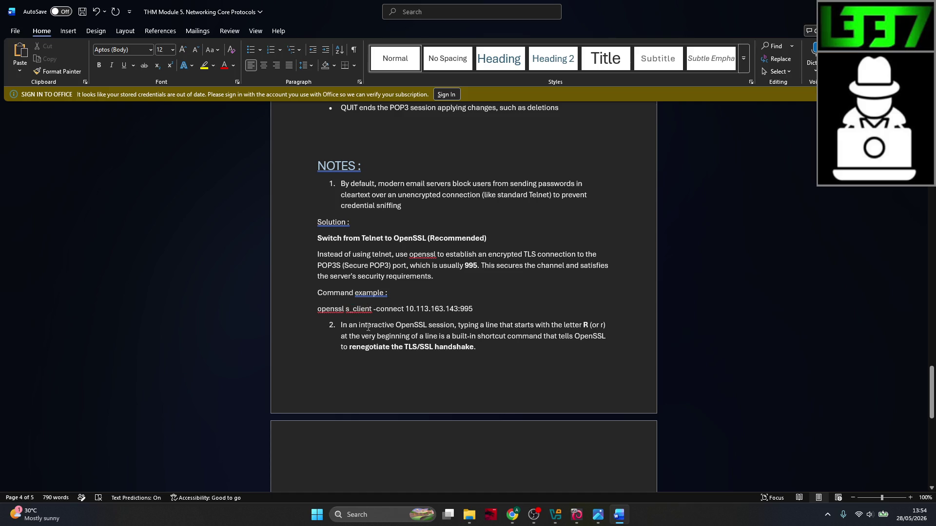
left_click(340, 325)
scroll(474, 284, "up", 2)
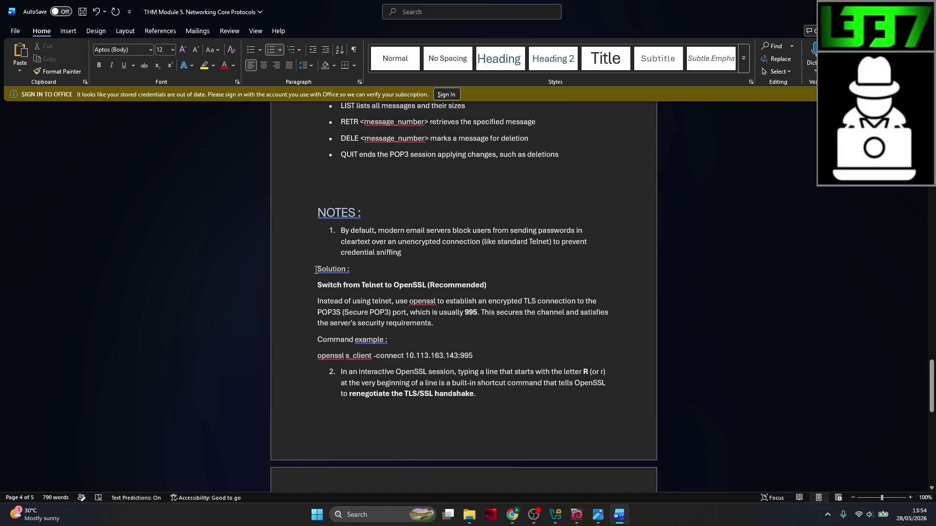
Try adding lines after item 2, removing the extra numbering and page break
left_click(487, 393)
key("Return")
key("BackSpace")
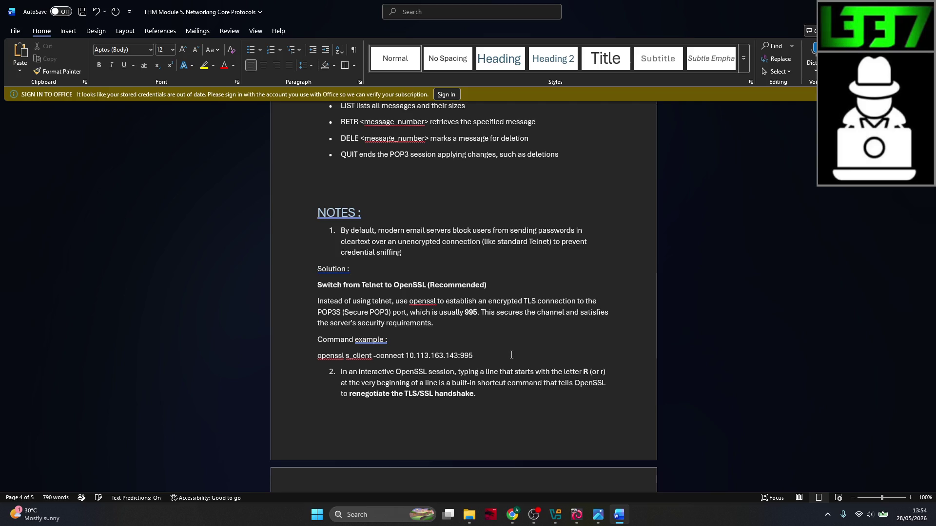
key("BackSpace")
key("BackSpace")
key("ctrl+Return")
key("BackSpace")
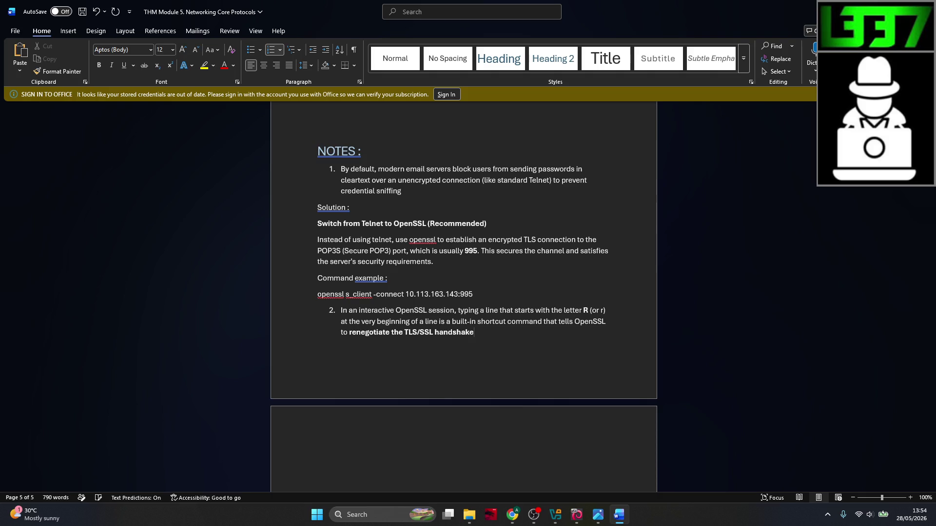
Delete the blank lines above the NOTES heading
scroll(337, 213, "up", 2)
left_click(322, 245)
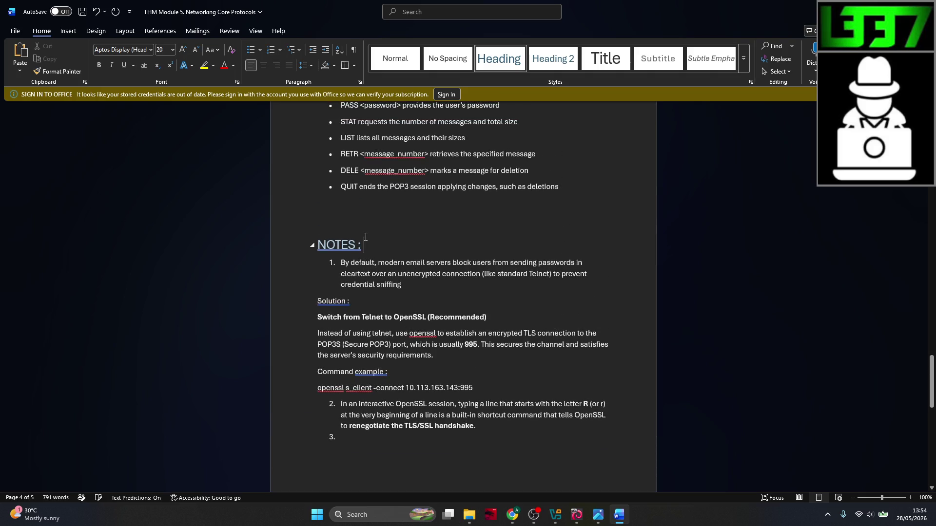
left_click(337, 213)
key("super+shift+s")
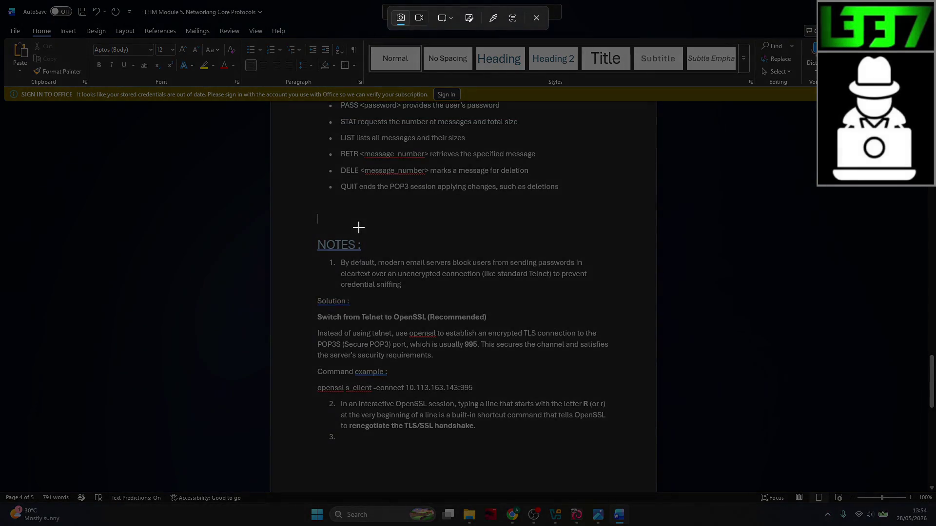
key("Escape")
key("BackSpace")
key("BackSpace")
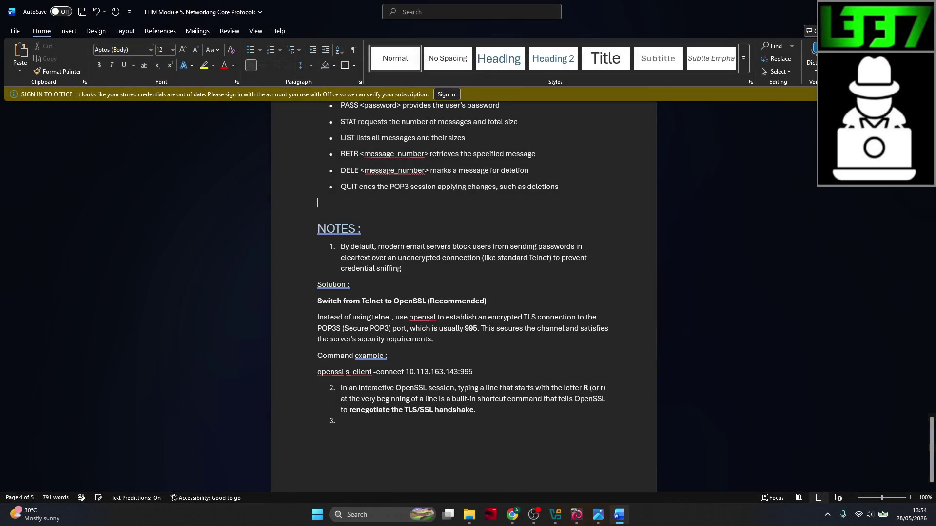
Add an unnumbered blank line below item 2
left_click(497, 395)
key("Return")
key("Return")
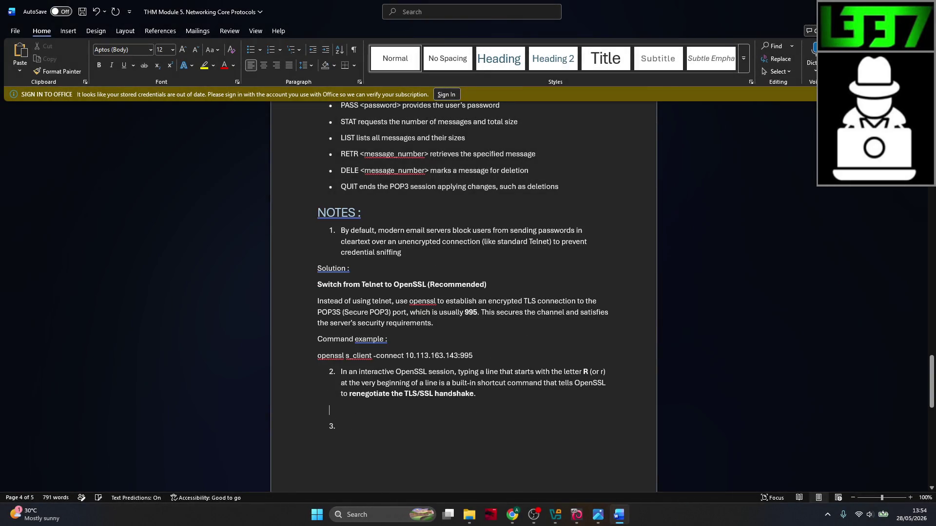
left_click(357, 427)
key("Return")
Type an underlined 'Solution :' label below item 2 and tidy the blank lines around it
key("BackSpace")
type("Solution :")
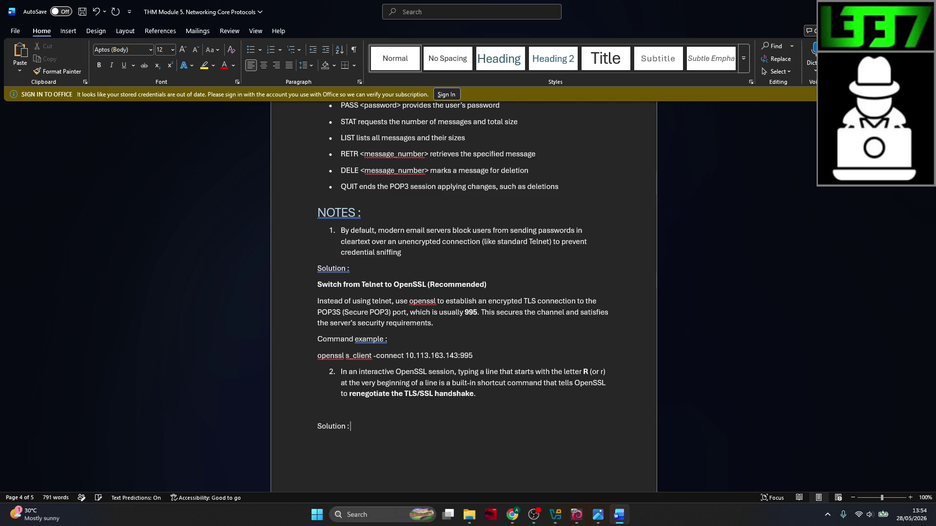
key("alt+Tab")
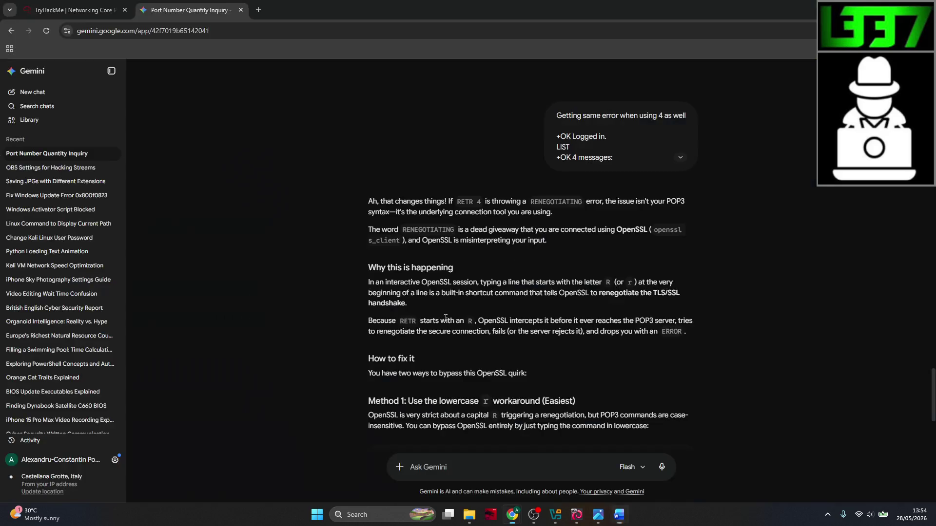
key("alt+Tab")
key("Return")
key("Return")
scroll(341, 278, "up", 20)
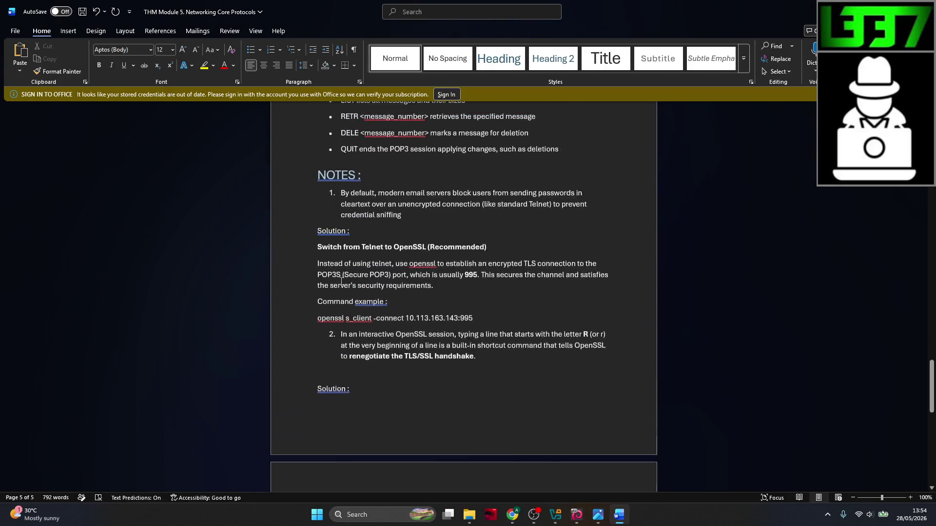
scroll(383, 328, "down", 10)
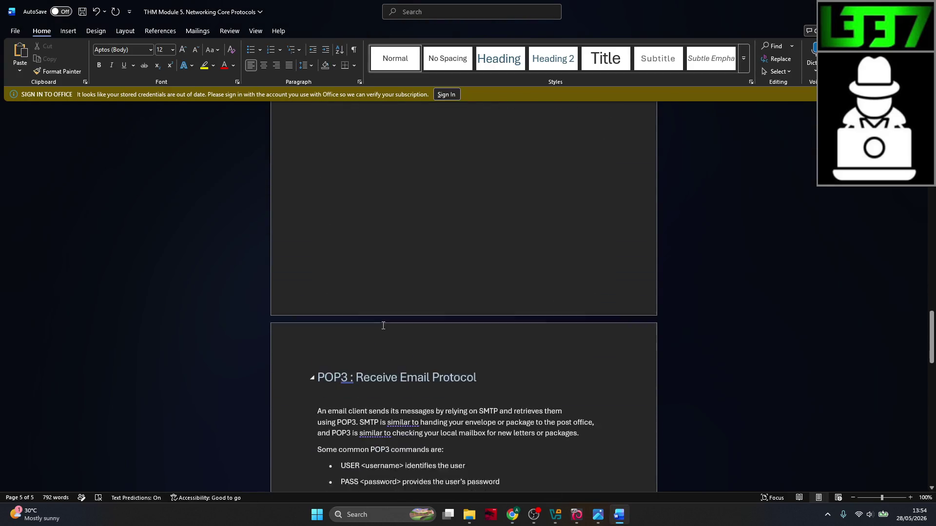
scroll(375, 318, "down", 5)
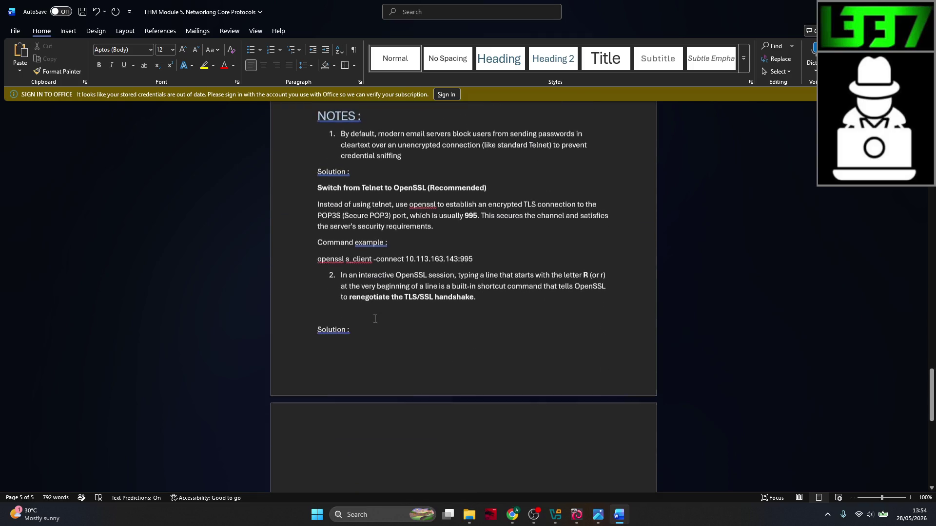
key("alt+Tab")
key("alt+Tab")
left_click(361, 307)
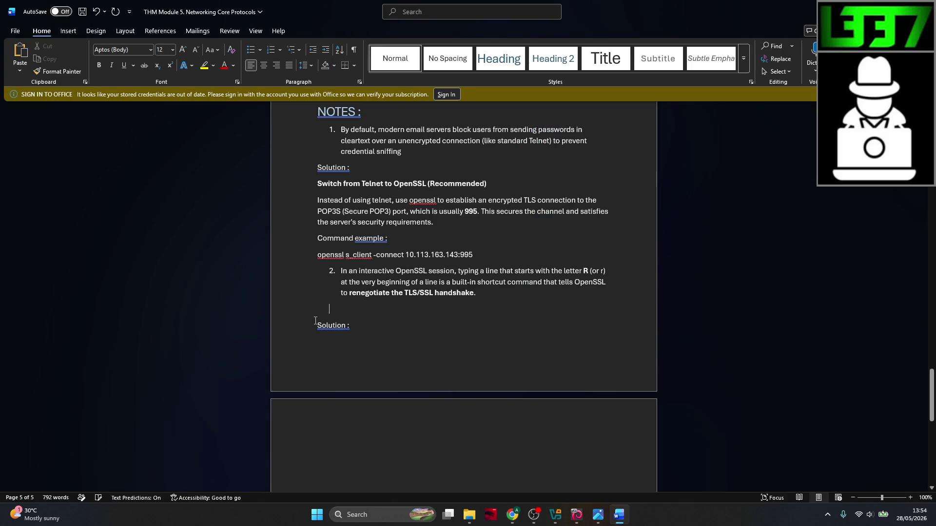
key("Delete")
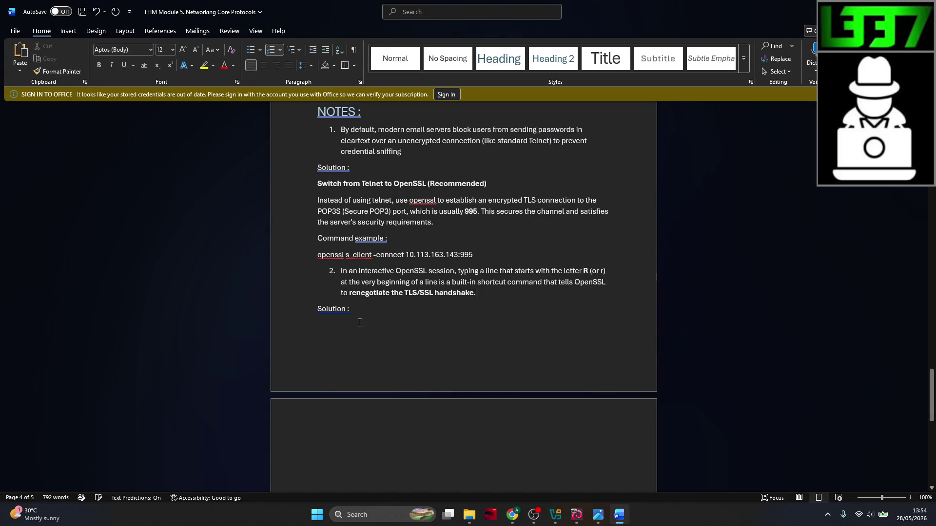
left_click(368, 312)
key("Return")
Paste Gemini's Method 1 advice to type POP3 commands in lowercase onto the 'Solution :' line
key("alt+Tab")
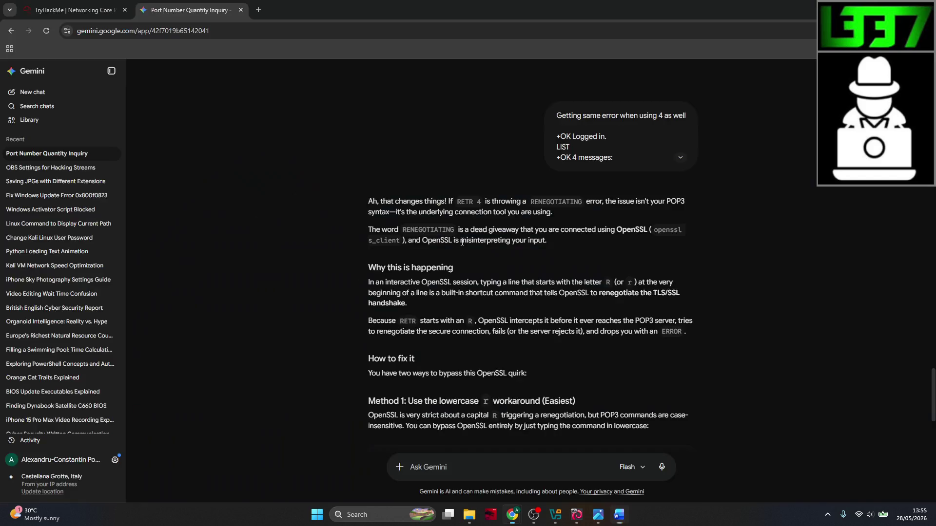
scroll(431, 280, "down", 2)
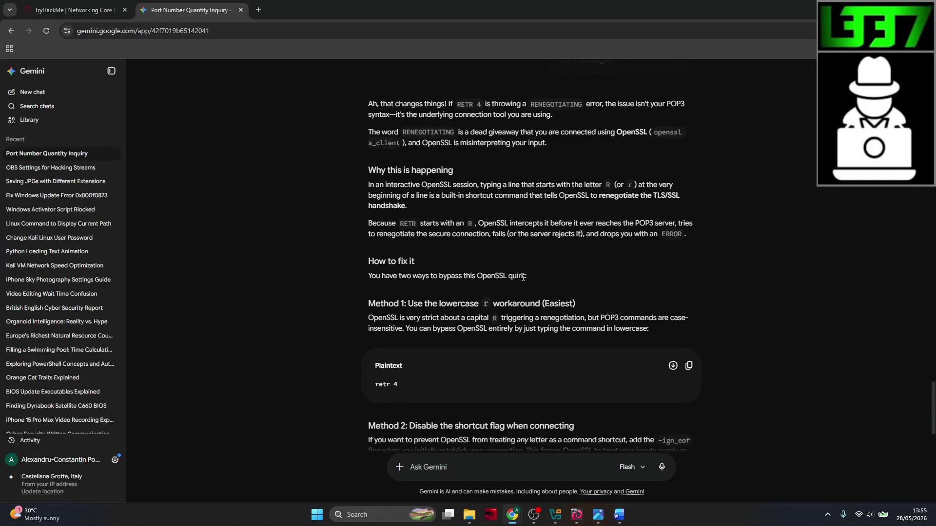
scroll(425, 268, "down", 1)
left_click_drag(508, 258, 575, 258)
left_click_drag(423, 269, 429, 269)
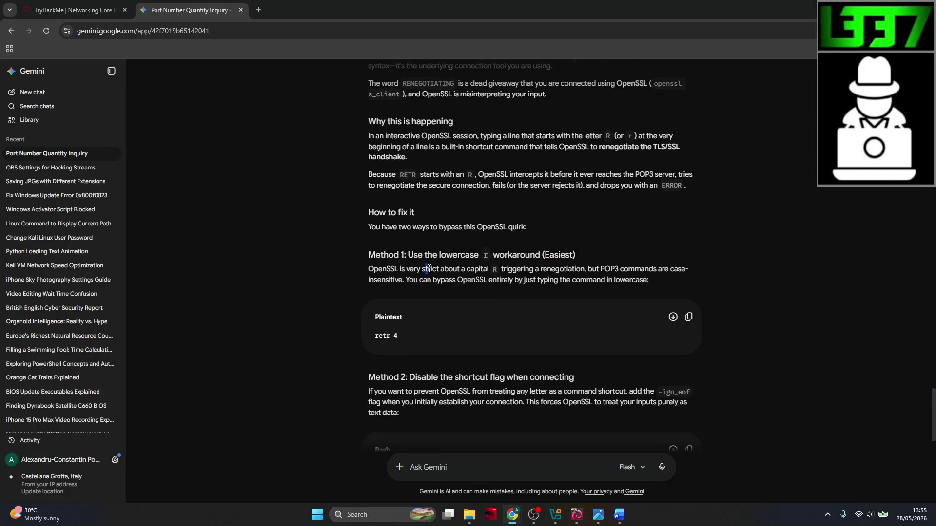
left_click_drag(643, 281, 391, 271)
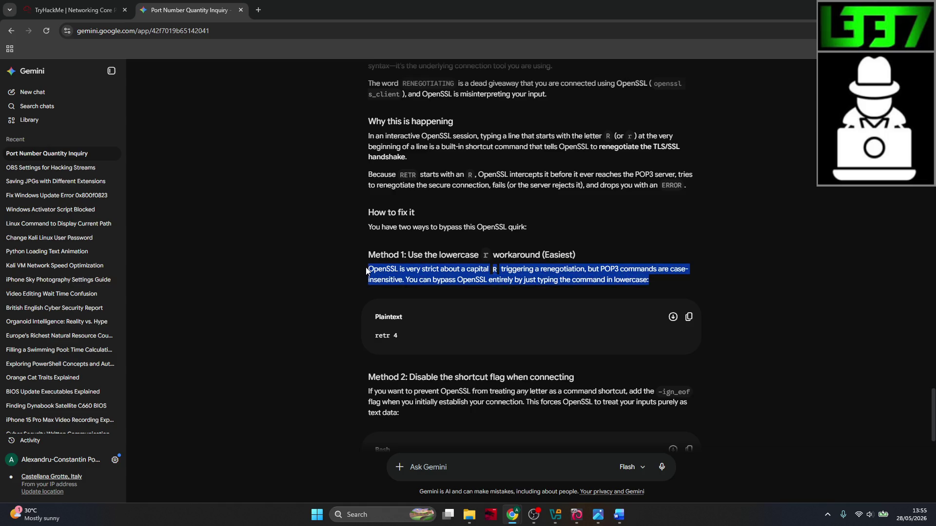
key("ctrl+c")
key("alt+Tab")
key("ctrl+v")
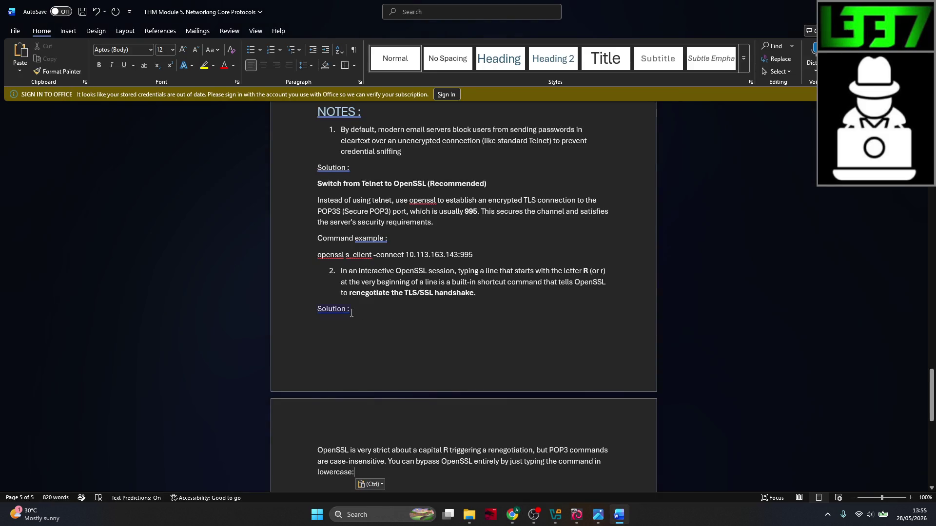
scroll(360, 269, "down", 1)
left_click(367, 263)
key("Delete")
key("Delete")
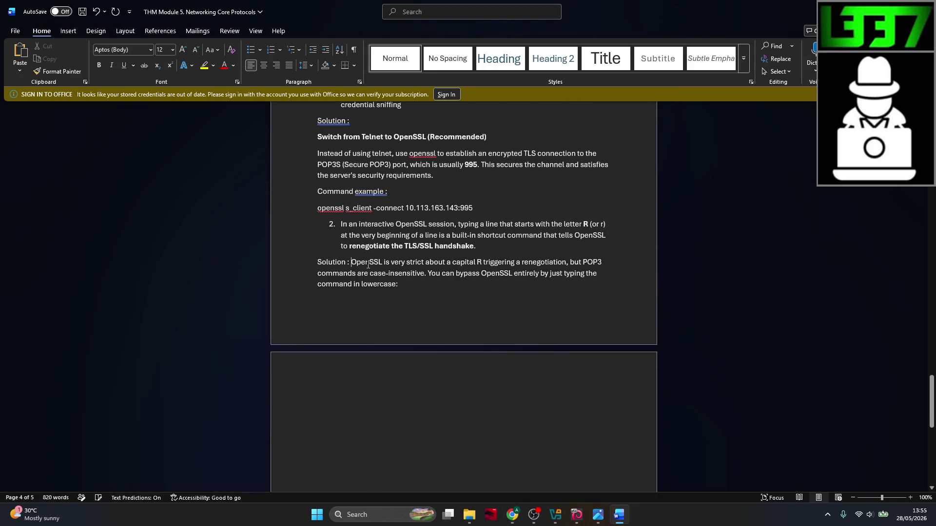
scroll(421, 274, "up", 8)
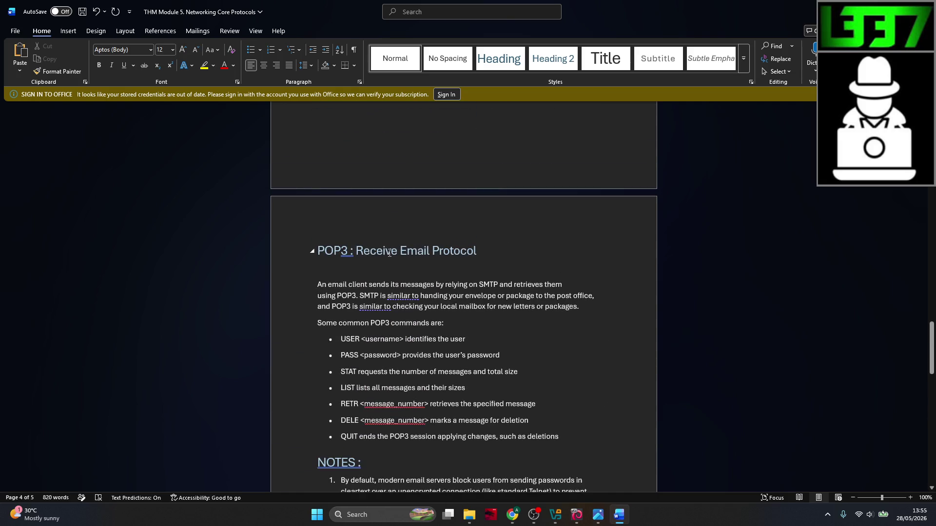
left_click(389, 253)
scroll(449, 382, "down", 5)
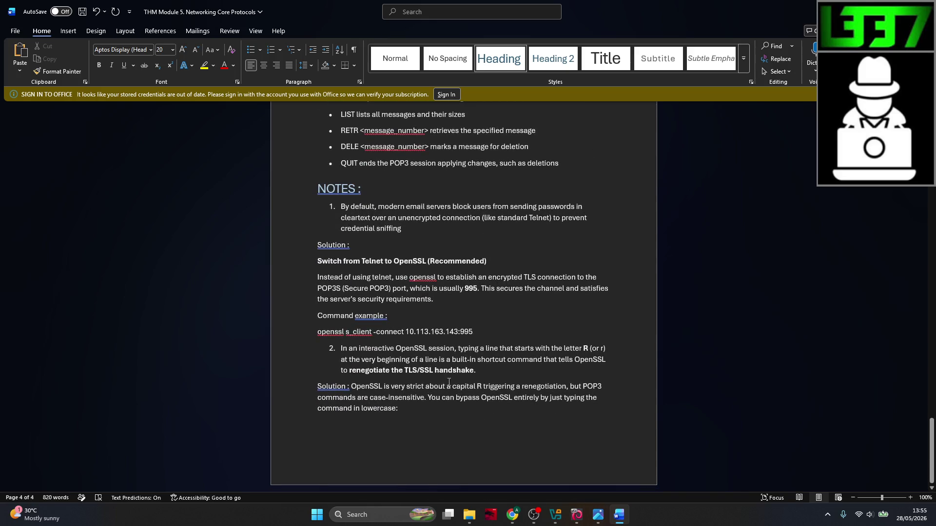
Apply the Book Title style to the openssl s_client -connect command line
left_click(483, 378)
left_click(424, 332)
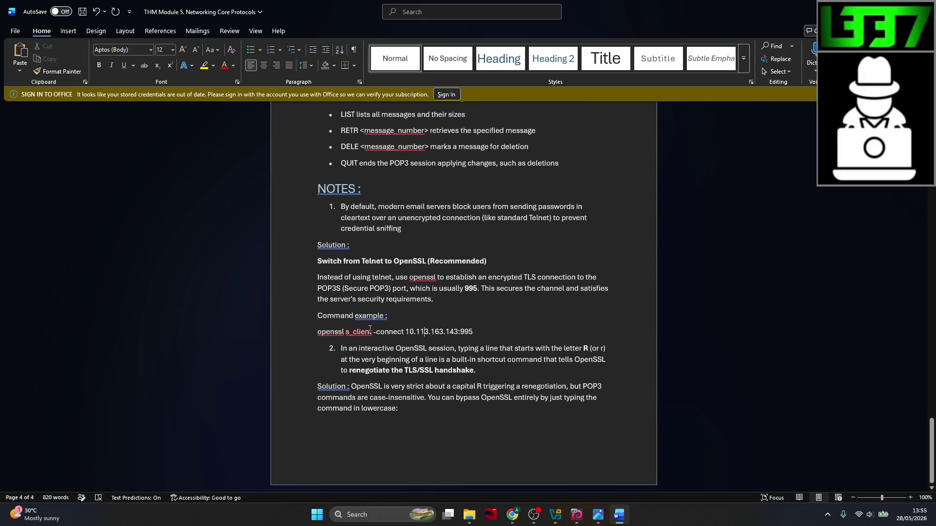
mouse_move(469, 331)
left_mouse_down()
mouse_move(360, 316)
mouse_move(316, 332)
left_mouse_up()
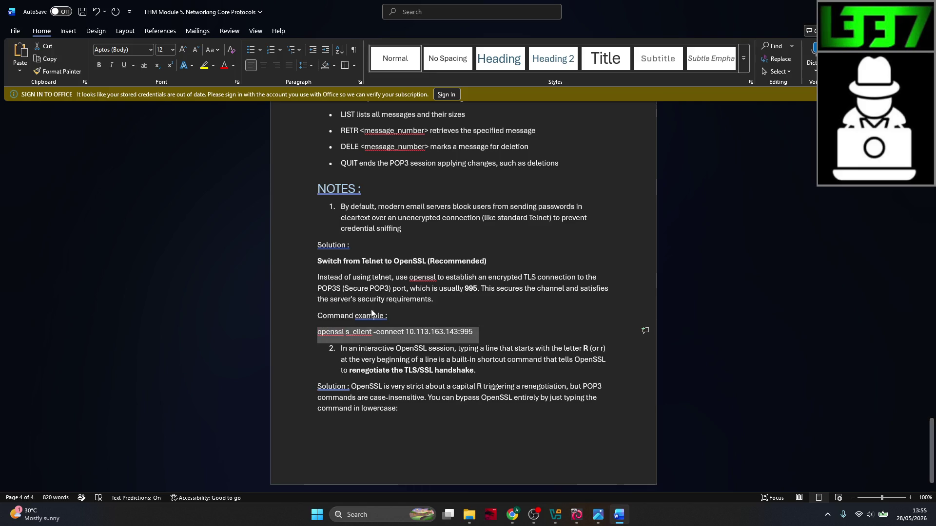
left_click(444, 388)
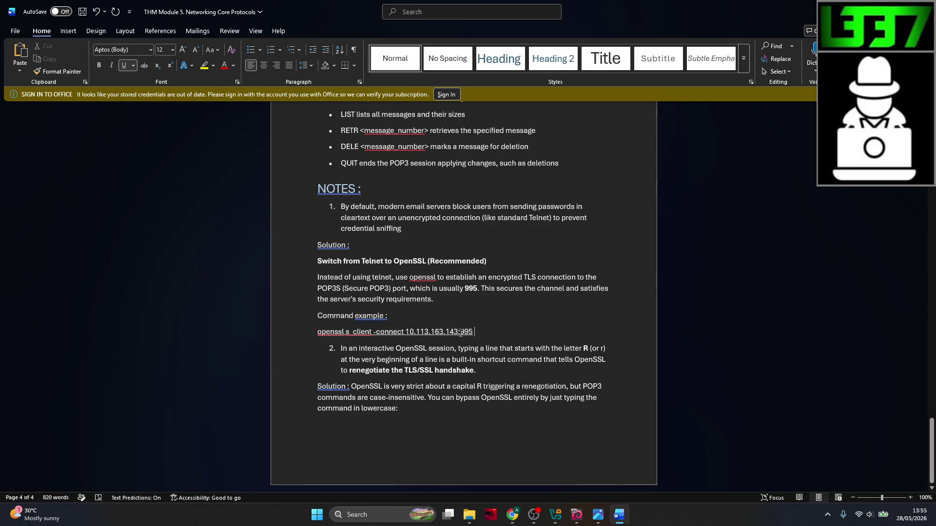
left_click_drag(461, 333, 317, 333)
right_click(395, 335)
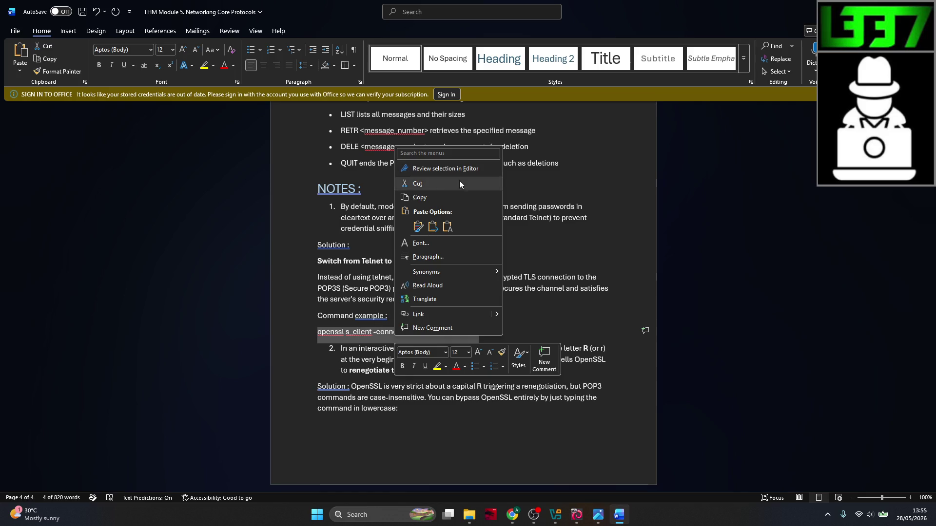
left_click(393, 304)
left_click(473, 332)
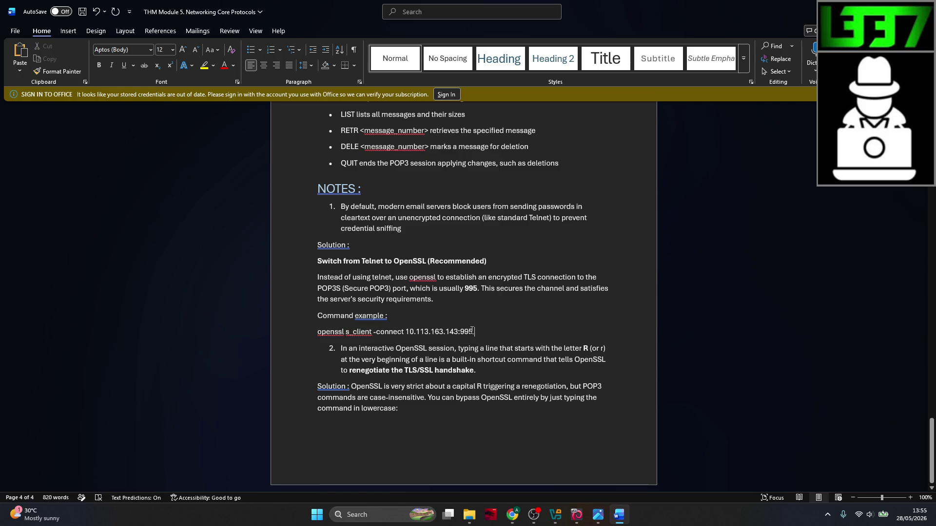
left_click_drag(473, 332, 317, 332)
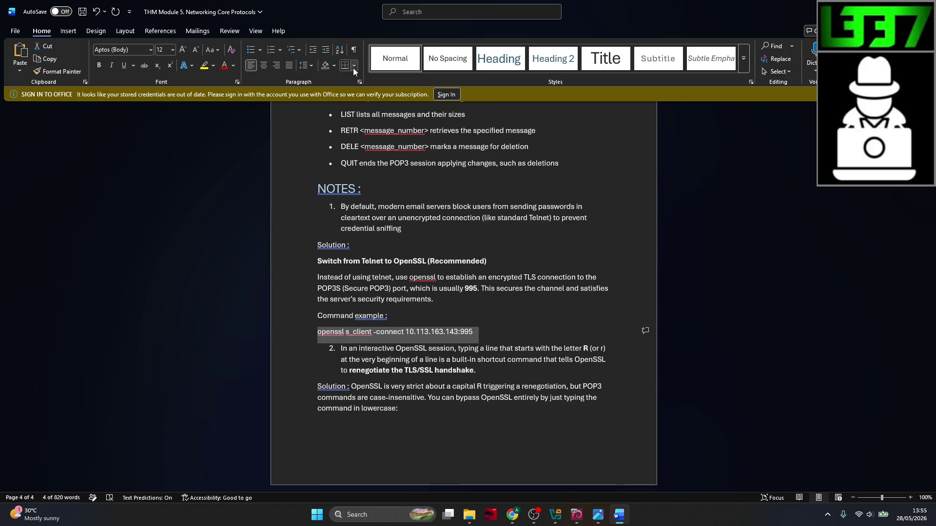
left_click(743, 59)
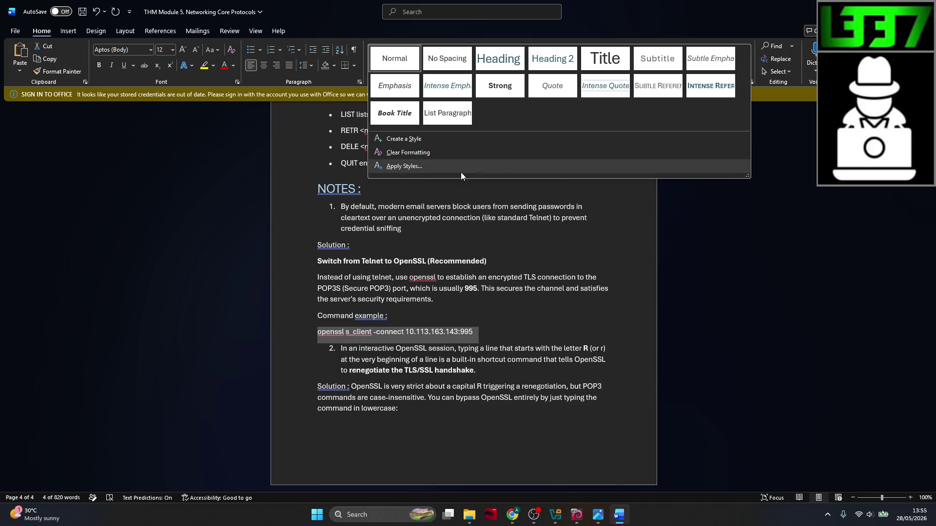
left_click(389, 113)
left_click(390, 315)
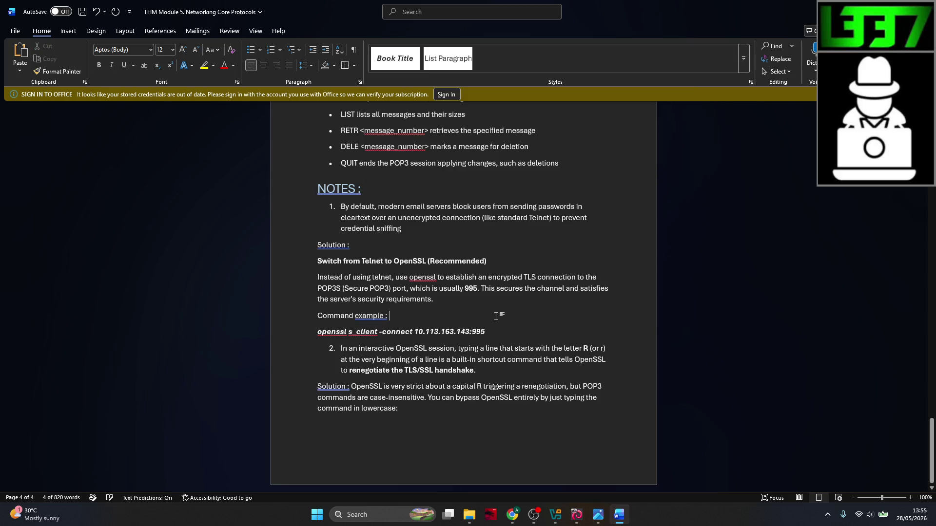
Paste the lowercase-workaround paragraph again at the end of the document
left_click(493, 330)
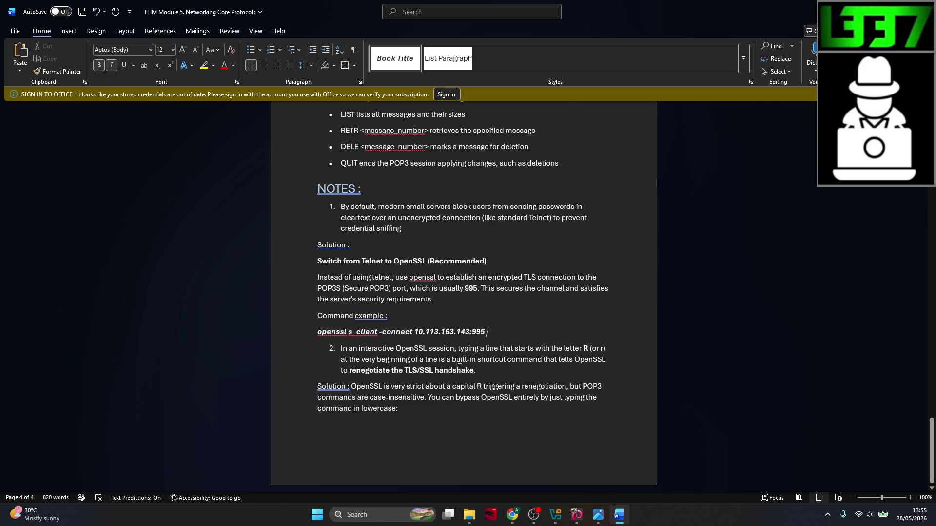
key("ctrl+End")
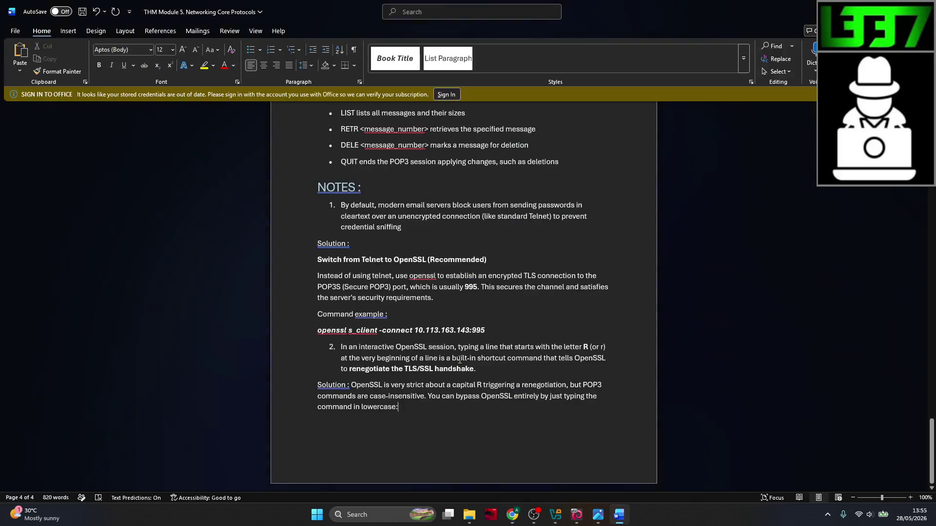
key("alt+Tab")
key("alt+Tab")
key("ctrl+v")
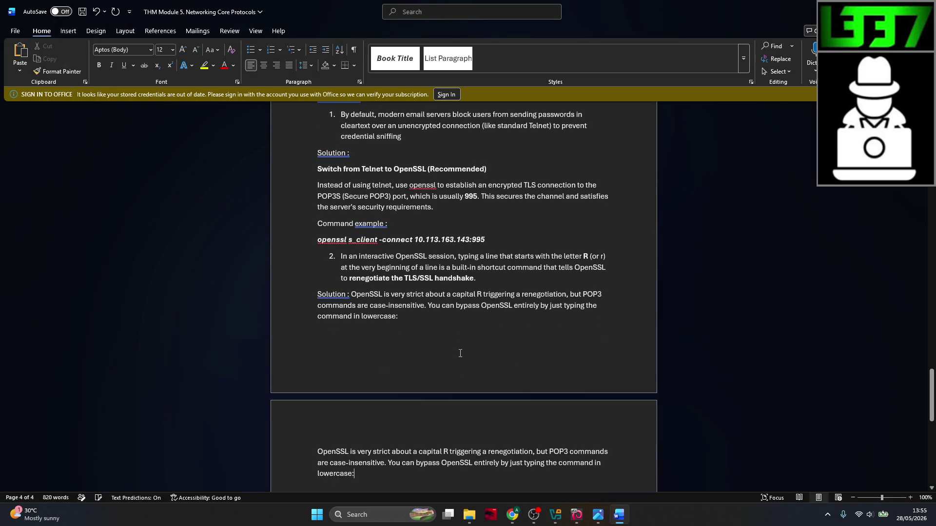
Undo the duplicate paste and replace the long Solution paragraph with 'lowercase r workaround (Easiest)'
key("ctrl+z")
key("alt+Tab")
left_click(444, 341)
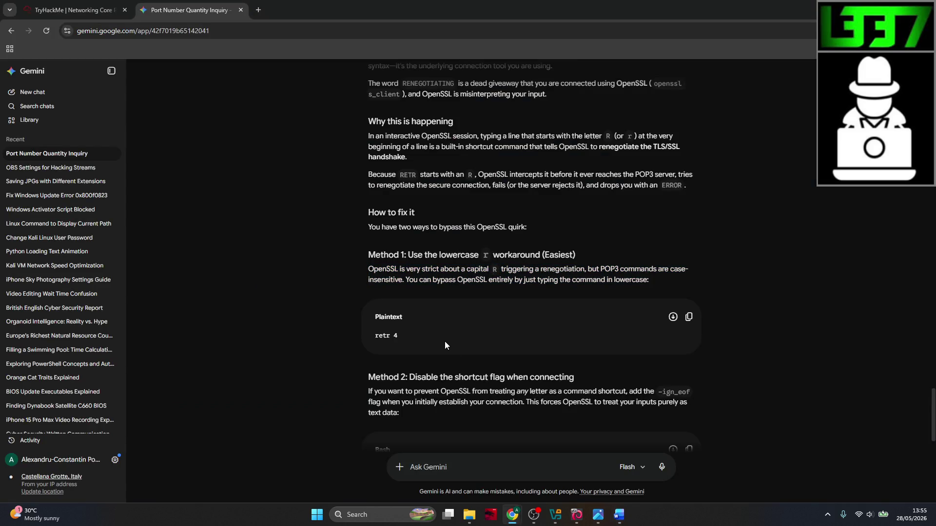
scroll(444, 341, "down", 1)
scroll(446, 342, "up", 2)
key("alt+Tab")
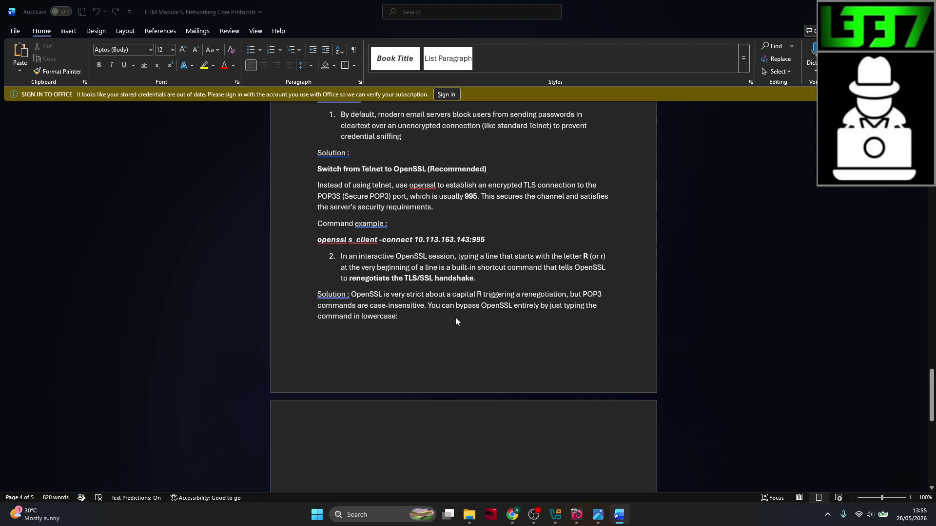
key("alt+Tab")
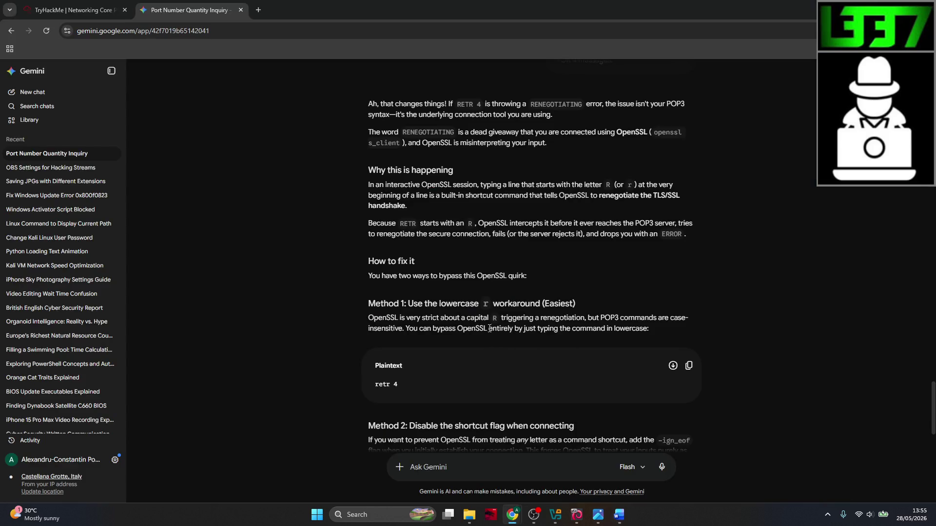
key("alt+Tab")
key("alt+Tab")
left_click_drag(585, 301, 409, 303)
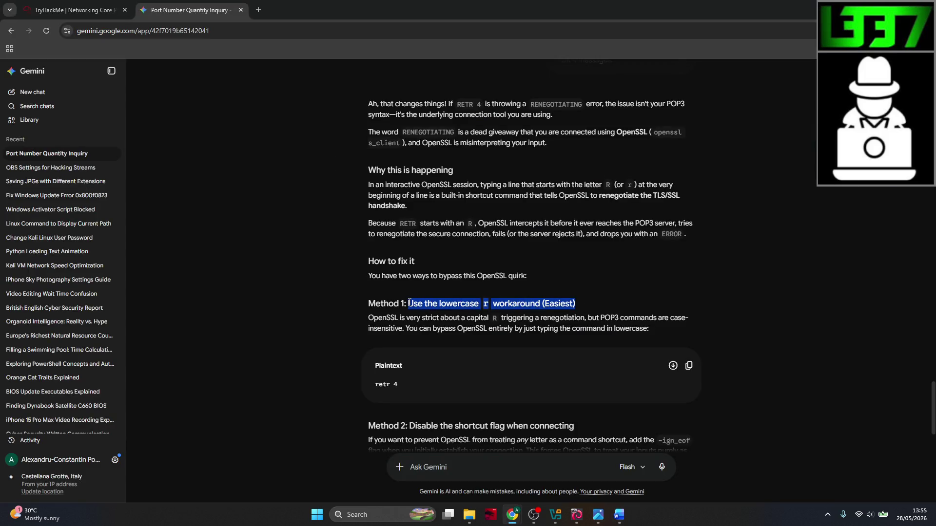
key("alt+Tab")
triple_click(354, 292)
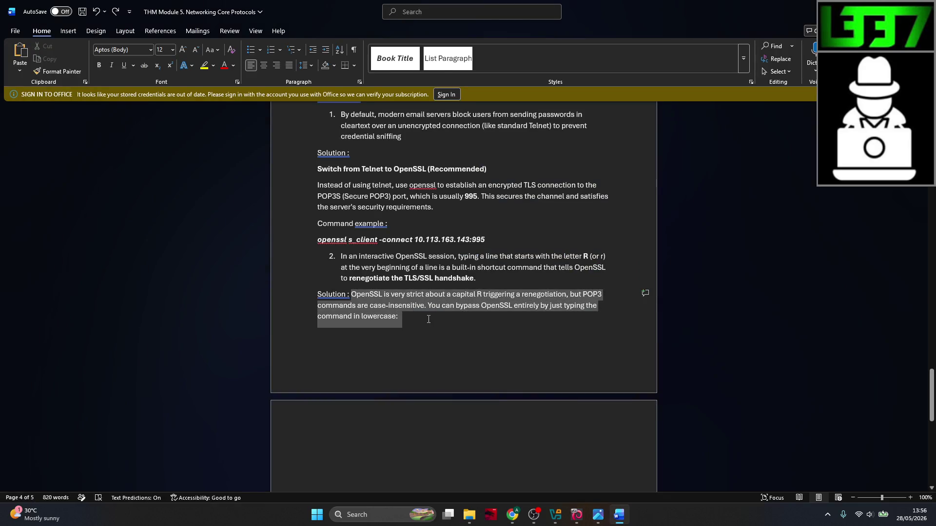
key("ctrl+v")
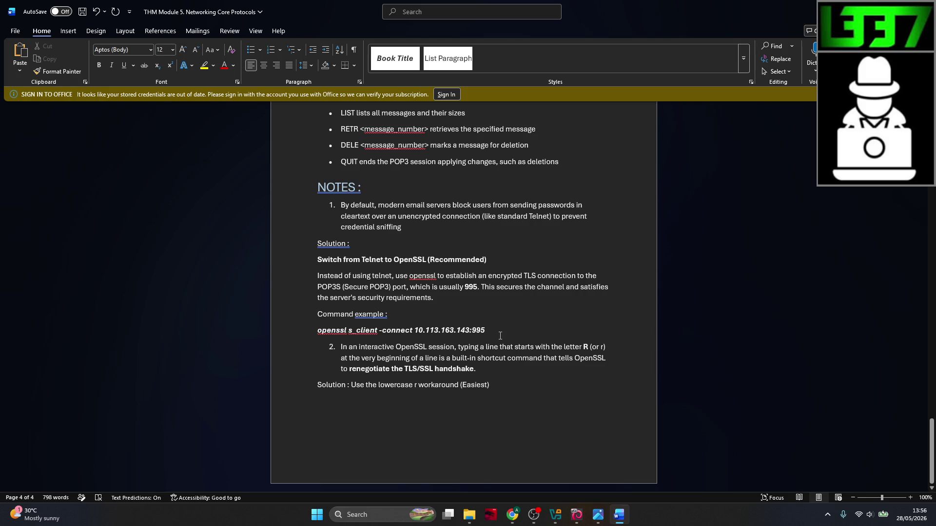
Paste Gemini's sentence that POP3 commands are case-insensitive after item 2's handshake line
key("alt+Tab")
left_click(442, 319)
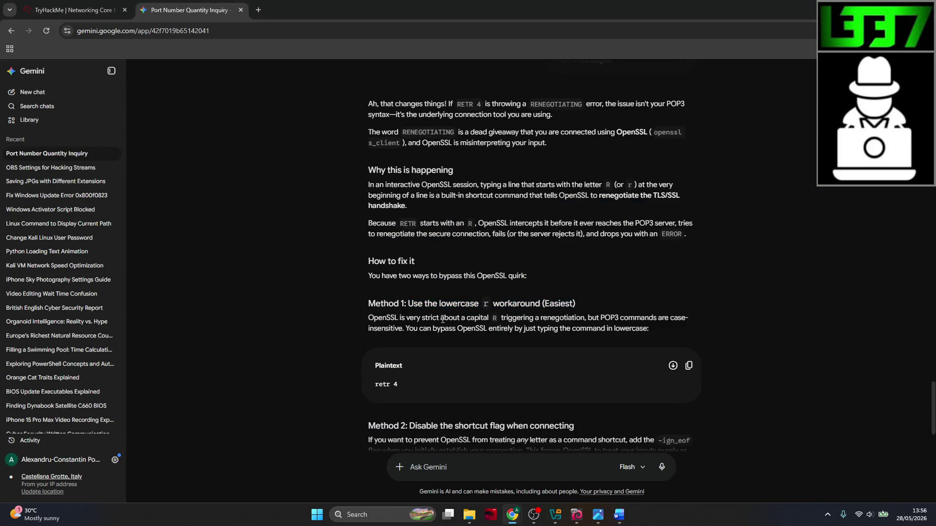
mouse_move(373, 314)
left_mouse_down()
mouse_move(619, 319)
mouse_move(419, 322)
mouse_move(403, 330)
left_mouse_up()
key("alt+Tab")
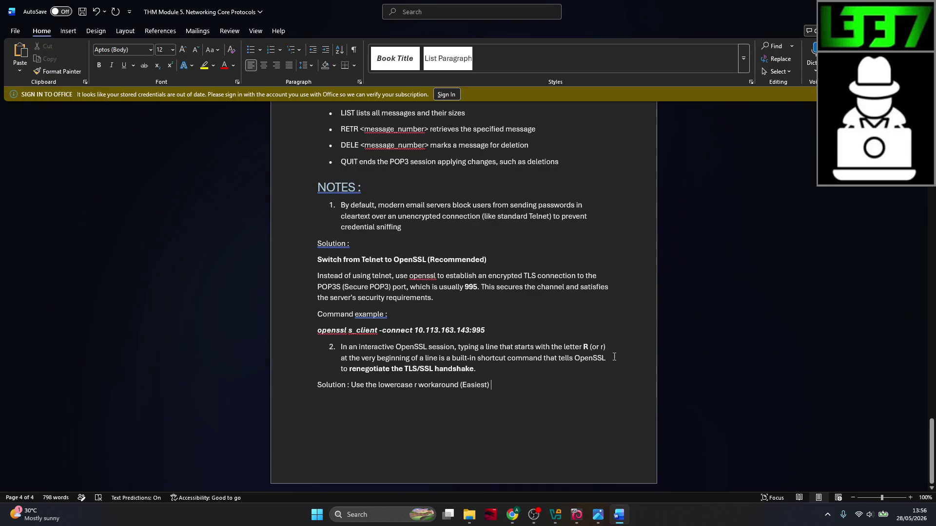
left_click(503, 363)
key("Return")
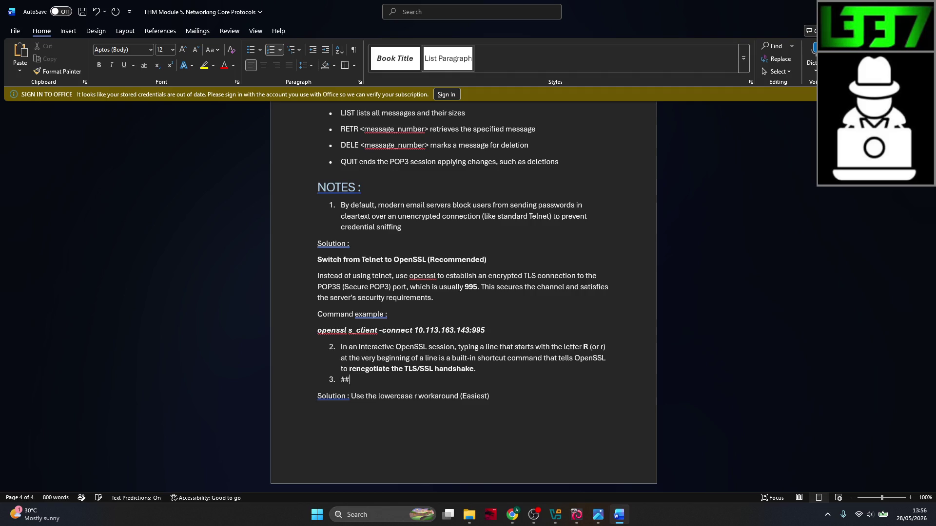
key("BackSpace")
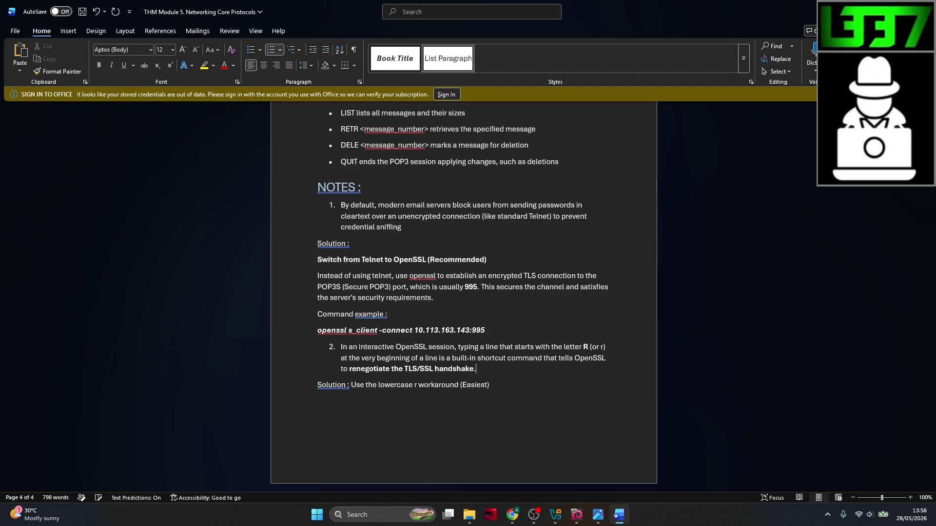
key("ctrl+v")
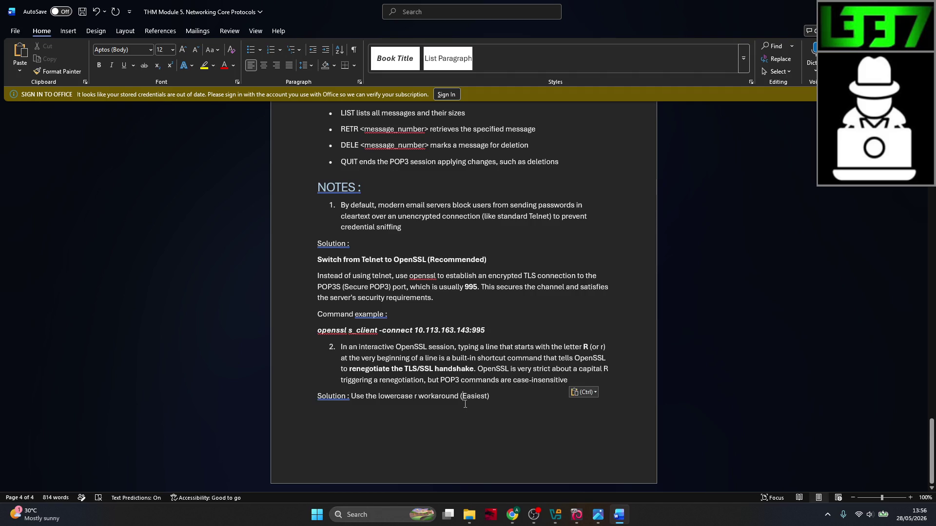
Make the first 'Solution :' label Heading 1 and move the workaround text onto its own line
left_click_drag(353, 245, 320, 246)
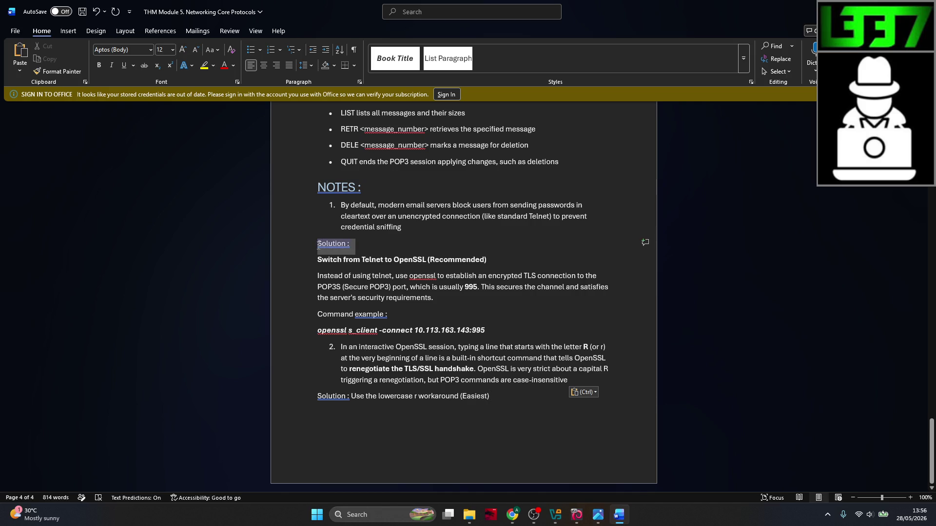
left_click(738, 63)
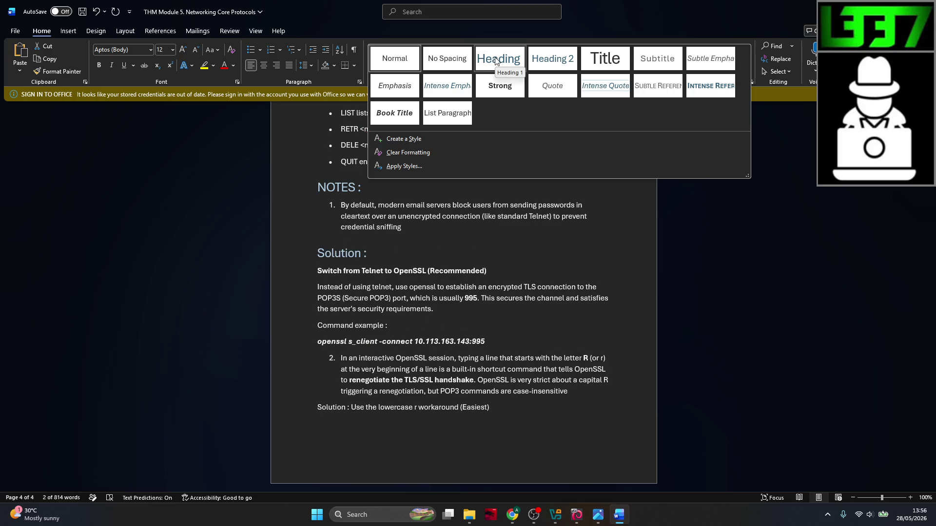
left_click(496, 60)
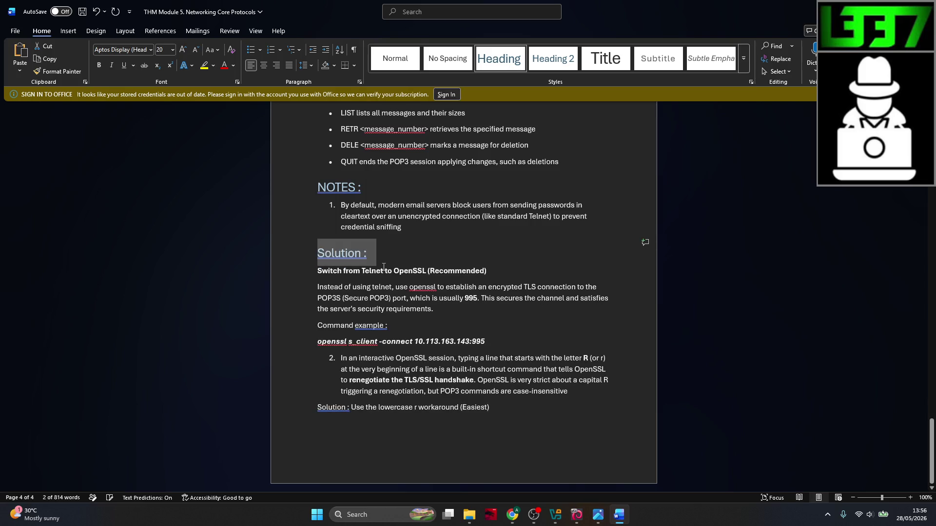
left_click(364, 417)
left_click_drag(501, 412, 317, 407)
left_click(354, 407)
key("Return")
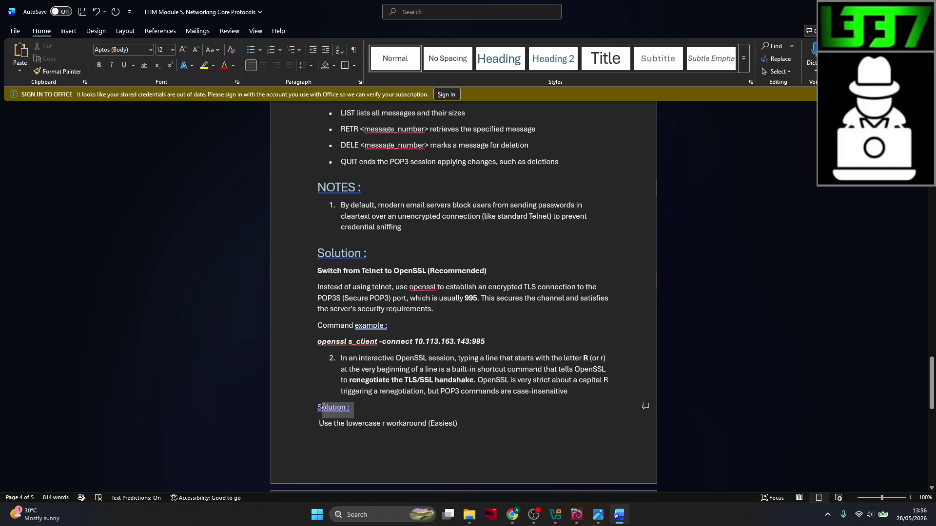
Style the second 'Solution :' label as Heading 2
left_click(507, 59)
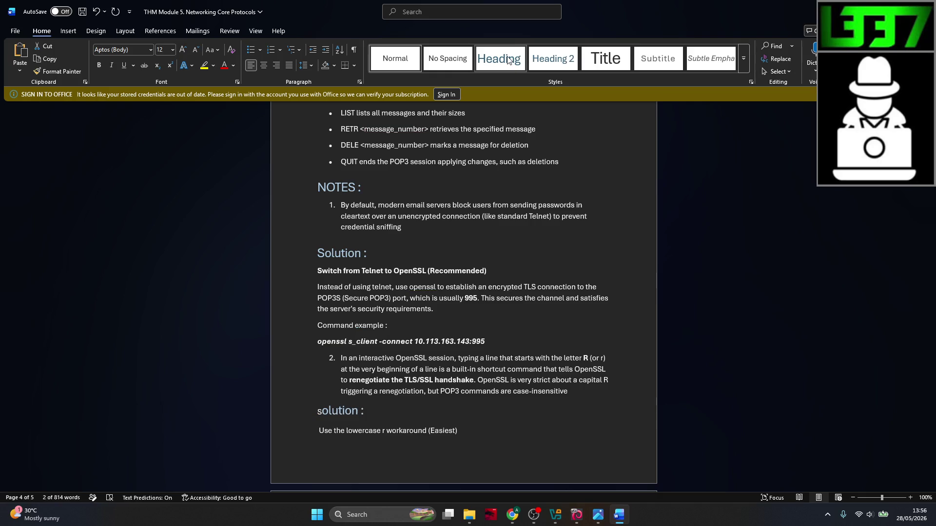
left_click(354, 406)
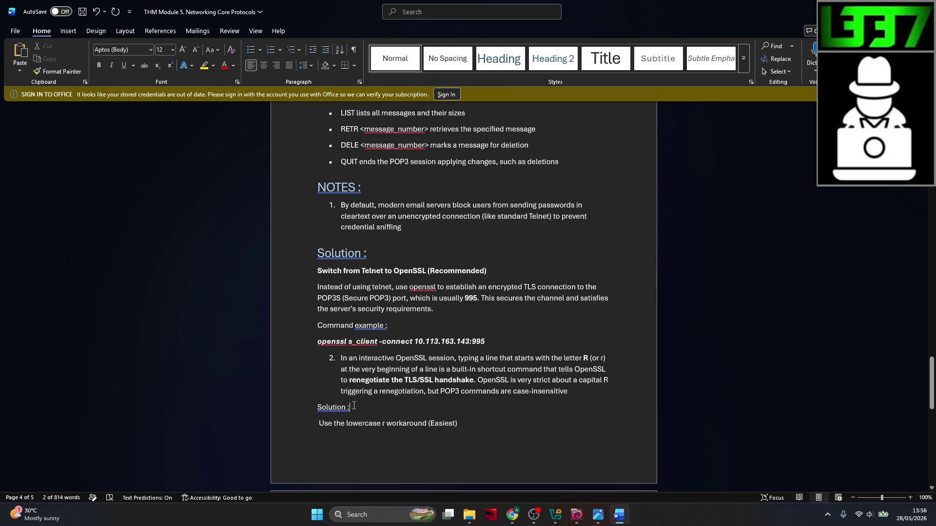
left_click_drag(354, 406, 317, 408)
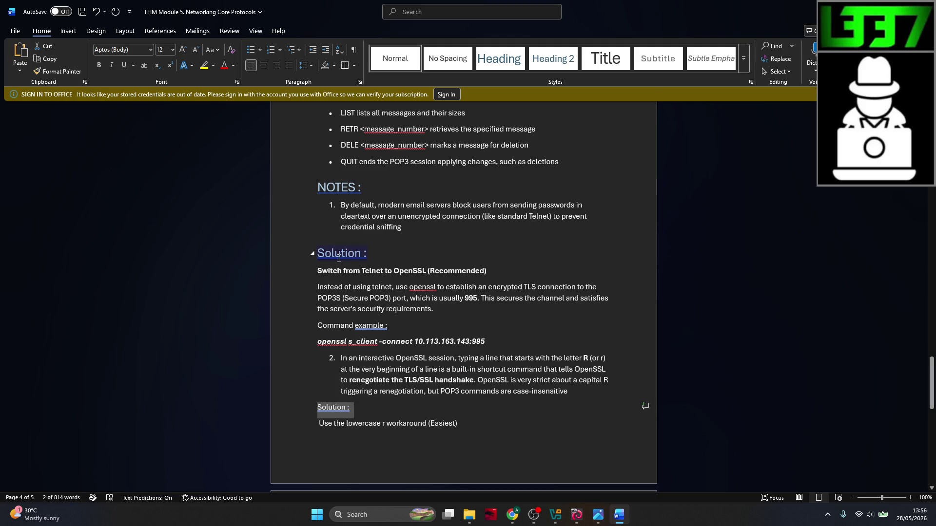
left_click(548, 59)
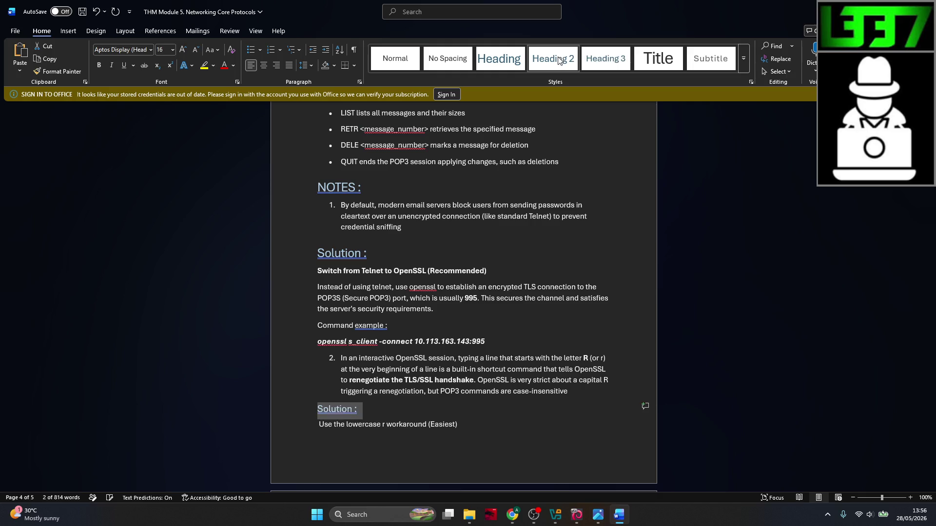
left_click(491, 57)
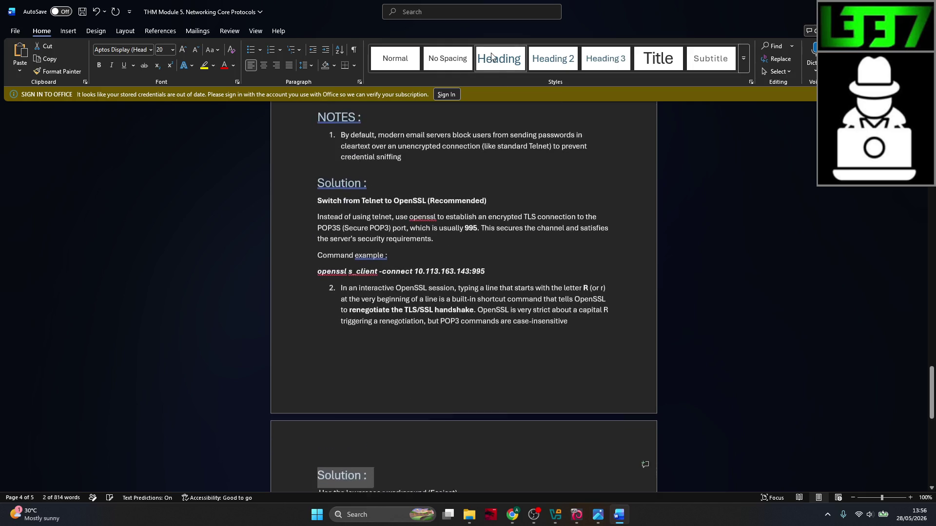
scroll(440, 335, "down", 3)
left_click(440, 336)
scroll(442, 324, "up", 3)
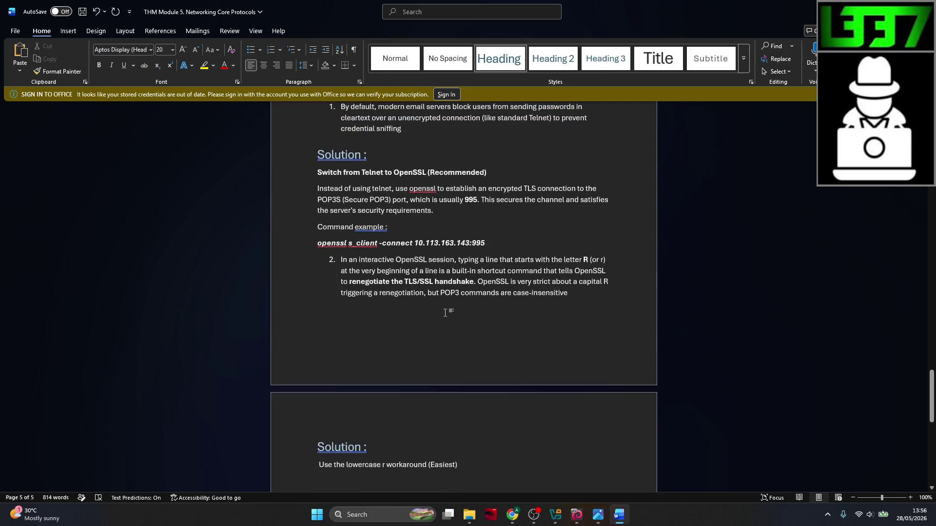
scroll(444, 313, "down", 1)
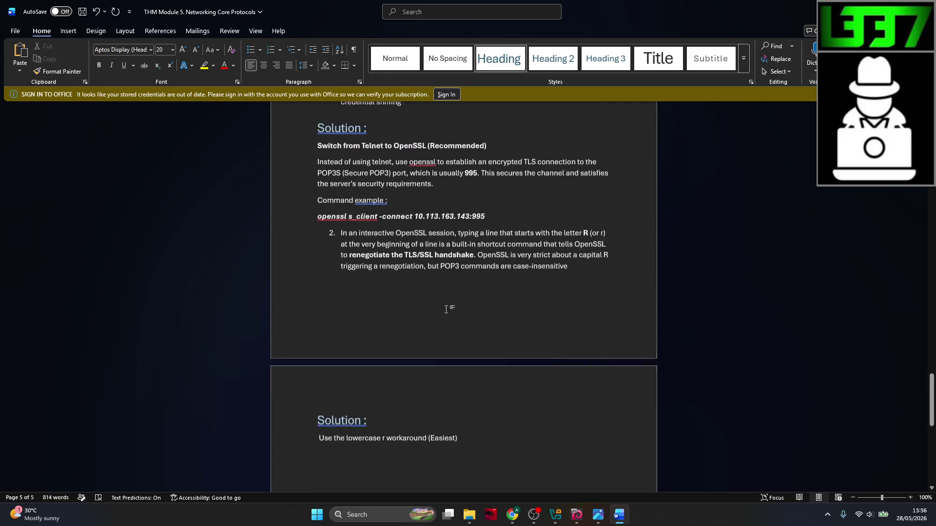
left_click(555, 59)
scroll(487, 243, "up", 2)
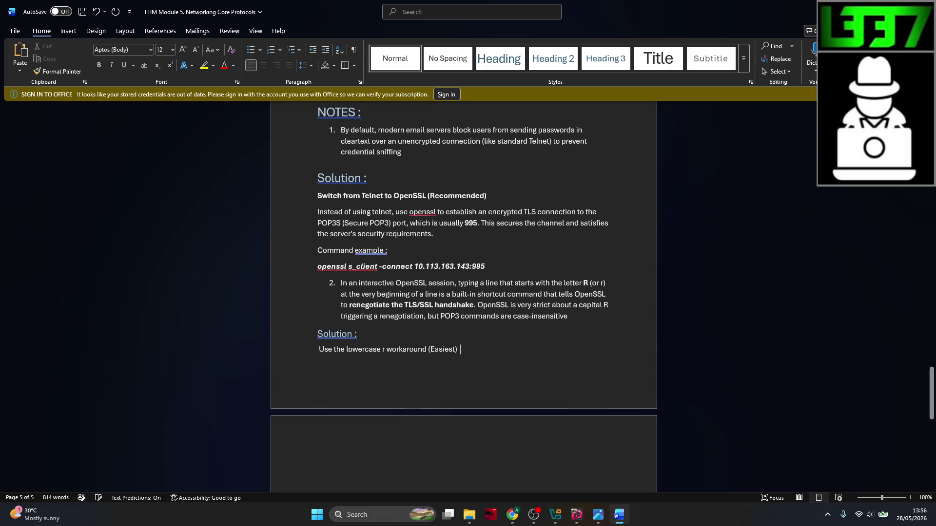
Add 'retr *message number* instead of RETR' under the workaround, using Gemini's retr example
key("alt+Tab")
left_click_drag(428, 372, 373, 382)
key("ctrl+c")
key("alt+Tab")
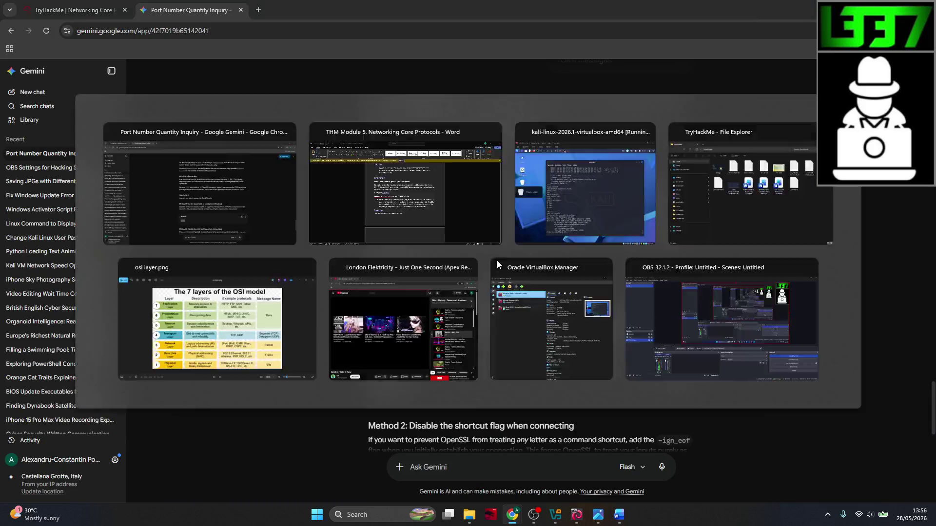
key("ctrl+v")
key("BackSpace")
type("*me")
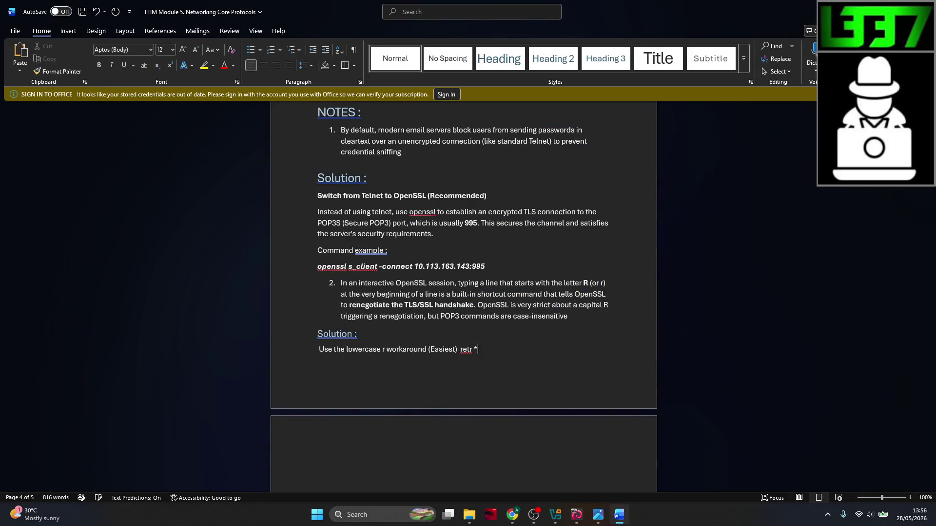
type("ssage number*")
type(" instead of RETR")
left_click(584, 334)
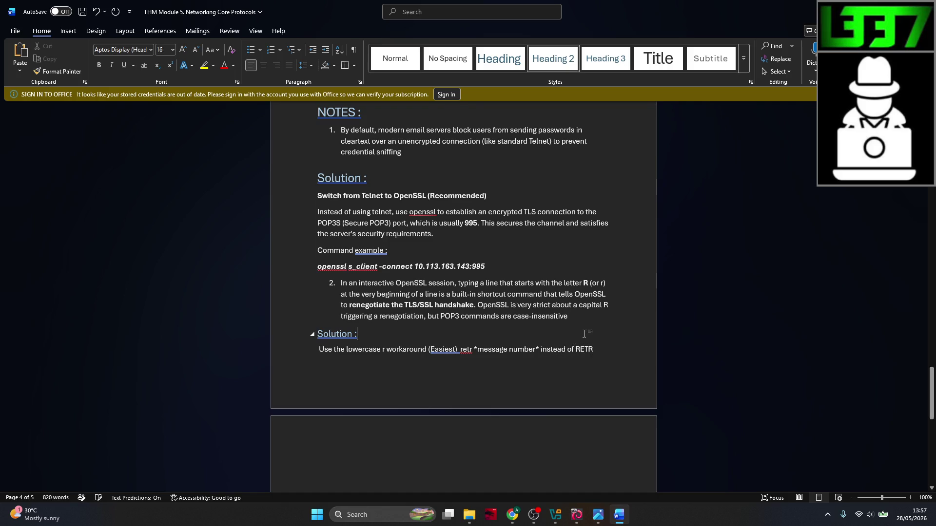
scroll(488, 344, "down", 3)
left_click(495, 345)
scroll(514, 349, "up", 2)
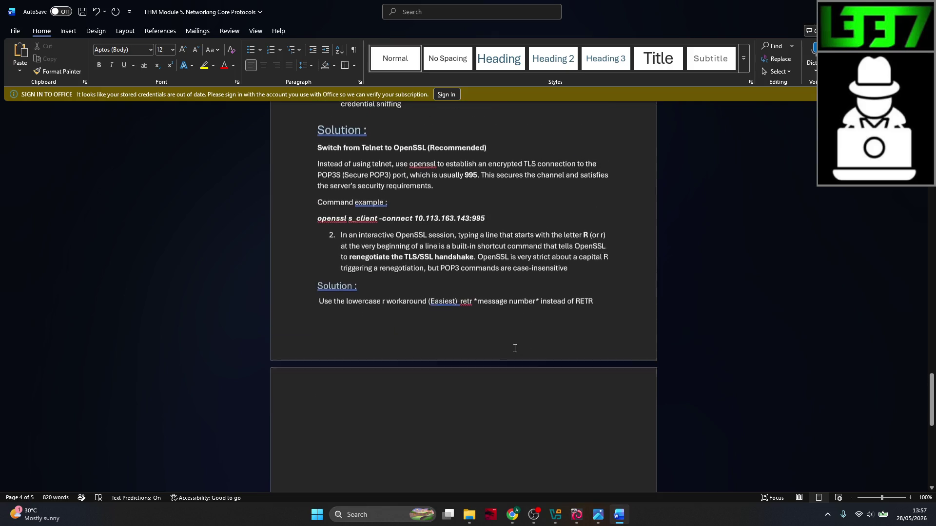
key("alt+Tab")
key("ctrl+Tab")
Expand TryHackMe's Task 8 'IMAP: Synchronizing Email' to show its explanation and IMAP command list
scroll(345, 256, "down", 10)
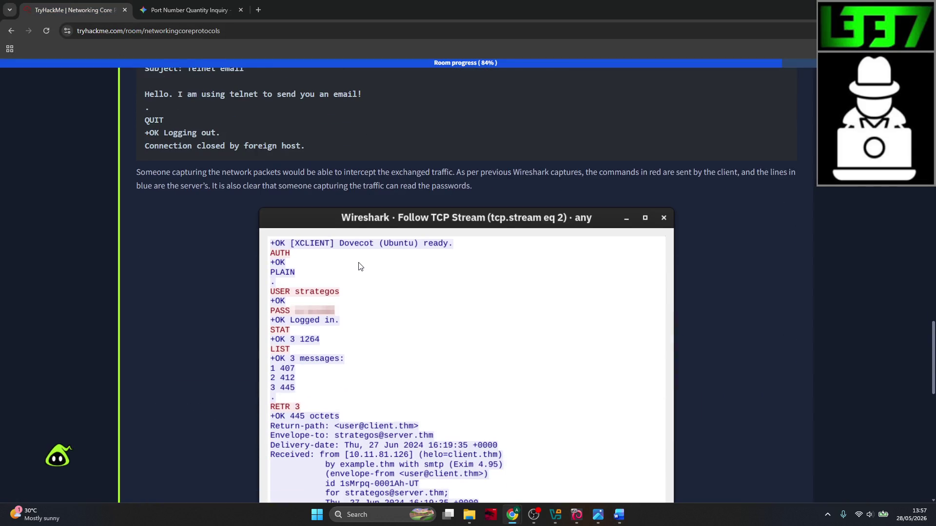
scroll(359, 267, "down", 12)
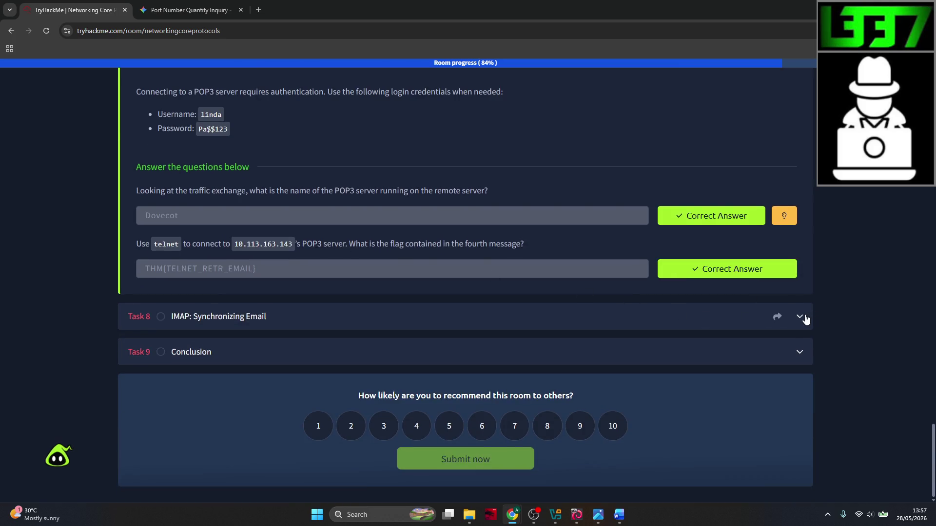
left_click(802, 317)
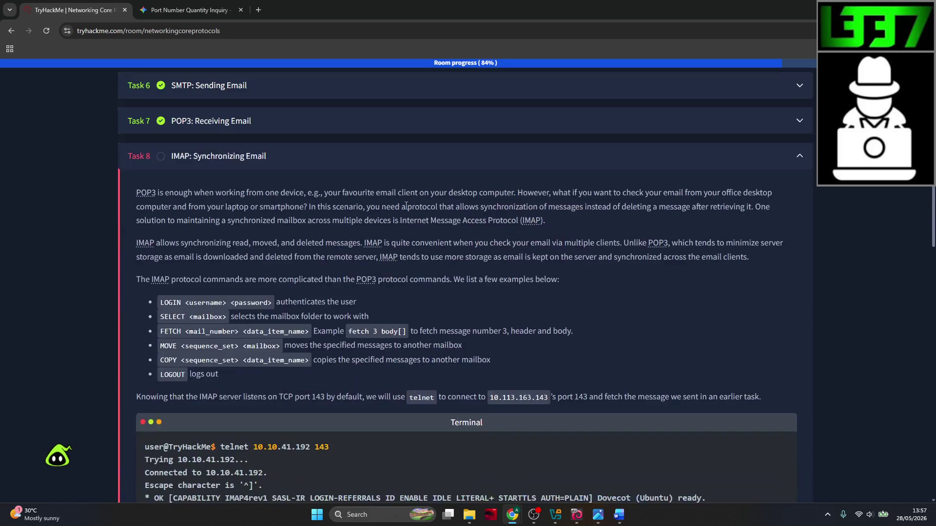
scroll(323, 200, "up", 2)
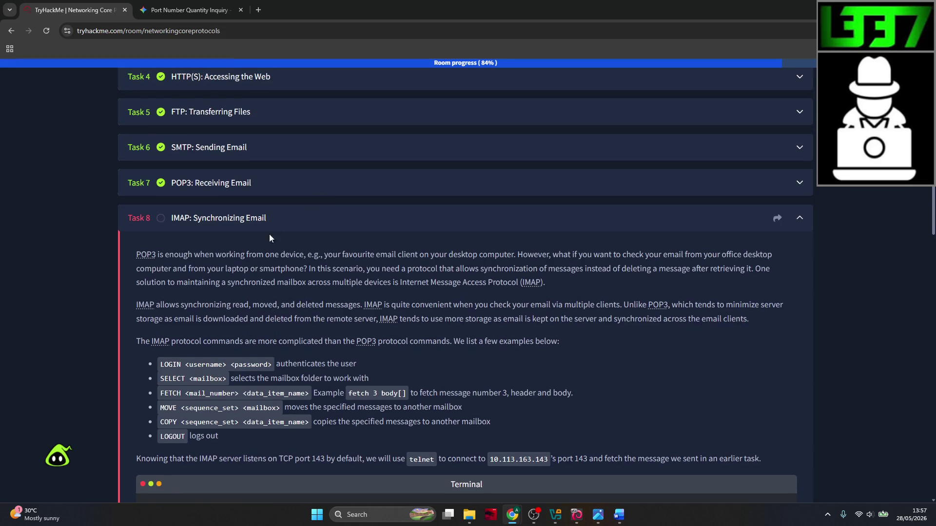
left_click(183, 218)
left_click(310, 317)
Back in the Word notes, check the POP3 heading's style and scroll to the blank last page
left_click(619, 514)
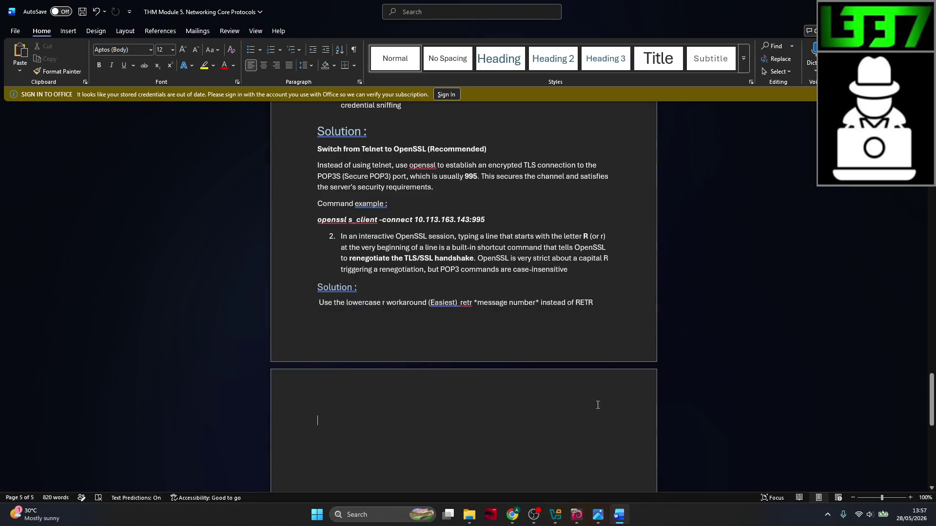
scroll(430, 319, "down", 3)
scroll(430, 323, "up", 15)
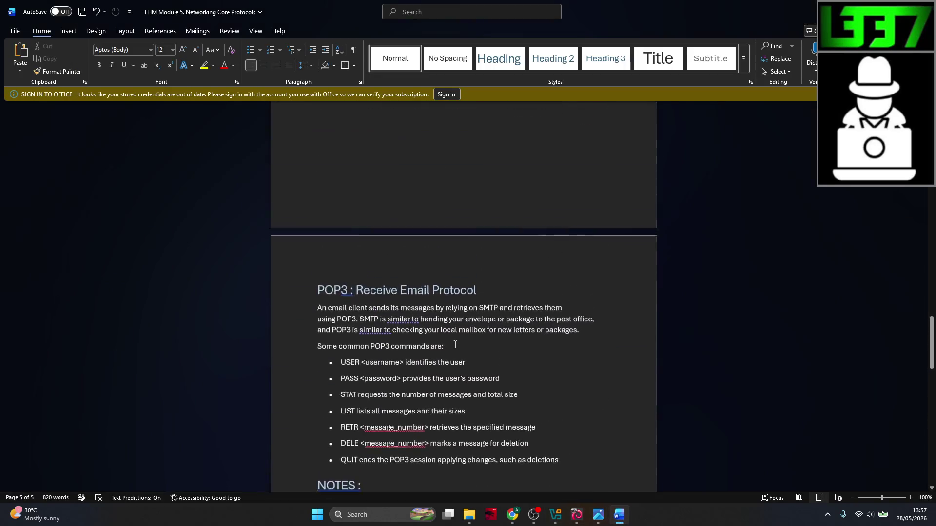
left_click(475, 291)
scroll(474, 298, "down", 3)
scroll(474, 299, "down", 7)
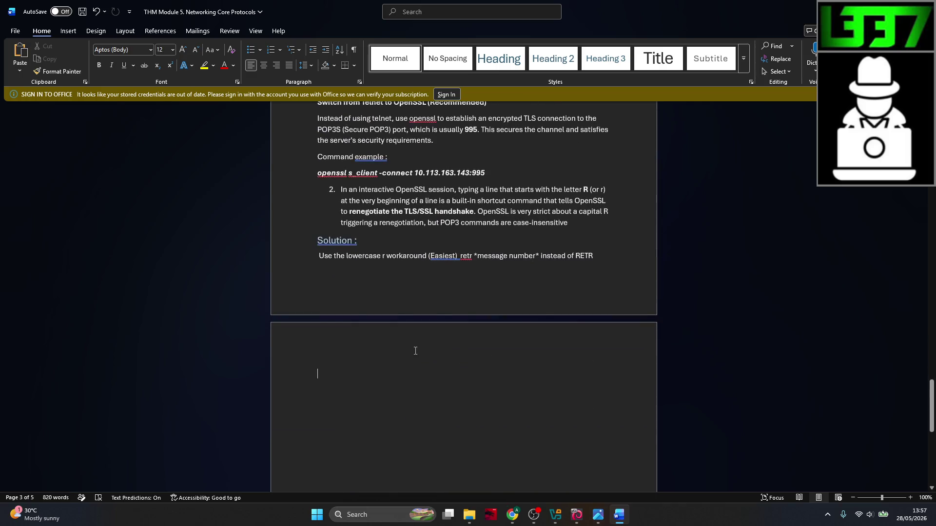
key("alt+Tab")
Type 'IMAP : Synchronising EMAIL' at the top of the blank last page, changing the z to s
key("alt+Tab")
left_click(317, 373)
type("IMAP :")
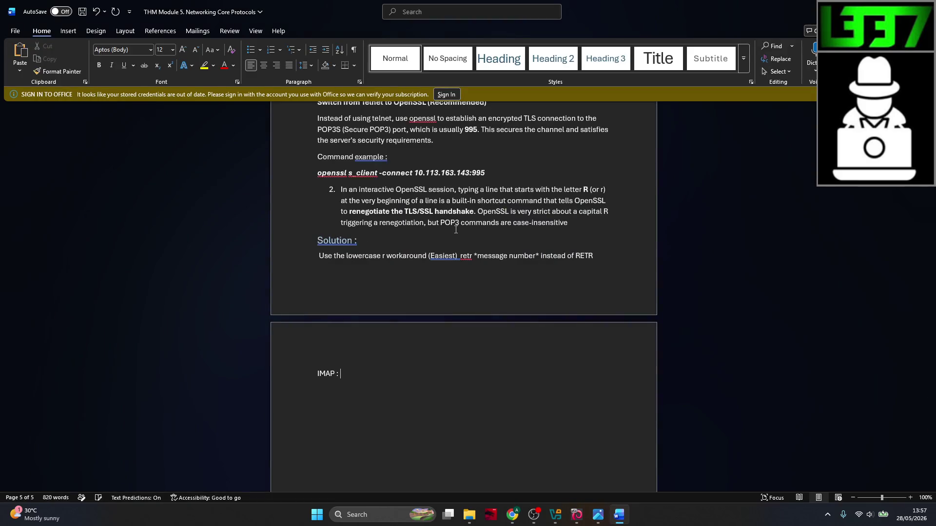
key("alt+Tab")
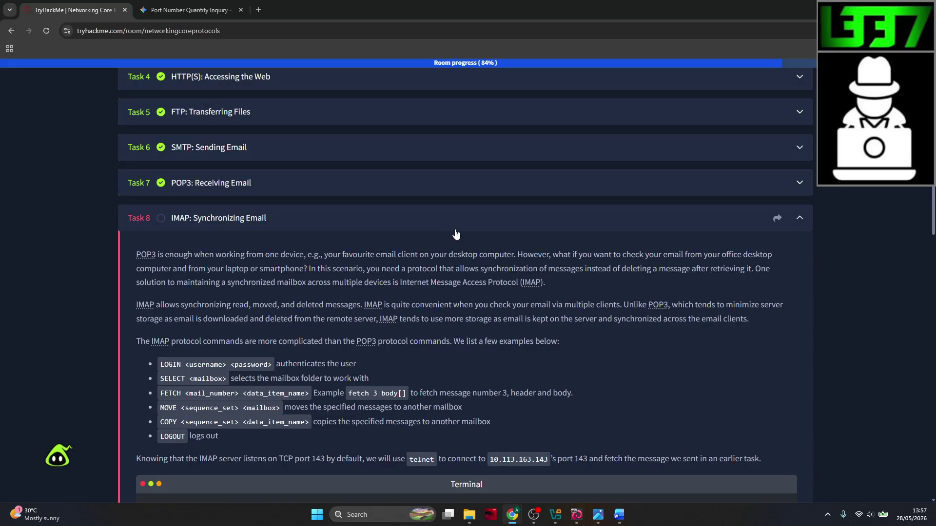
key("alt+Tab")
type(": Syncr")
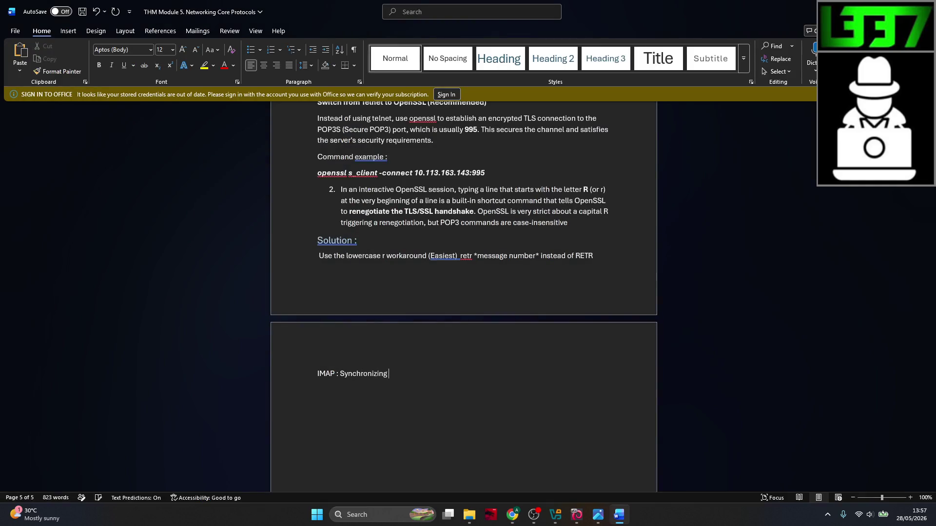
key("alt+Tab")
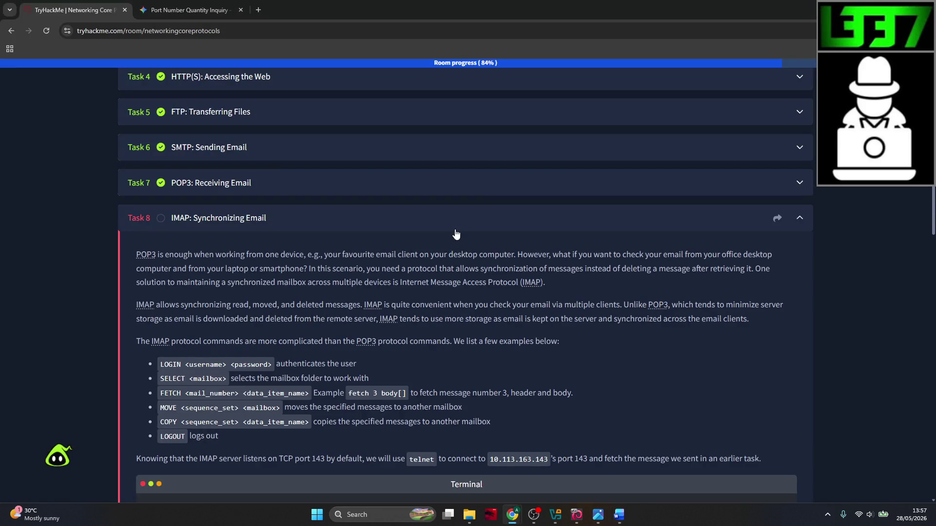
key("alt+Tab")
type("emai")
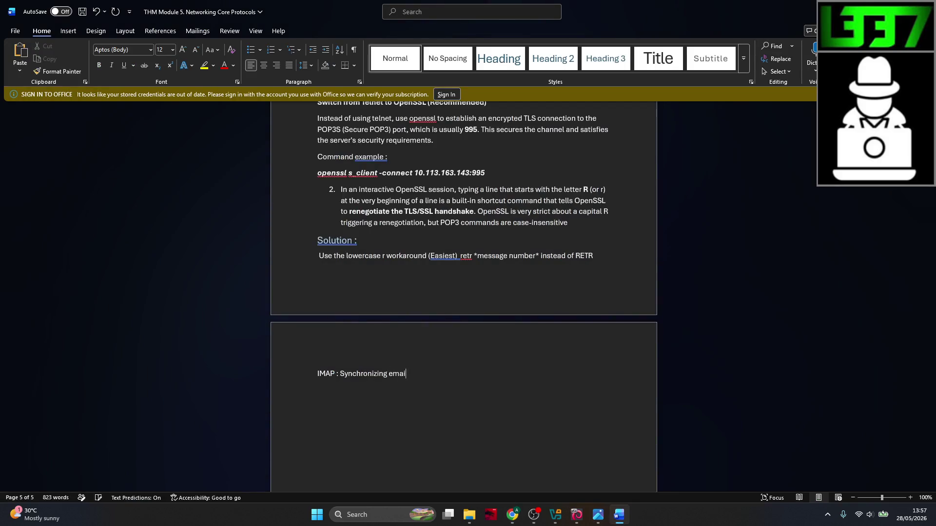
key("BackSpace")
key("BackSpace")
key("BackSpace")
type("EMAIL")
left_click(377, 374)
key("BackSpace")
type("s")
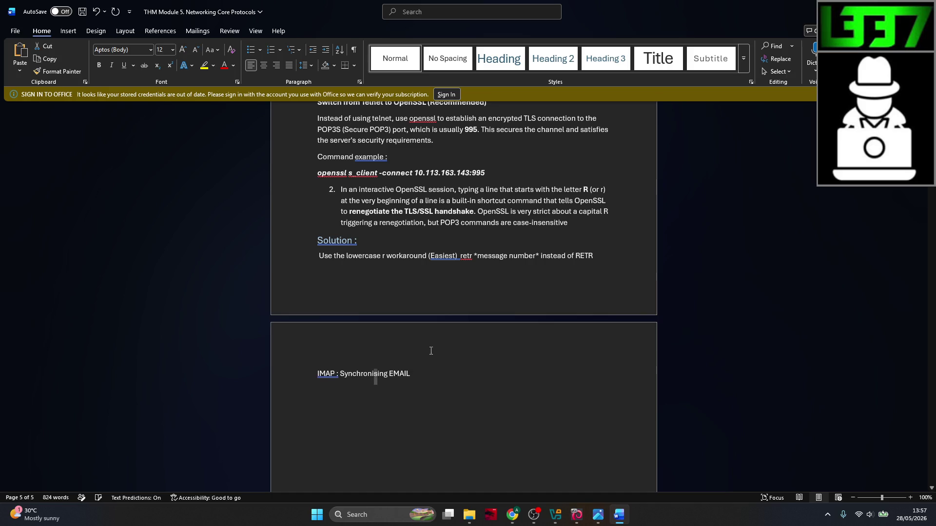
left_click(438, 373)
key("alt+Tab")
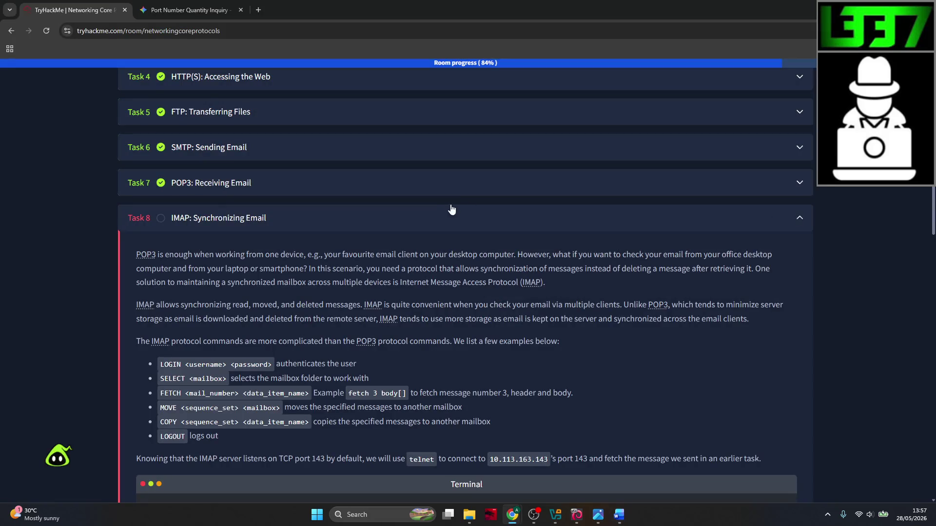
Copy the IMAP explanation paragraphs through the LOGOUT bullet, then select Word's IMAP heading line
scroll(419, 212, "down", 2)
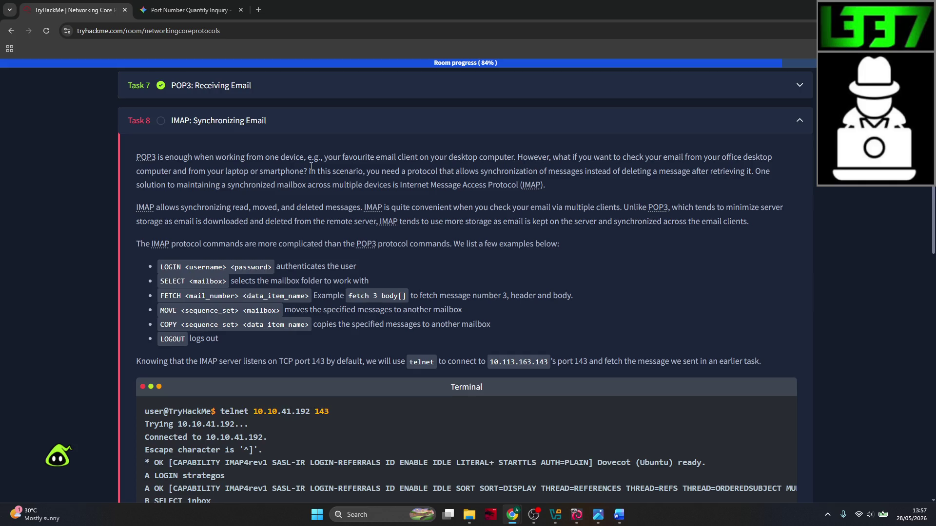
scroll(341, 183, "up", 1)
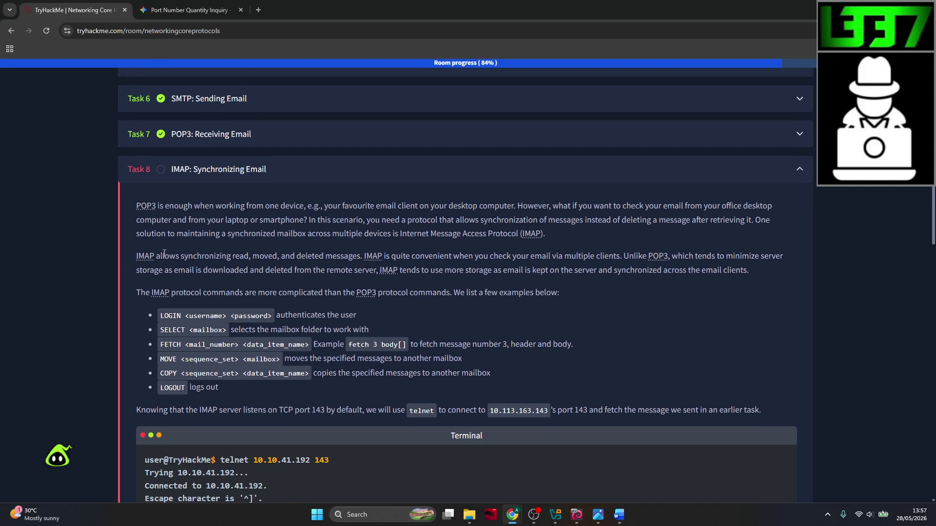
mouse_move(137, 256)
left_mouse_down()
mouse_move(757, 271)
mouse_move(729, 267)
left_mouse_up()
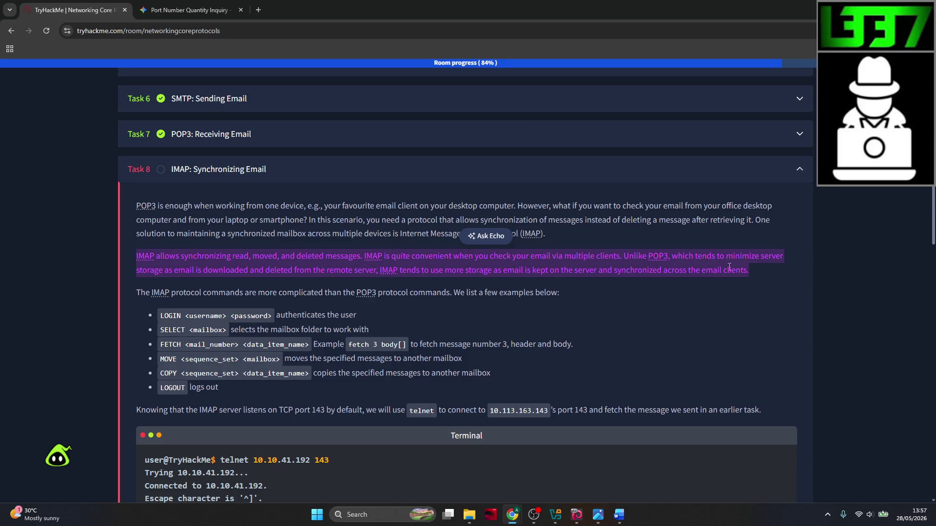
left_click(541, 259)
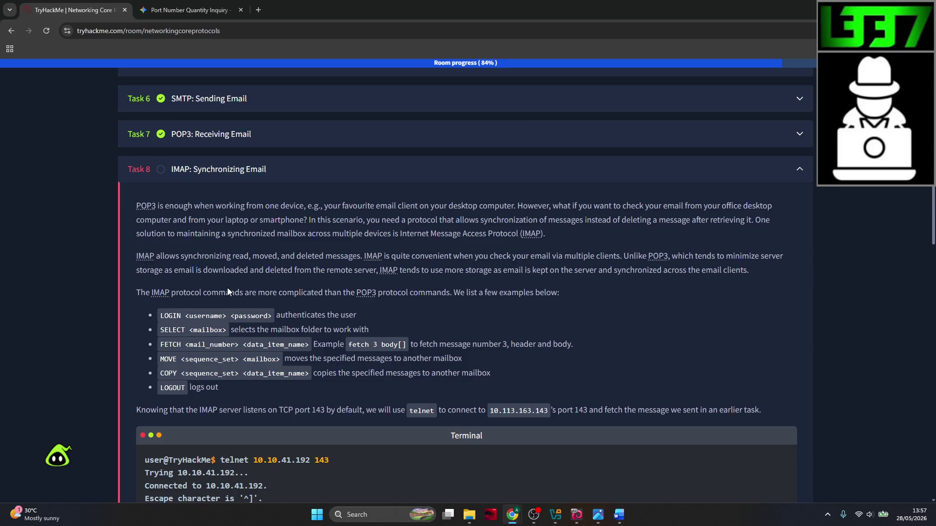
mouse_move(273, 388)
left_mouse_down()
mouse_move(253, 361)
mouse_move(133, 264)
mouse_move(136, 257)
left_mouse_up()
key("ctrl+c")
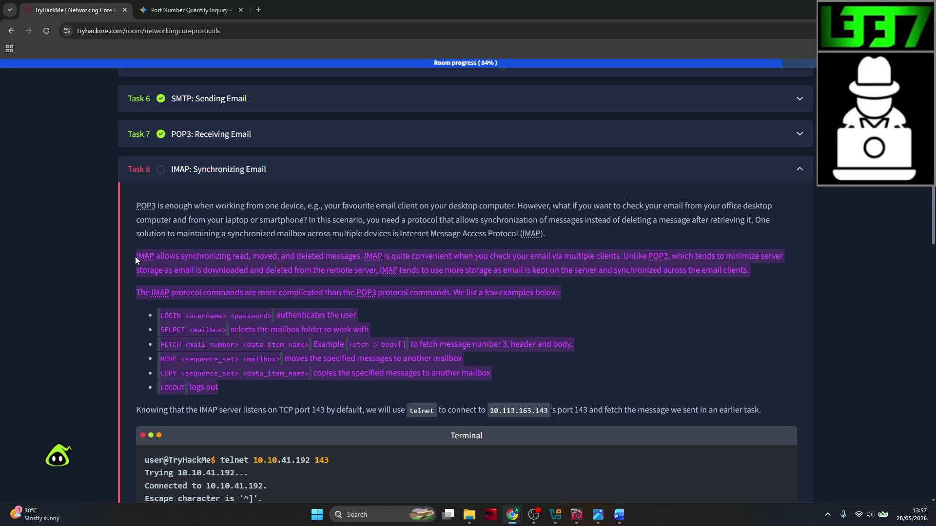
key("alt+Tab")
left_click_drag(429, 378, 316, 375)
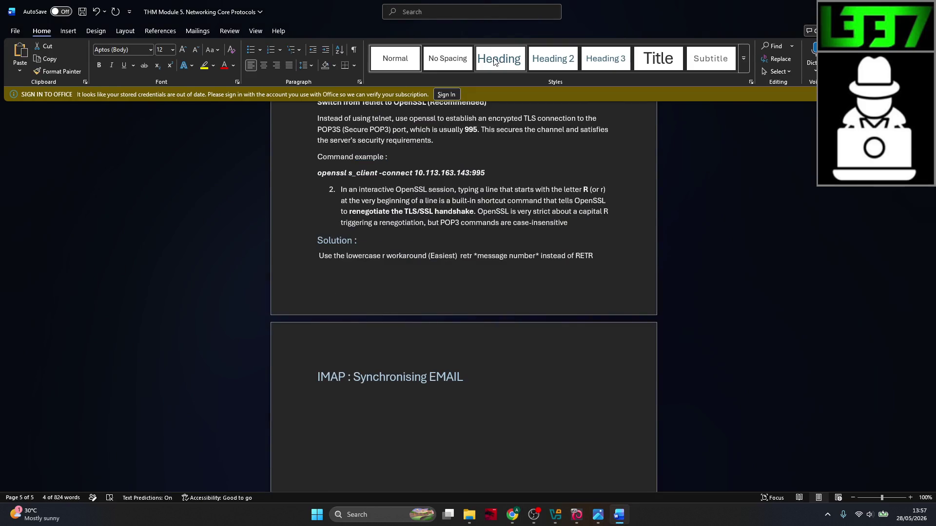
Try the Title style on the IMAP and POP3 lines, then set 'POP3 : Receive Email Protocol' to Heading
left_click(648, 66)
scroll(475, 286, "up", 15)
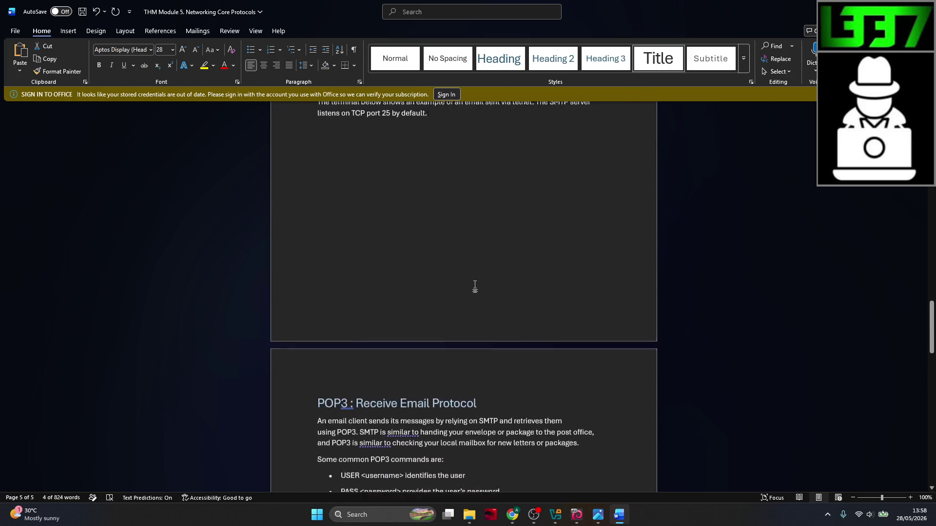
scroll(476, 285, "down", 6)
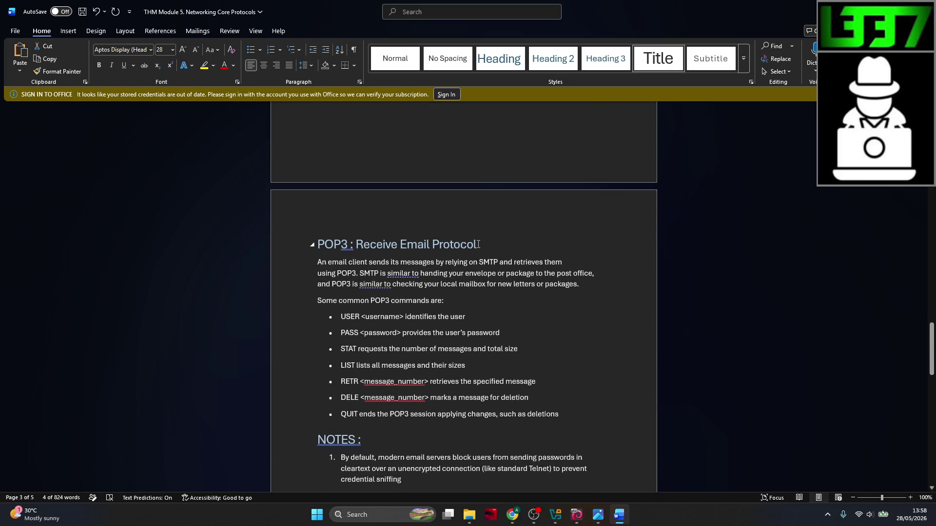
left_click_drag(478, 244, 315, 244)
left_click(657, 60)
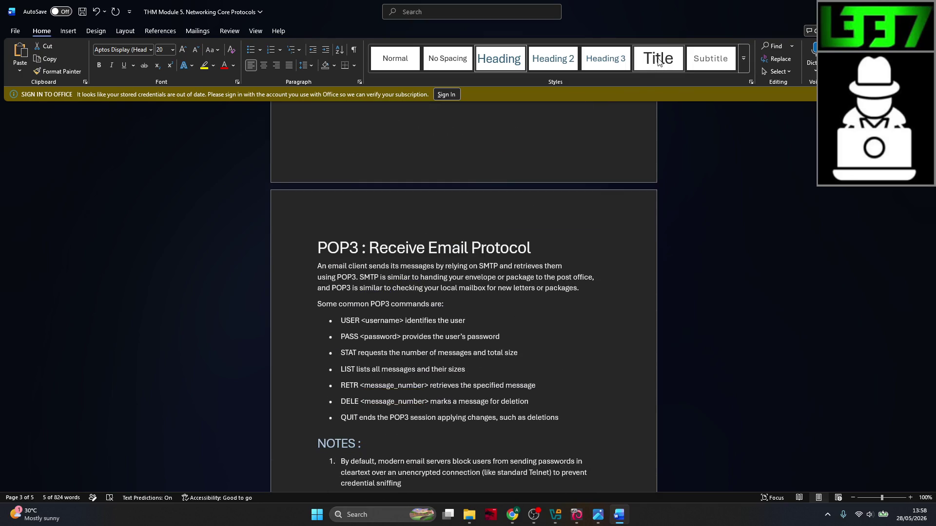
scroll(488, 272, "down", 3)
left_click(494, 235)
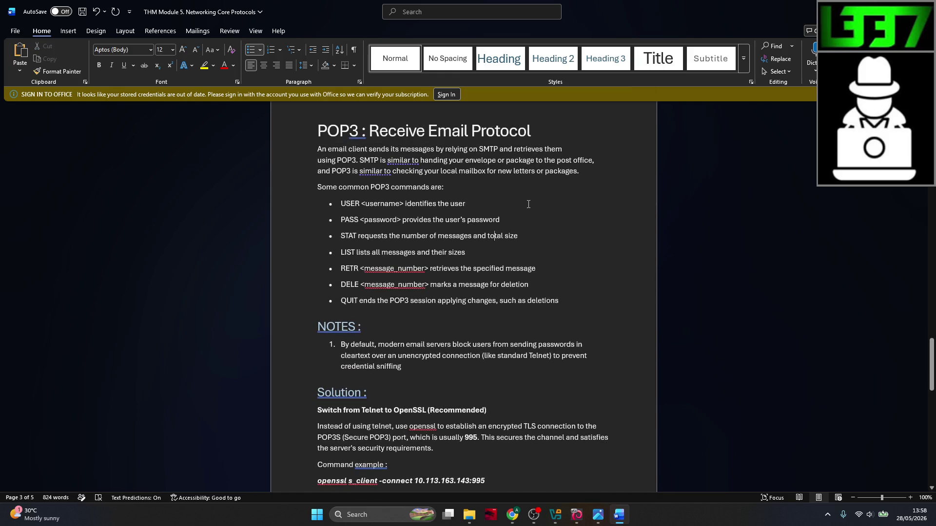
scroll(528, 204, "down", 7)
scroll(494, 258, "up", 20)
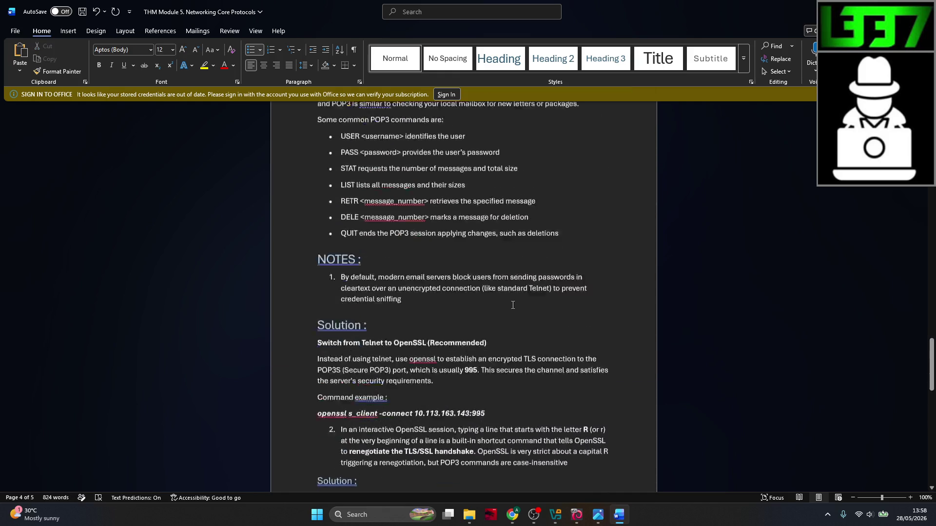
scroll(505, 308, "down", 14)
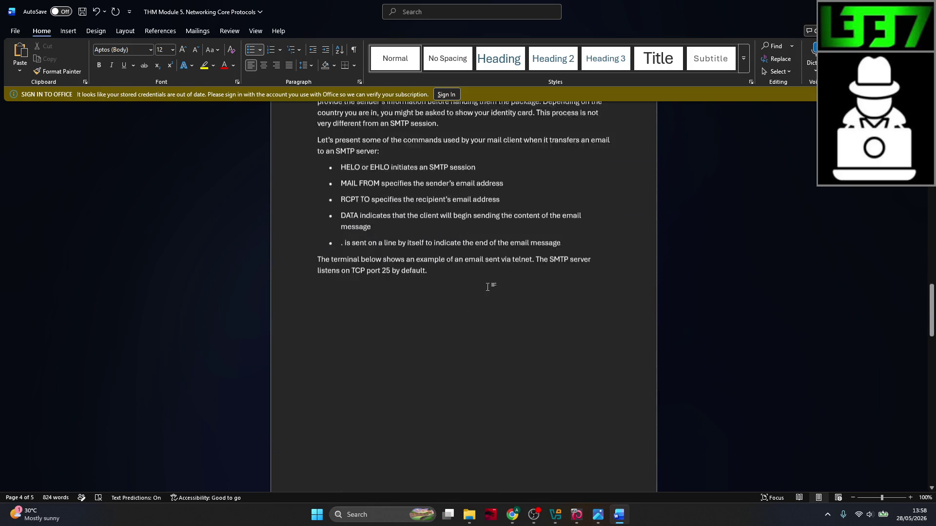
left_click_drag(531, 271, 317, 266)
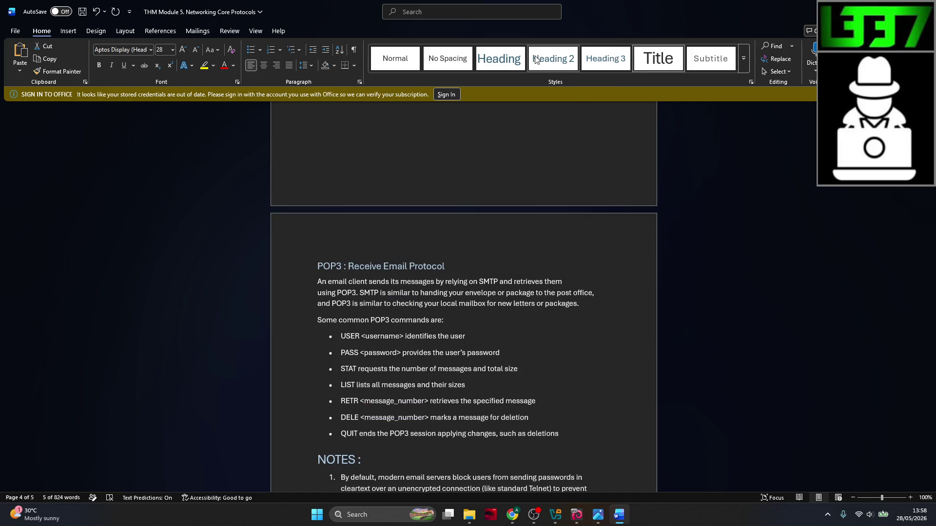
left_click(500, 58)
Give the IMAP line the Heading style and paste the IMAP explanation and command list below it
scroll(429, 250, "down", 3)
scroll(429, 249, "down", 6)
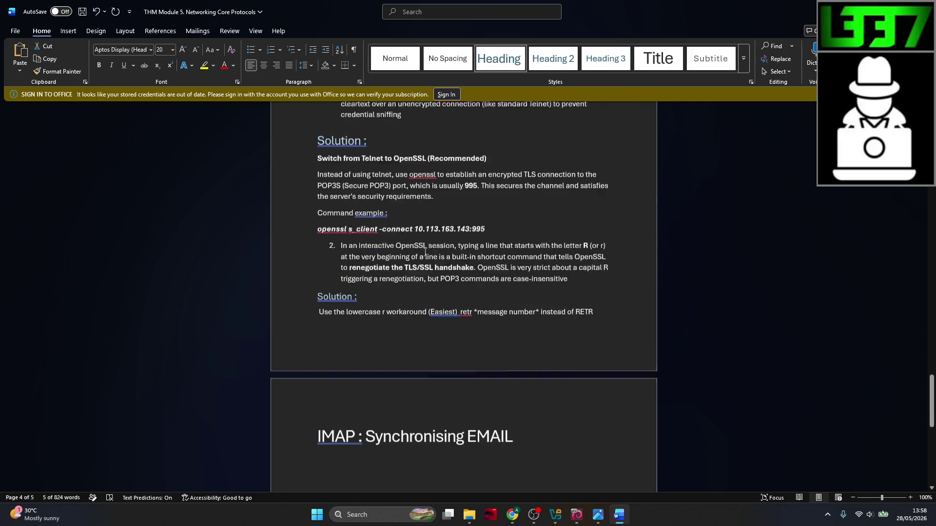
left_click_drag(513, 356, 331, 356)
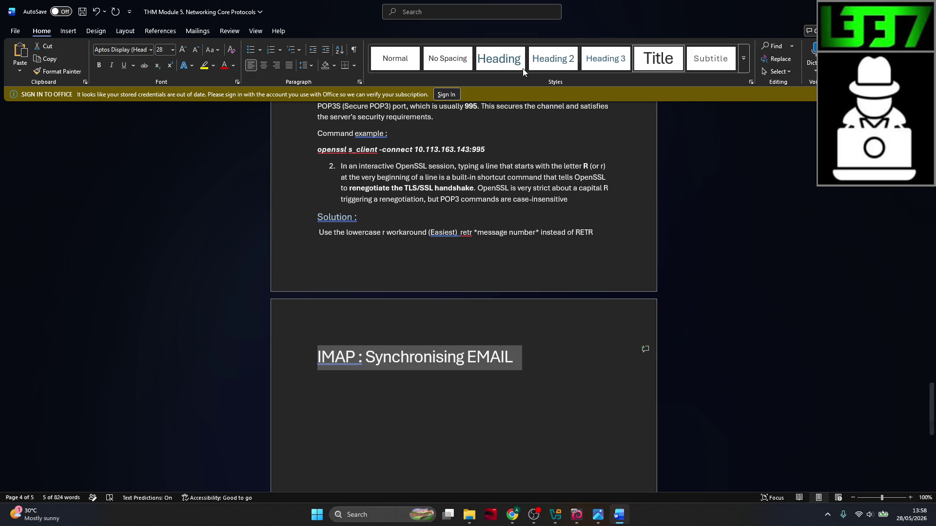
left_click(500, 58)
left_click(506, 361)
key("Return")
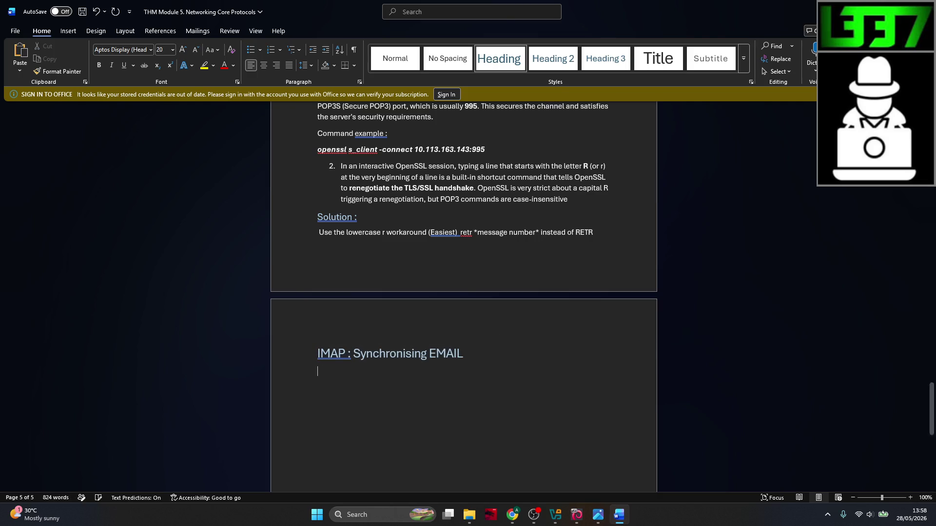
key("ctrl+v")
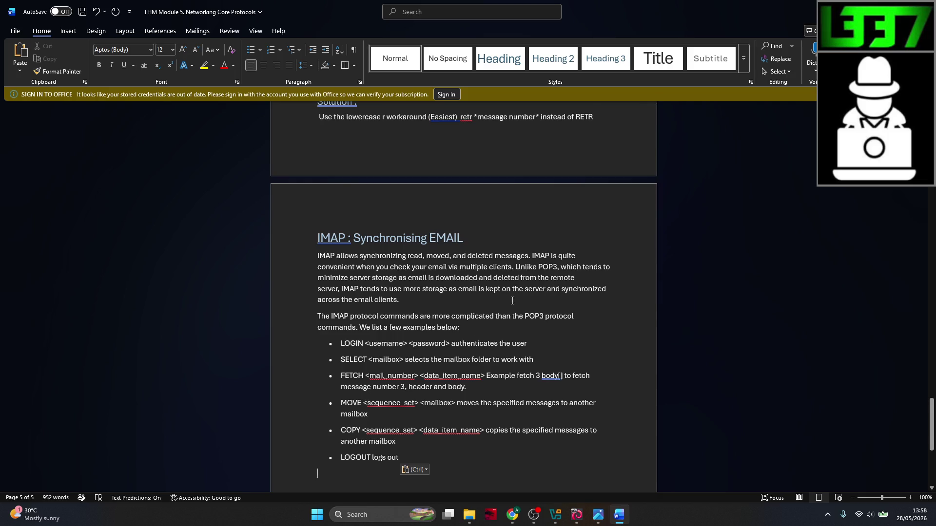
Return to the TryHackMe IMAP task and clear its text selection
scroll(512, 300, "down", 2)
key("alt+Tab")
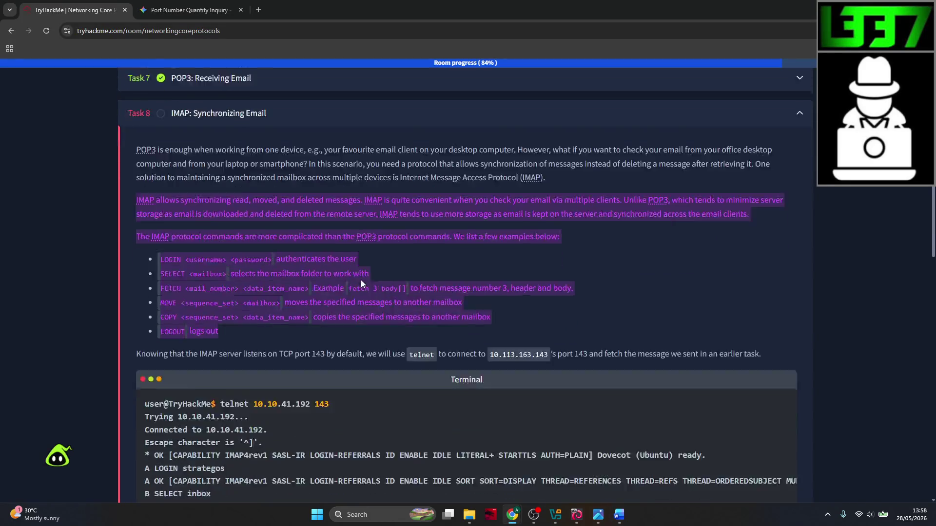
left_click(360, 284)
scroll(92, 236, "down", 2)
scroll(92, 235, "up", 4)
scroll(254, 205, "down", 2)
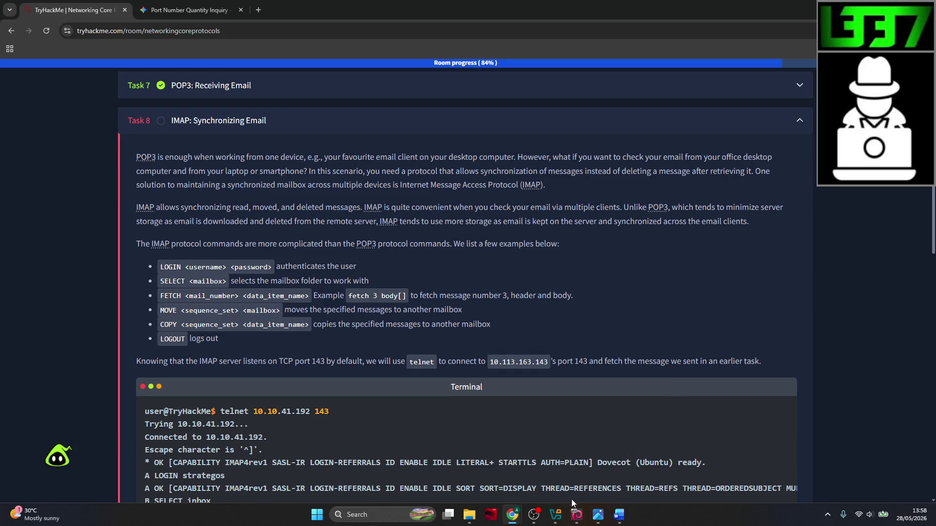
Bring the Kali VM forward in VirtualBox and unlock it with its password
left_click(576, 514)
left_click(662, 246)
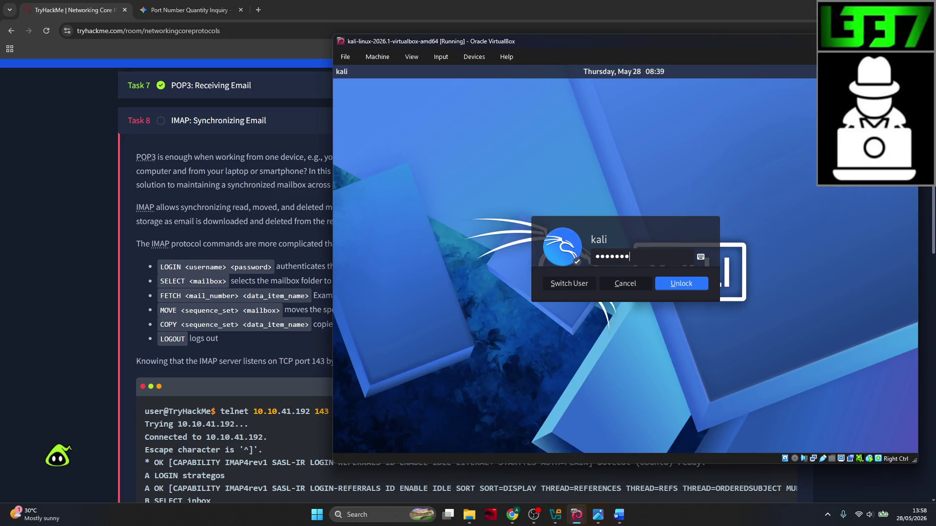
key("Return")
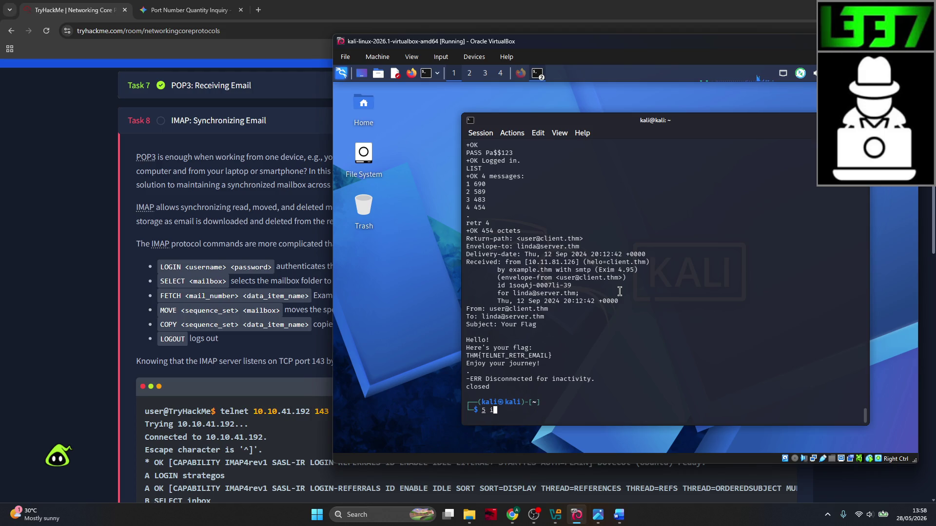
Fix the prompt note to read '5 min break' and review the openssl and POP3 output
key("BackSpace")
type("min break")
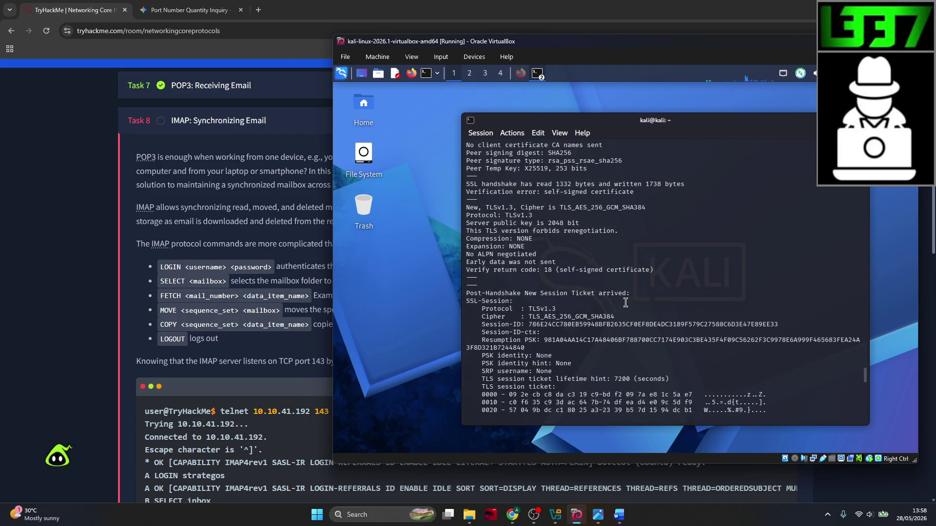
scroll(629, 304, "up", 20)
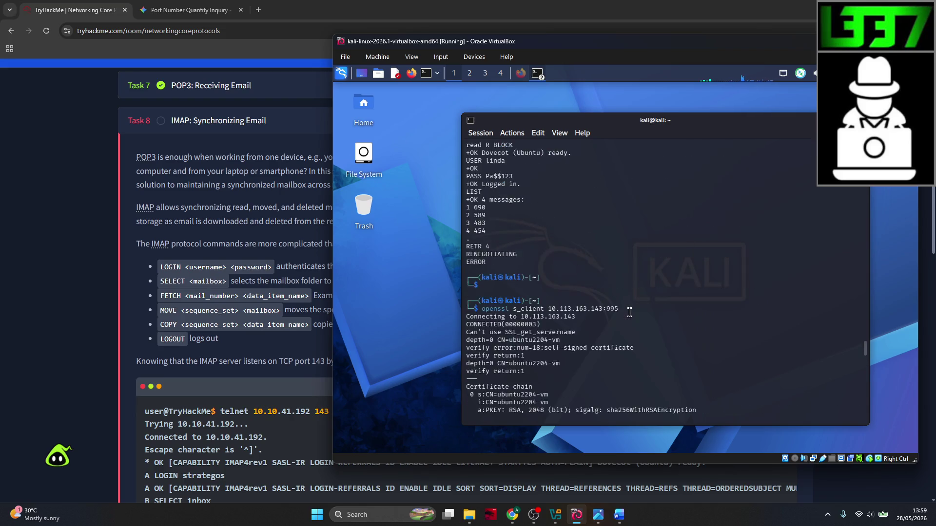
scroll(628, 307, "down", 7)
scroll(629, 310, "down", 15)
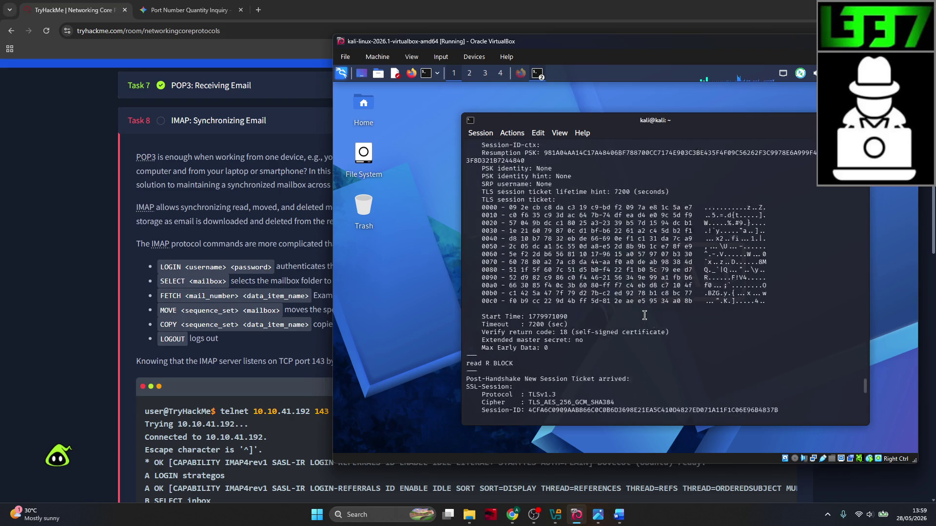
scroll(649, 320, "down", 10)
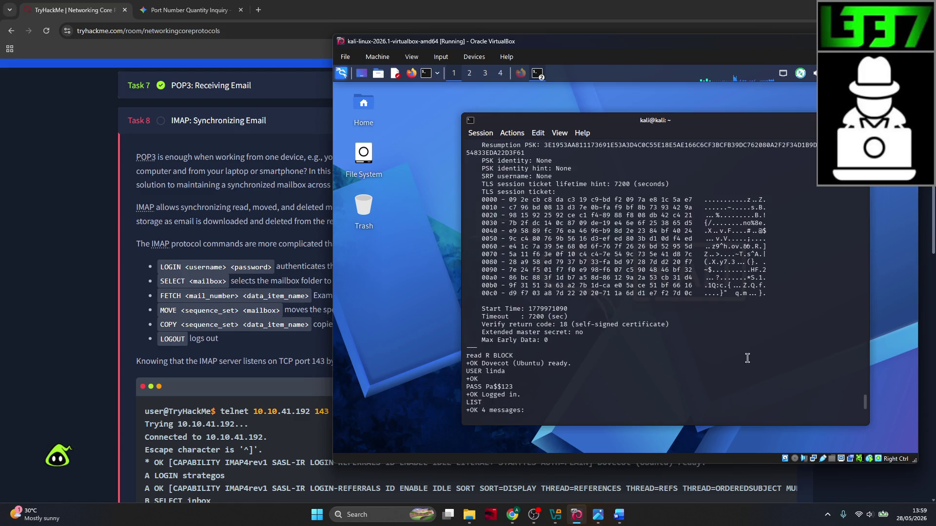
scroll(745, 349, "down", 5)
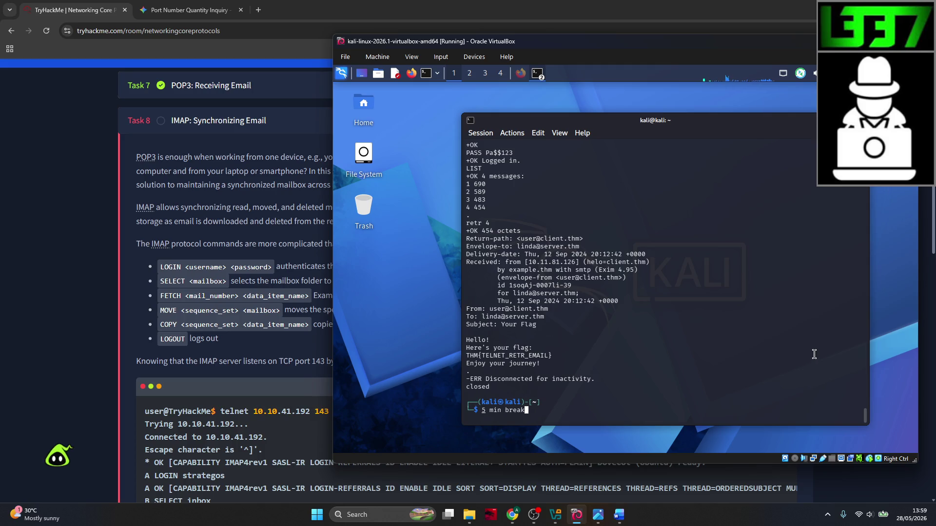
Enlarge the Kali terminal font with Ctrl+Shift+Plus and check the typed note
key("ctrl+plus")
key("ctrl+plus")
key("ctrl+plus")
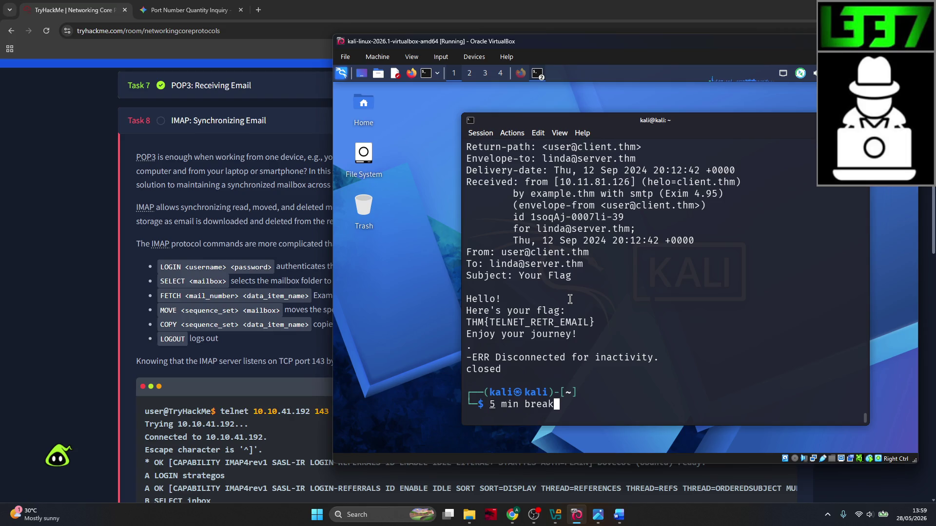
key("Home")
key("Right")
key("Right")
key("Right")
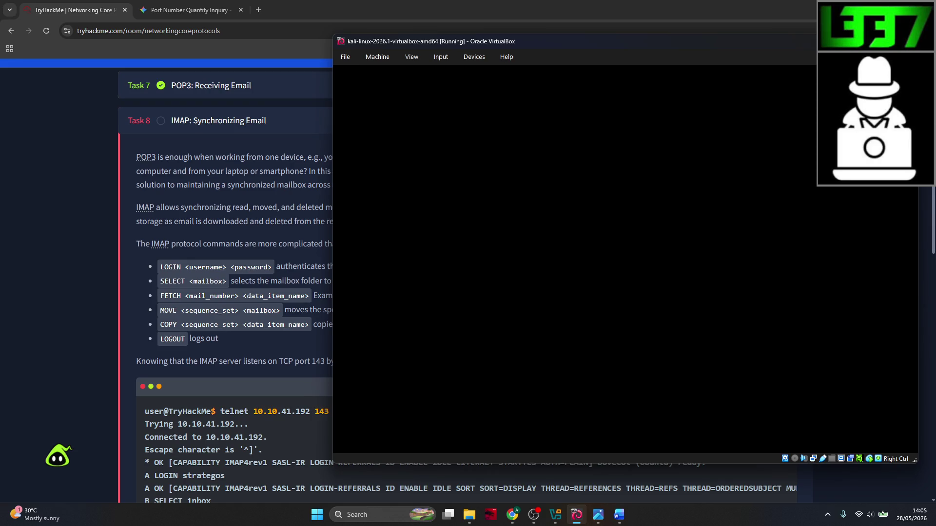
Unlock the Kali VM with its password and bring the TryHackMe IMAP page forward
mouse_move(504, 332)
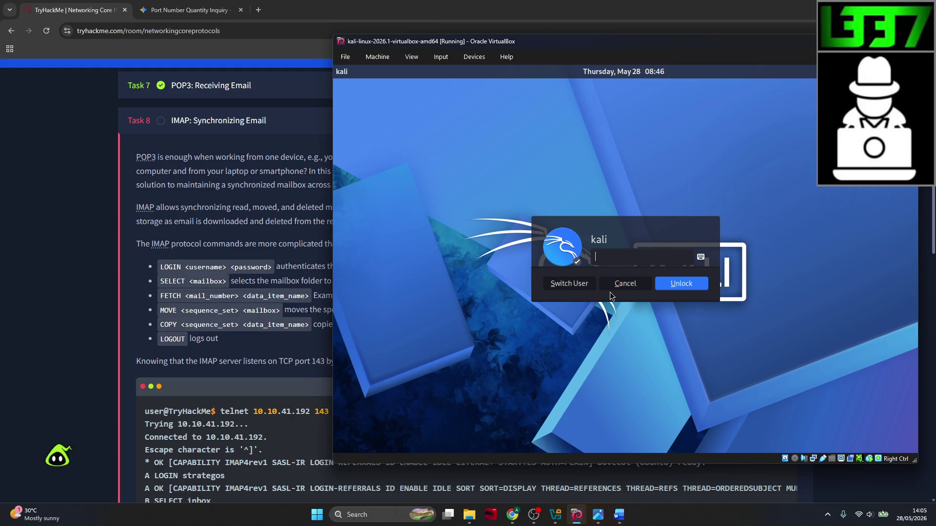
type("kali")
key("Return")
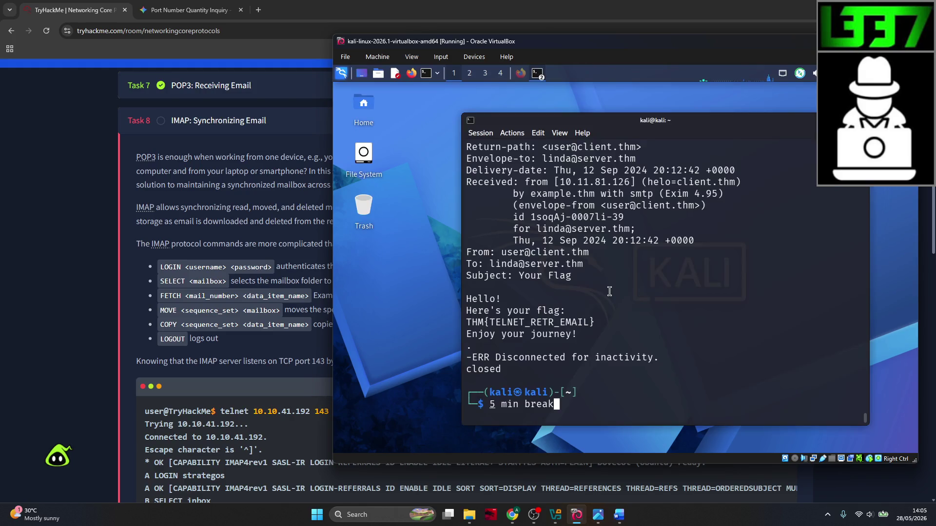
left_click(59, 211)
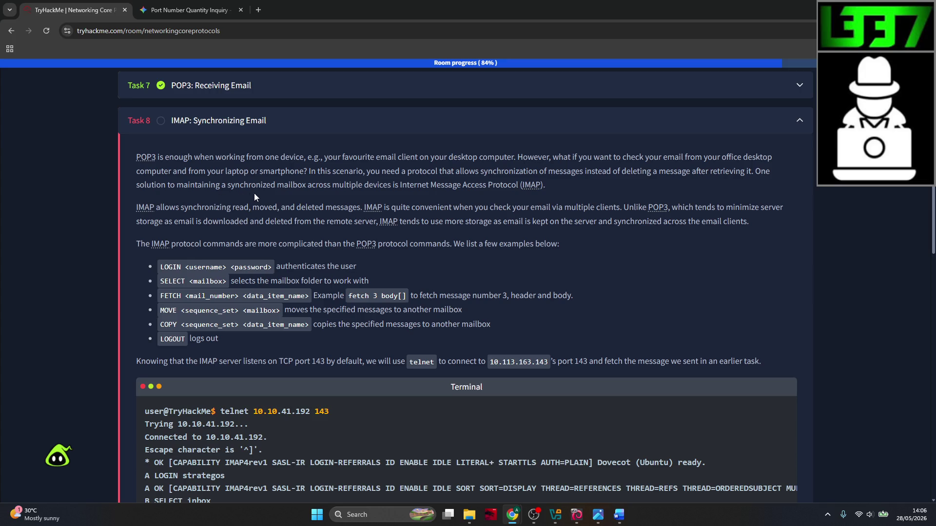
Read the IMAP paragraphs on synchronized mailboxes down to the telnet example, then return to Kali
left_click_drag(266, 185, 333, 186)
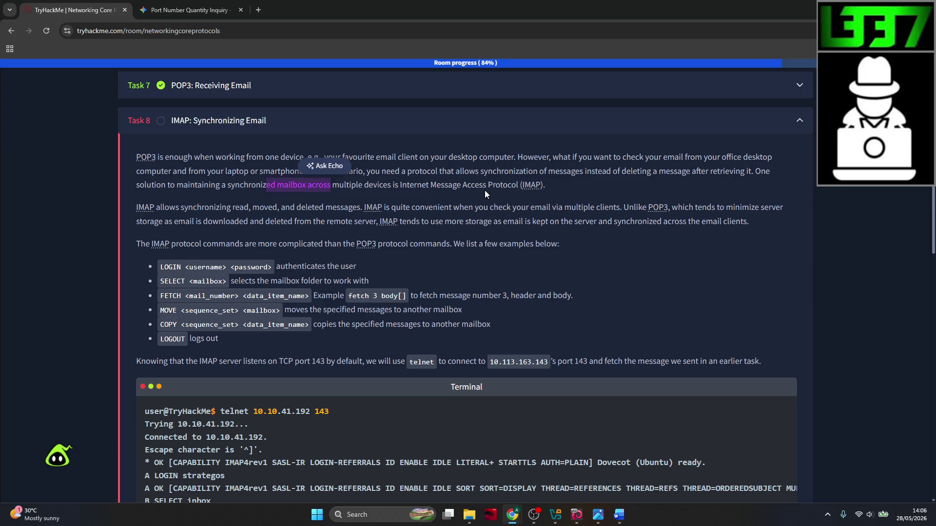
left_click(285, 231)
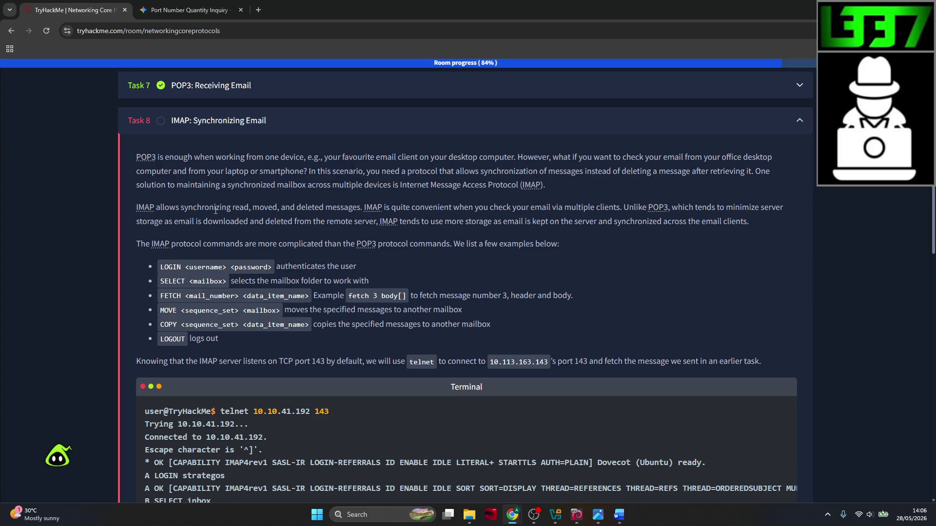
double_click(267, 209)
left_click(269, 209)
mouse_move(656, 224)
left_mouse_down()
mouse_move(739, 226)
mouse_move(729, 229)
left_mouse_up()
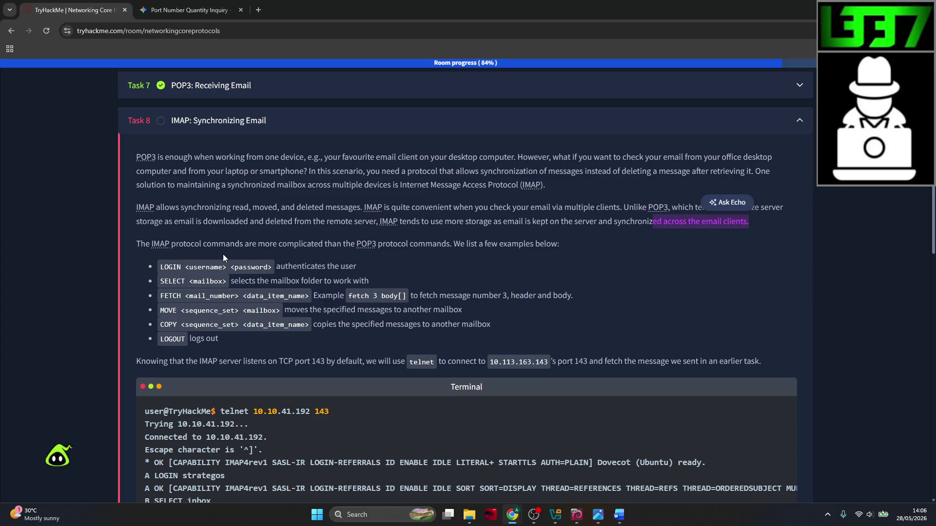
scroll(289, 238, "down", 2)
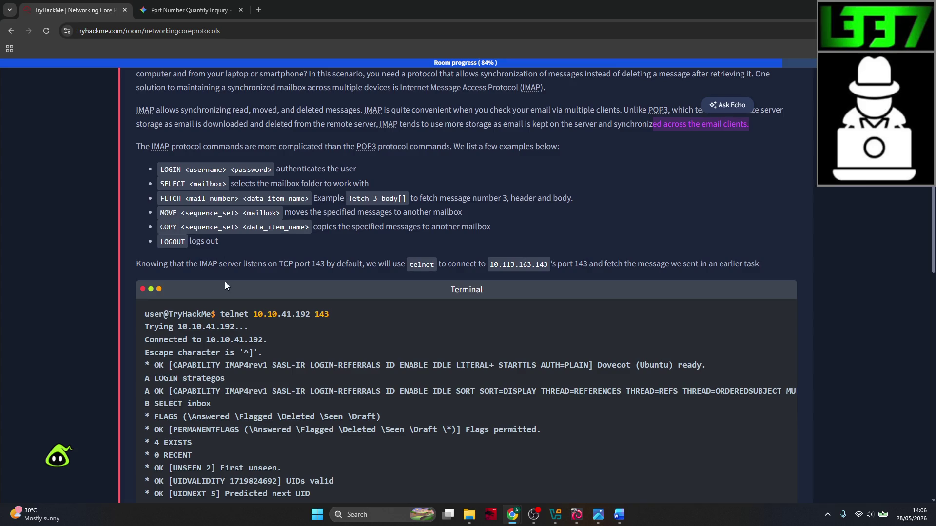
scroll(268, 259, "down", 1)
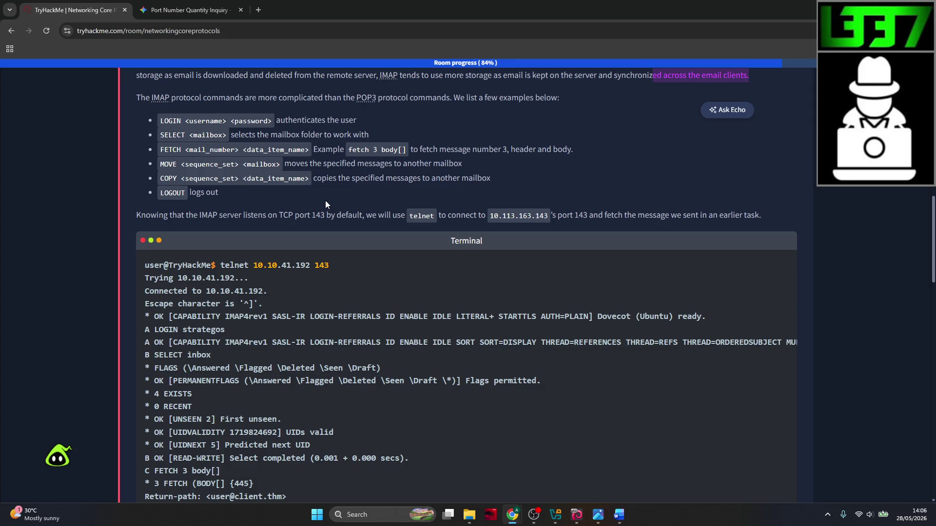
key("alt+Tab")
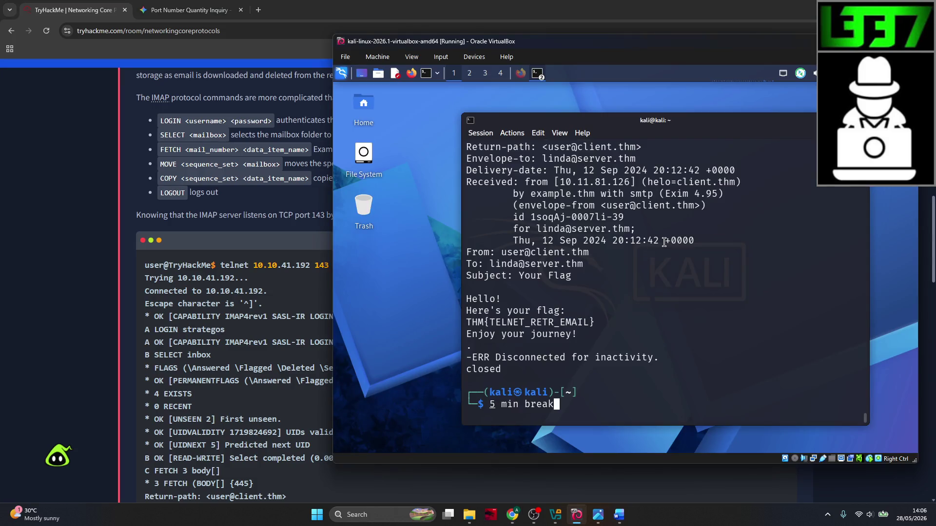
Connect with 'telnet 10.113.163.143 143' after confirming the IMAP port on TryHackMe
key("BackSpace")
key("BackSpace")
key("BackSpace")
type("telnet 10")
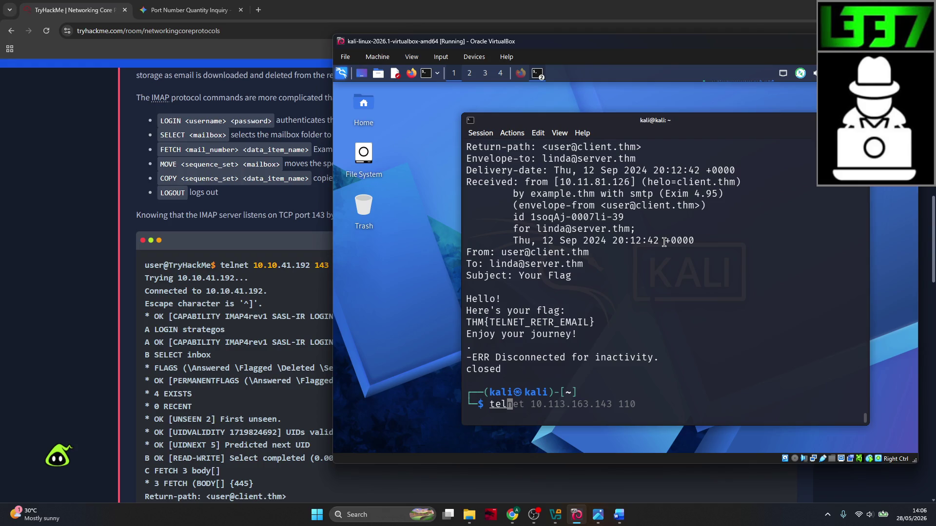
type(".113.1")
type("63.143")
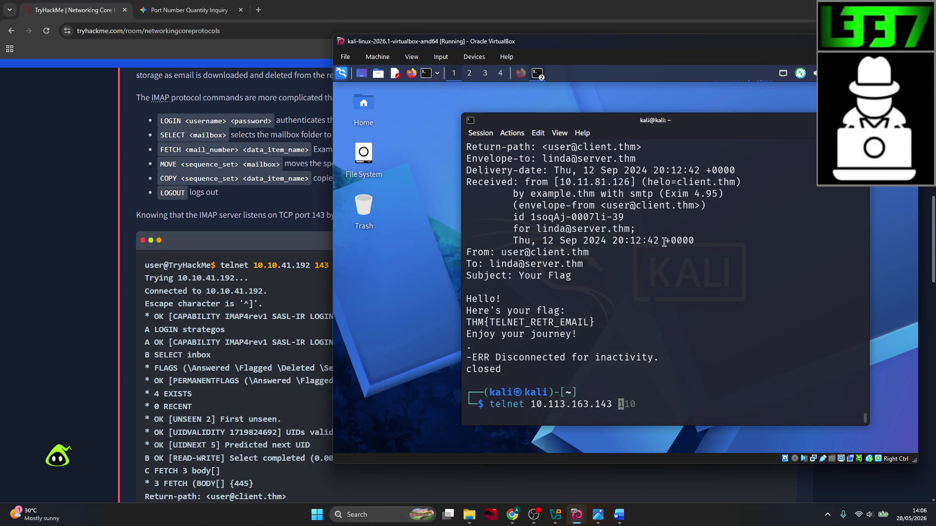
left_click(195, 330)
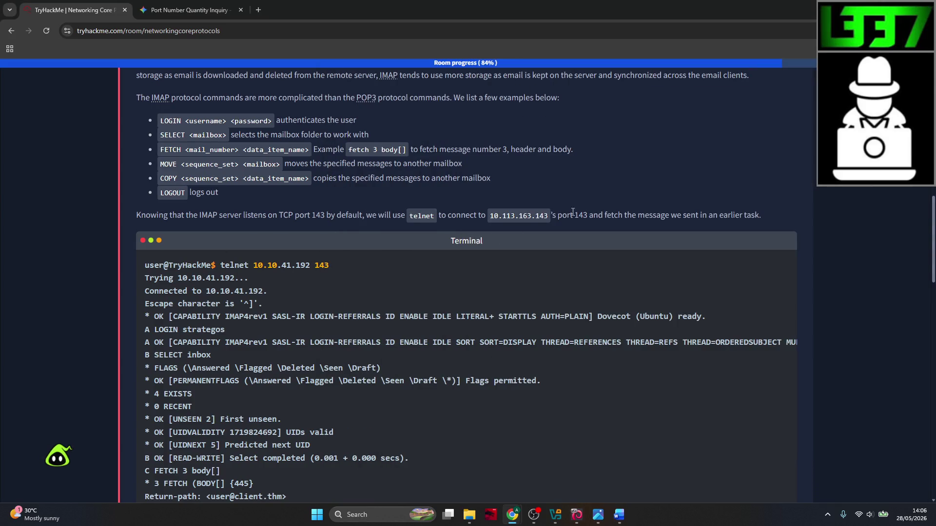
key("alt+Tab")
type("143")
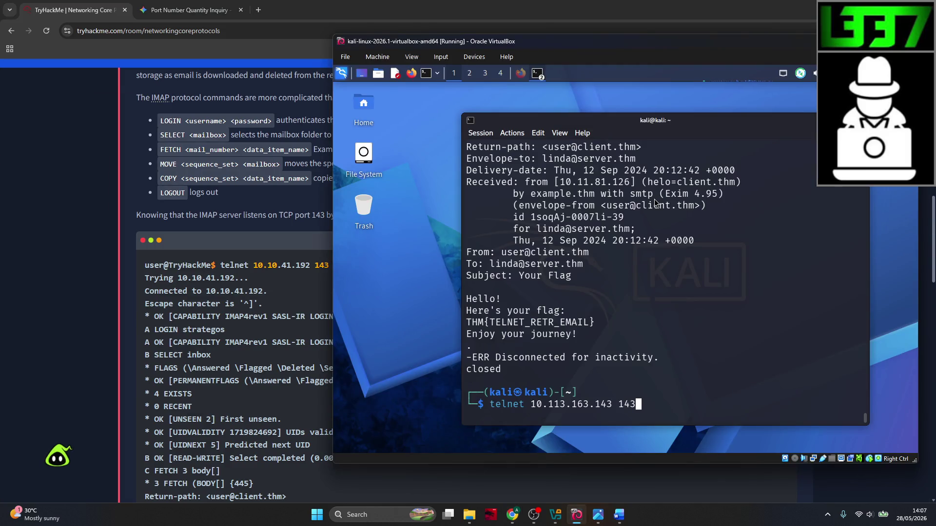
key("Return")
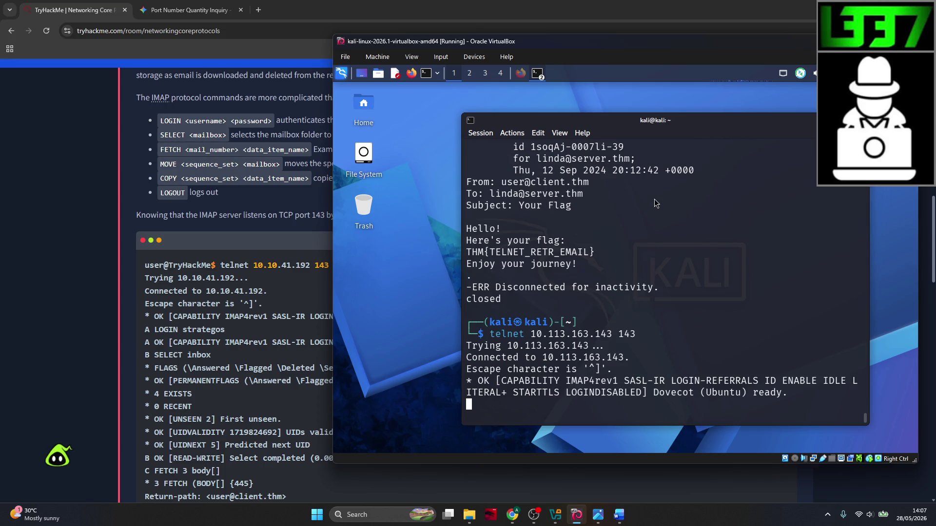
Recheck the IMAP example, then move and widen the Kali terminal window
left_click(59, 189)
scroll(153, 201, "down", 5)
scroll(150, 199, "down", 3)
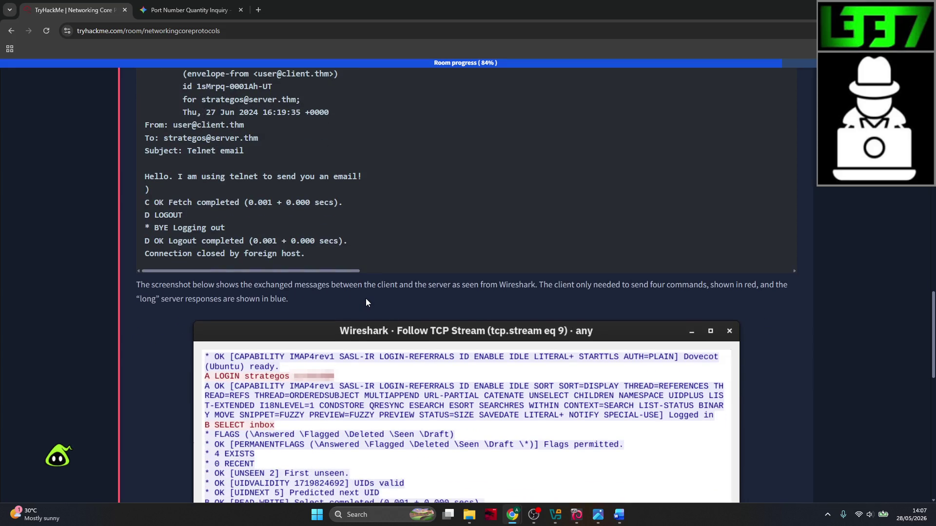
scroll(367, 300, "up", 8)
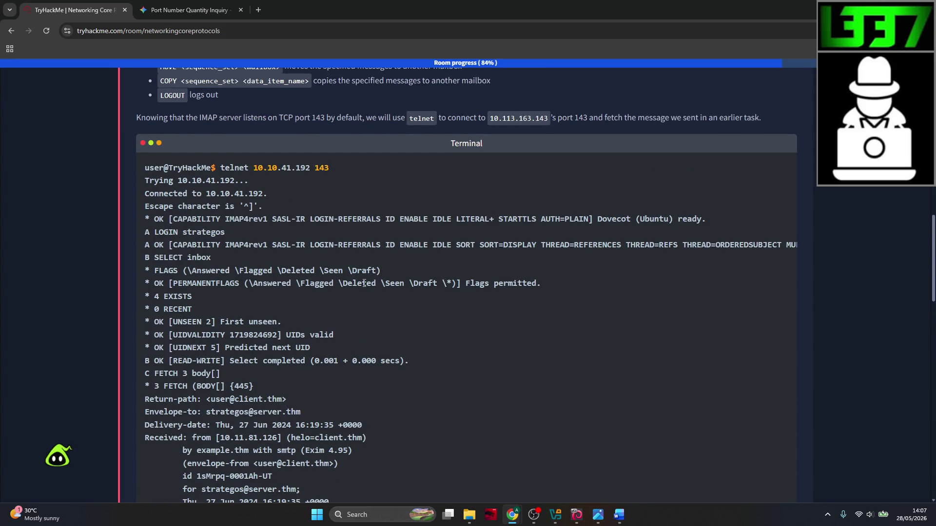
key("alt+Tab")
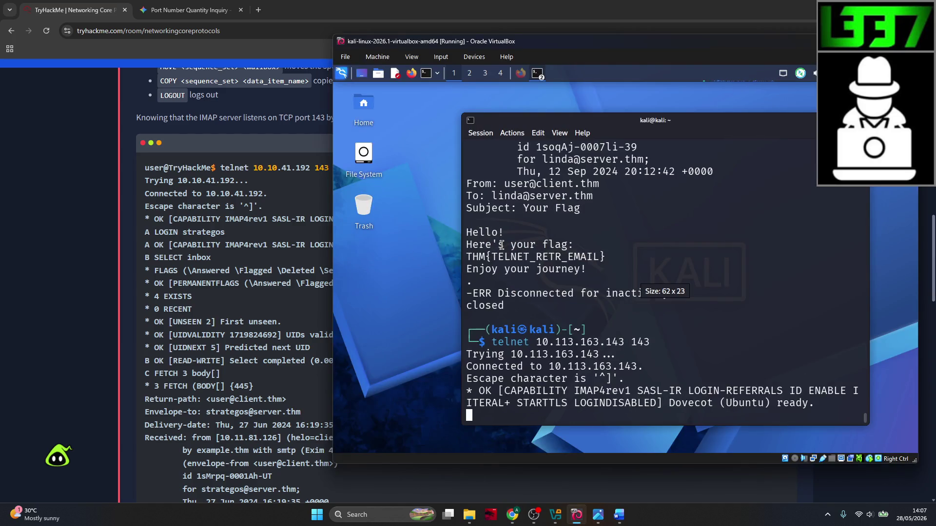
mouse_move(561, 121)
left_mouse_down()
mouse_move(506, 92)
mouse_move(499, 100)
left_mouse_up()
left_click_drag(804, 402, 910, 414)
left_click_drag(601, 97, 572, 88)
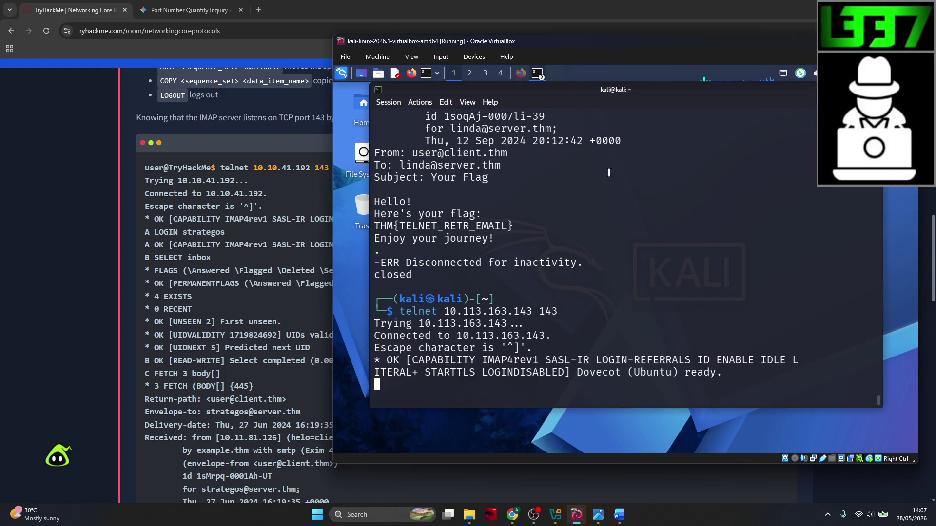
Quit the old telnet session, clear the terminal, and reconnect to 10.113.163.143 port 143
key("ctrl+c")
type("quit")
key("Return")
type("qu")
type("it")
key("Return")
key("ctrl+c")
key("Return")
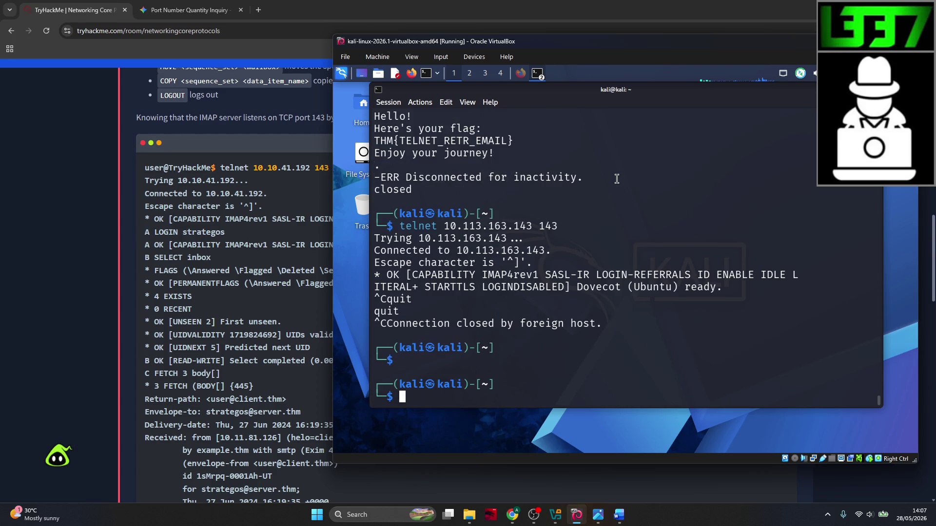
type("clear")
key("Return")
type("clear")
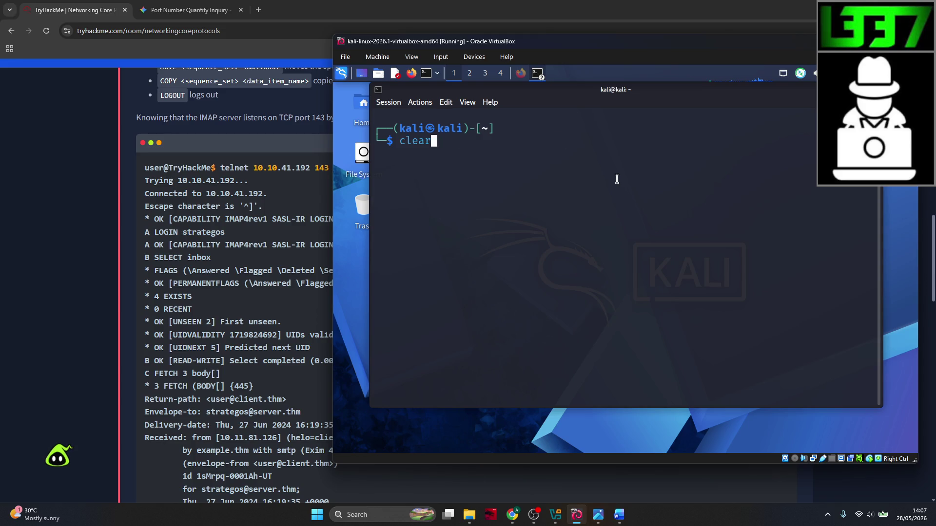
key("Up")
key("Return")
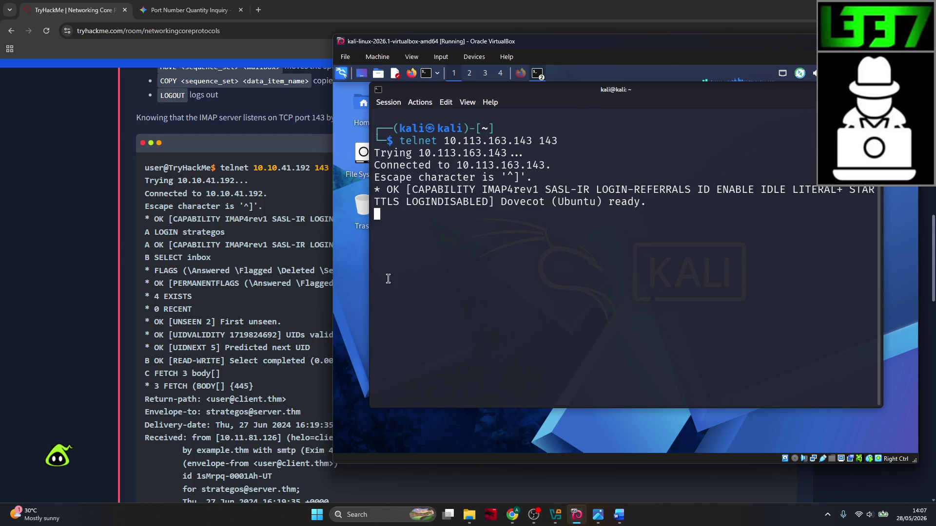
Bring TryHackMe forward and read Task 8's IMAP command list through LOGOUT
left_click(4, 251)
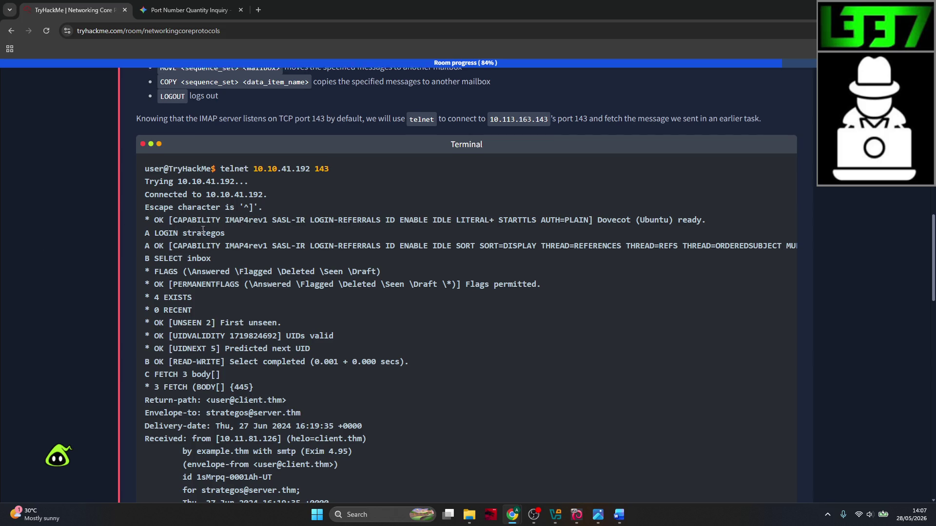
scroll(186, 229, "up", 3)
scroll(191, 273, "down", 1)
scroll(190, 274, "down", 3)
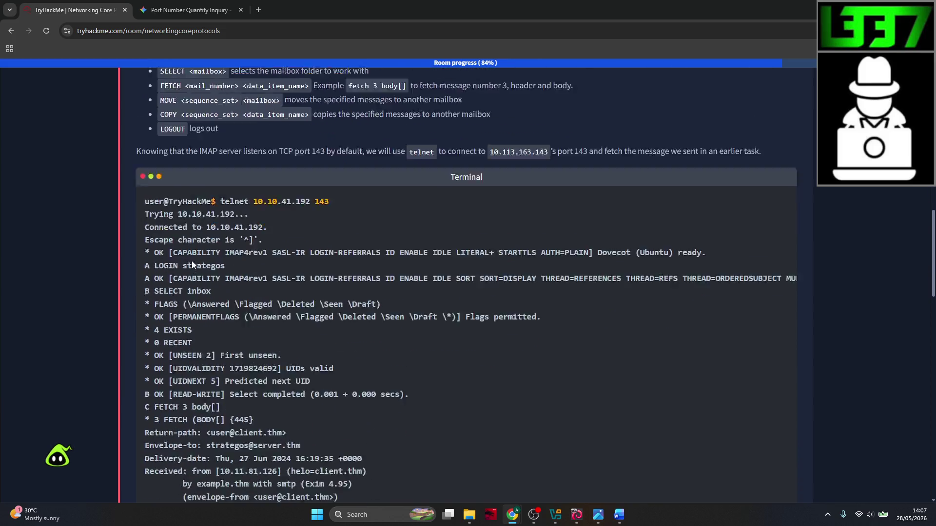
scroll(205, 255, "up", 8)
scroll(205, 254, "down", 2)
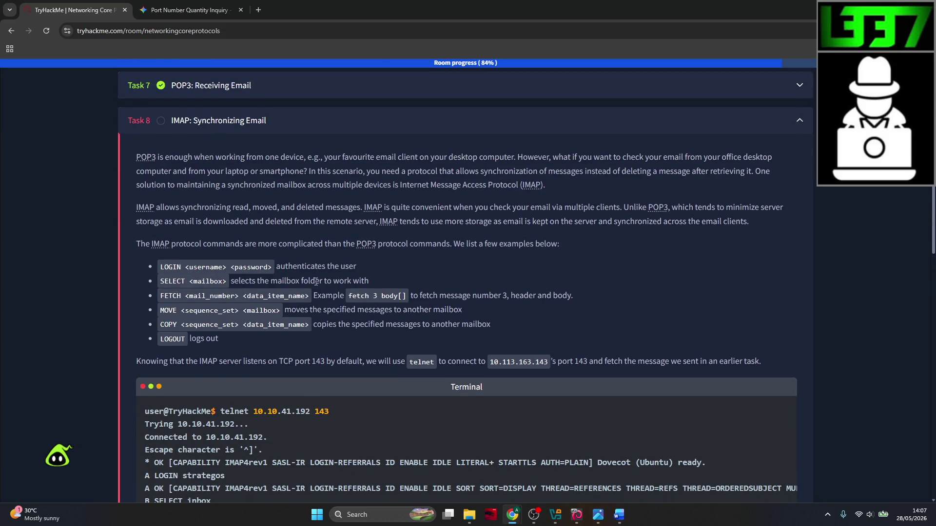
scroll(222, 261, "down", 2)
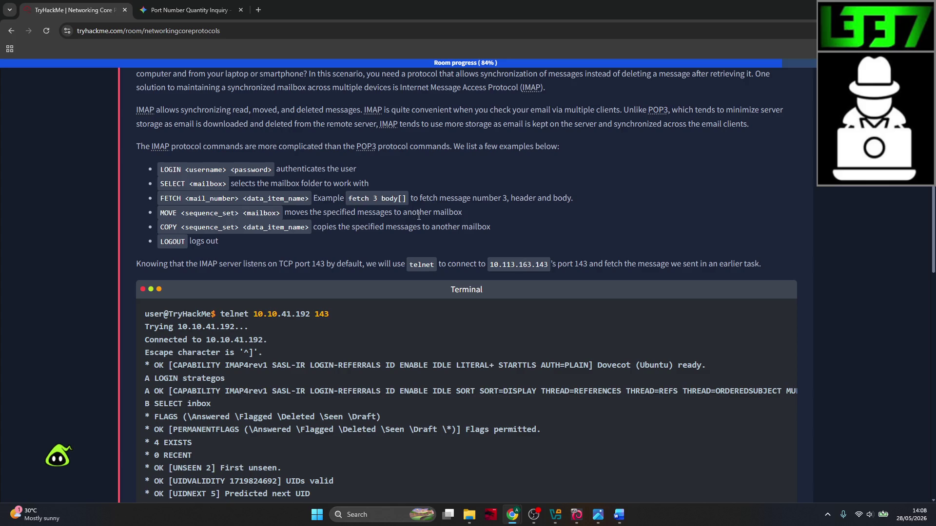
left_click_drag(345, 227, 397, 228)
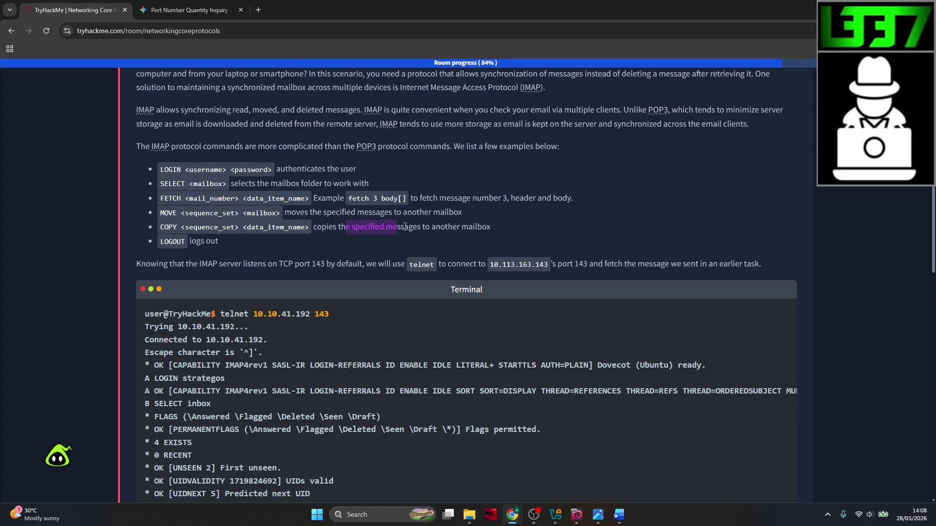
left_click(256, 232)
left_click(223, 241)
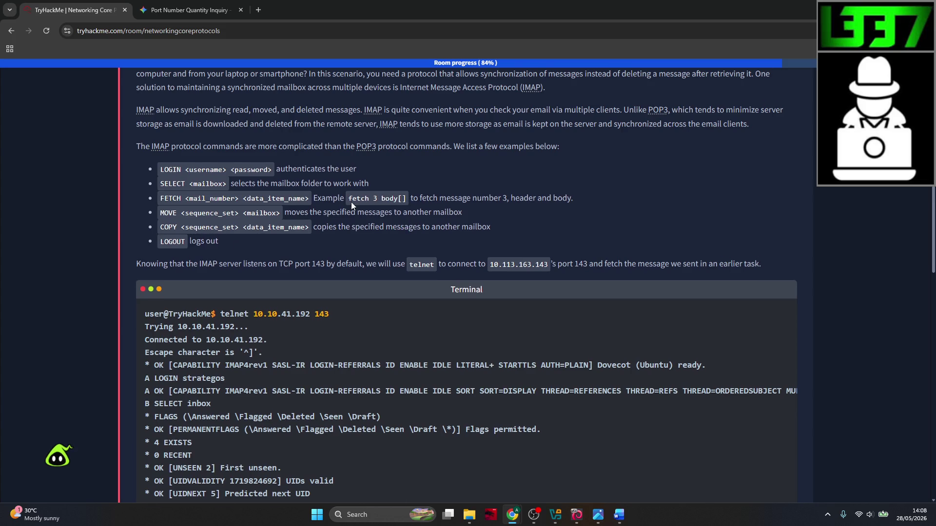
scroll(351, 201, "down", 2)
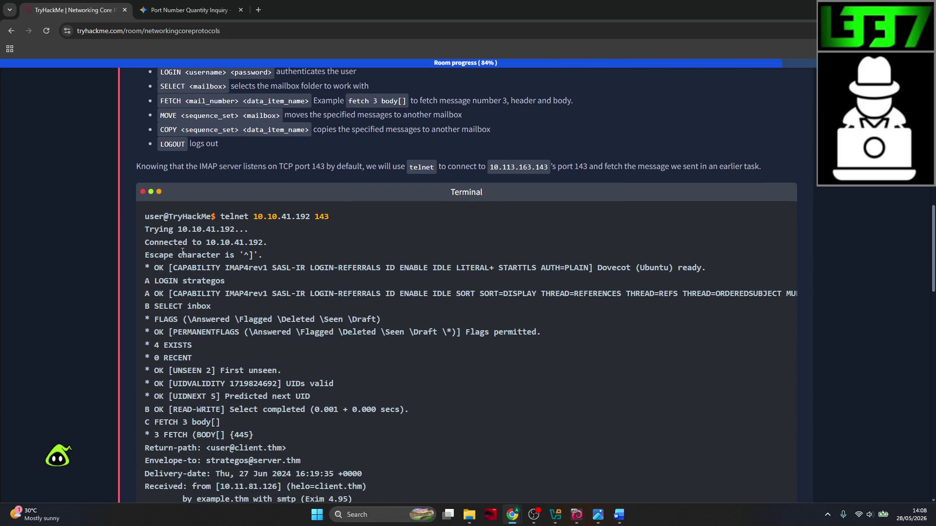
Study the sample telnet output: login, B SELECT inbox, 4 EXISTS and the fetch command
double_click(158, 268)
left_click_drag(168, 281, 221, 280)
left_click(180, 293)
mouse_move(146, 306)
left_mouse_down()
mouse_move(179, 306)
mouse_move(196, 280)
mouse_move(533, 285)
mouse_move(584, 299)
left_mouse_up()
double_click(201, 281)
left_click(294, 306)
left_click_drag(201, 311, 146, 306)
left_click(179, 292)
scroll(179, 292, "down", 1)
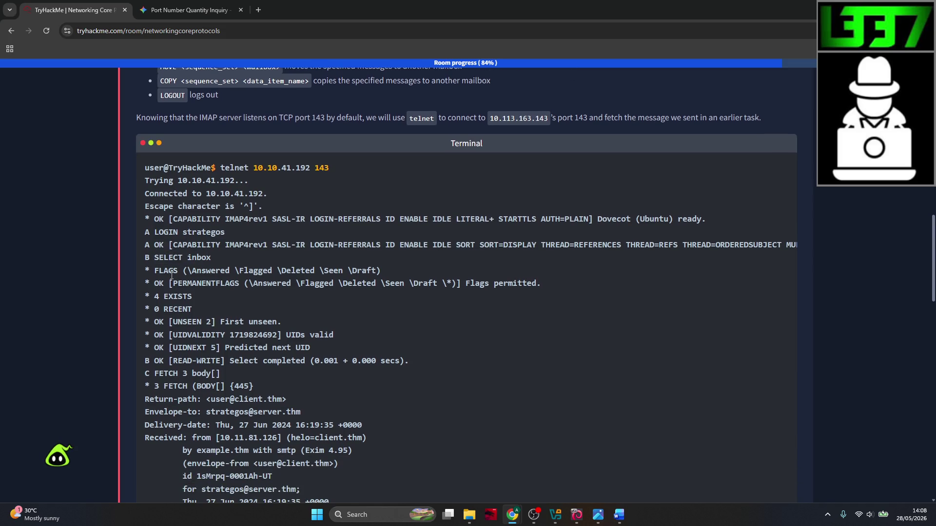
left_click_drag(187, 297, 154, 298)
left_click(197, 344)
left_click_drag(212, 373, 146, 373)
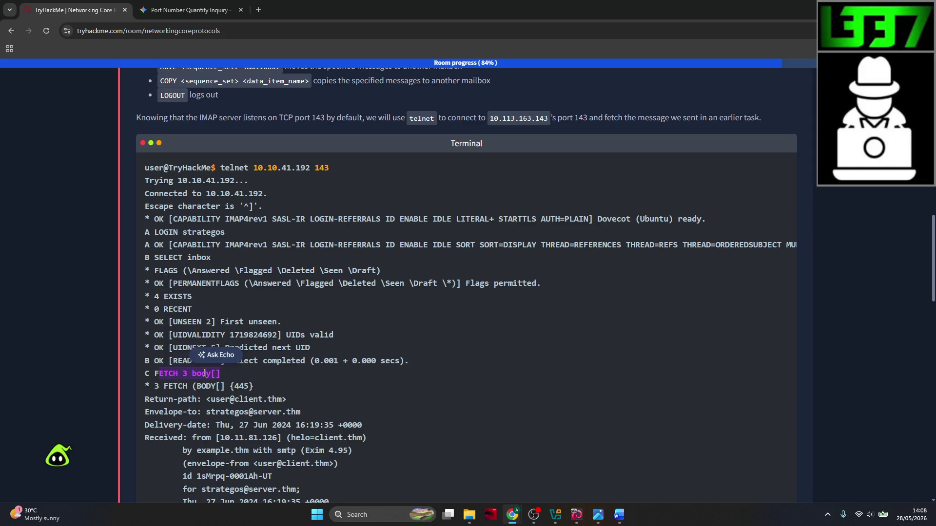
left_click(218, 298)
Scroll through the Wireshark Follow TCP Stream screenshot of the fetched email
scroll(217, 298, "down", 2)
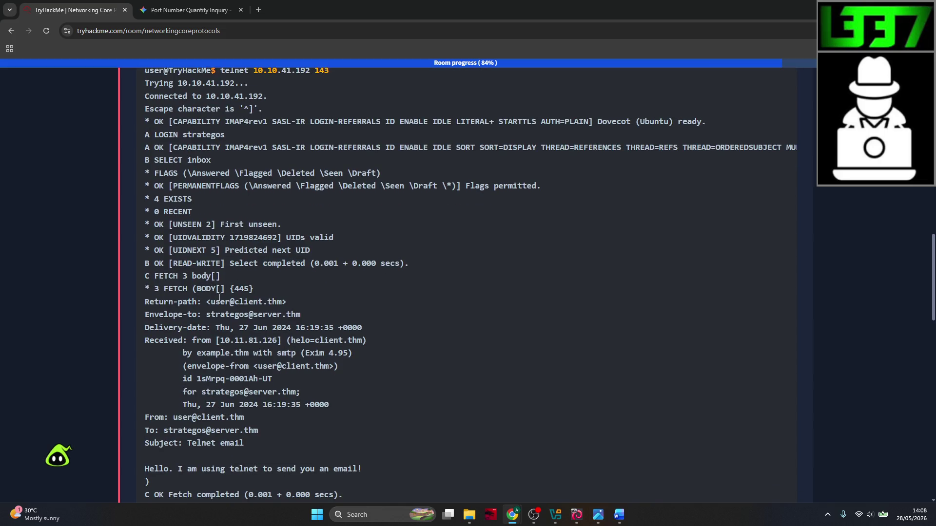
scroll(219, 297, "down", 3)
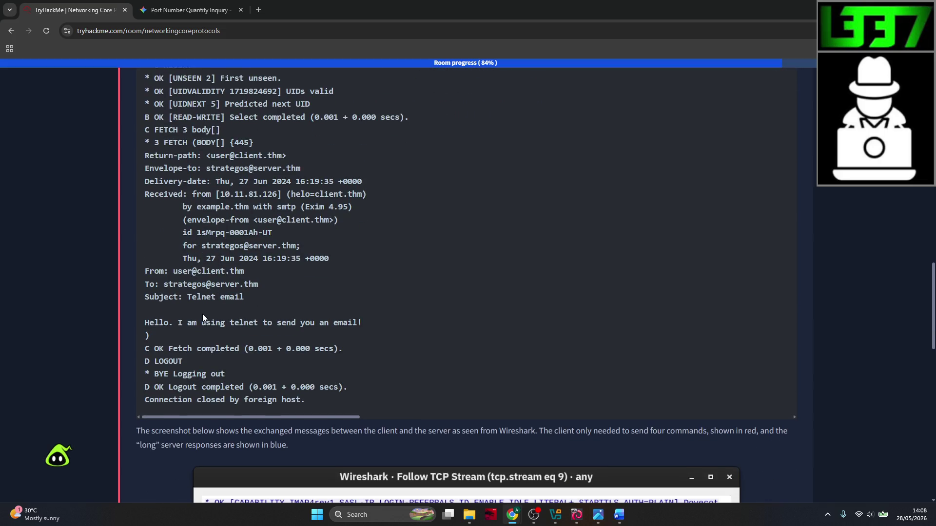
scroll(215, 312, "down", 4)
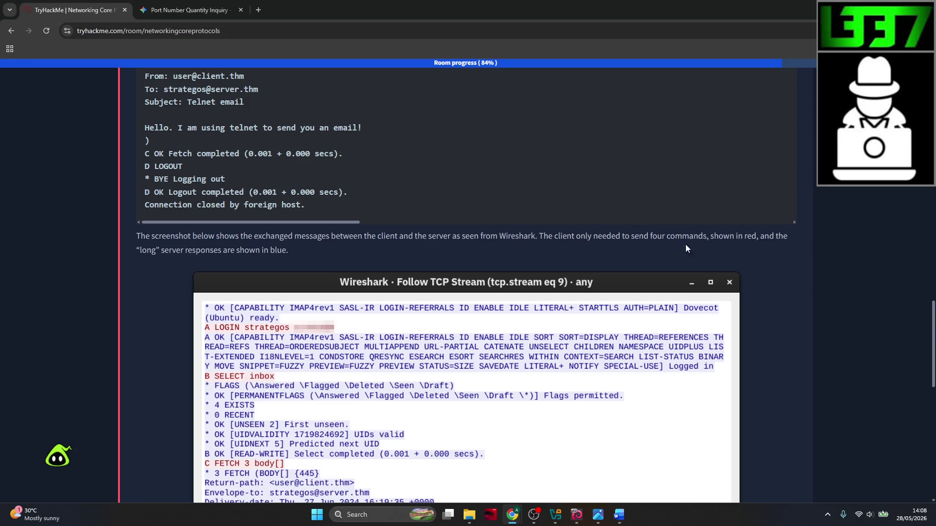
scroll(229, 239, "down", 2)
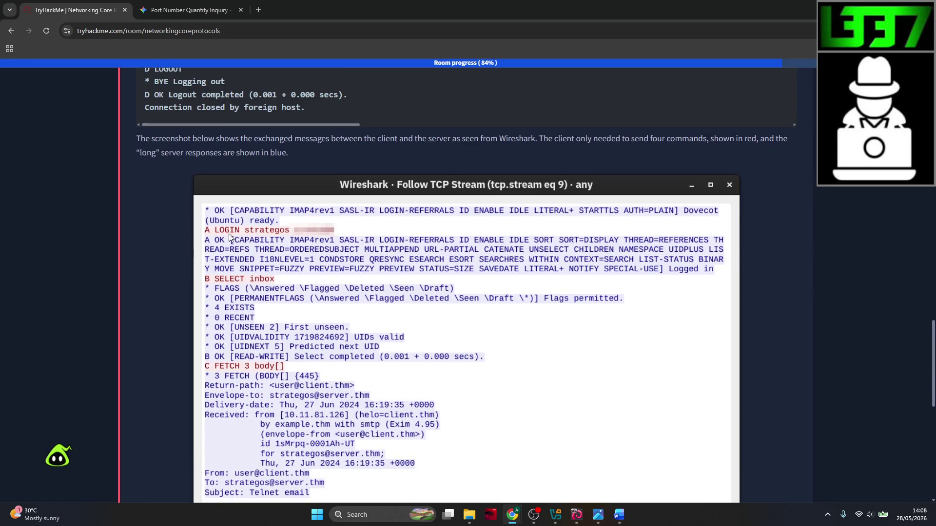
scroll(243, 290, "down", 2)
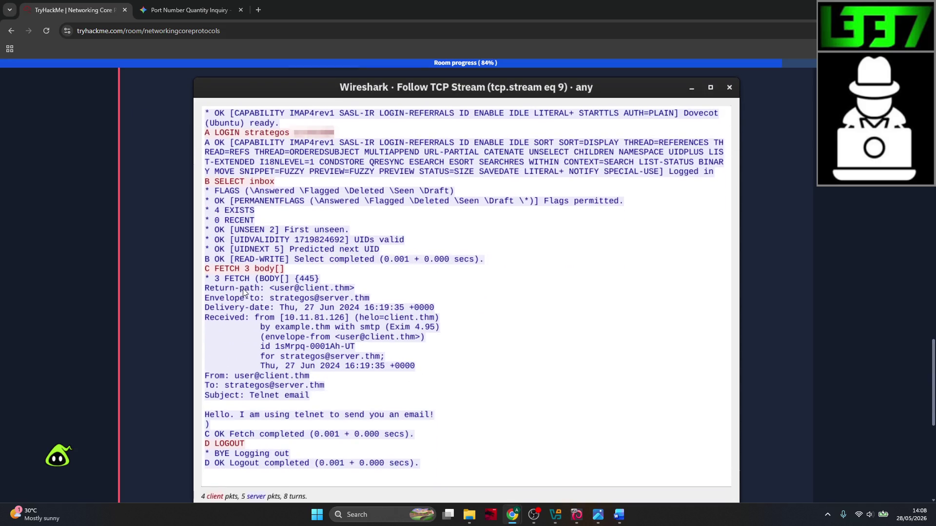
scroll(210, 302, "down", 2)
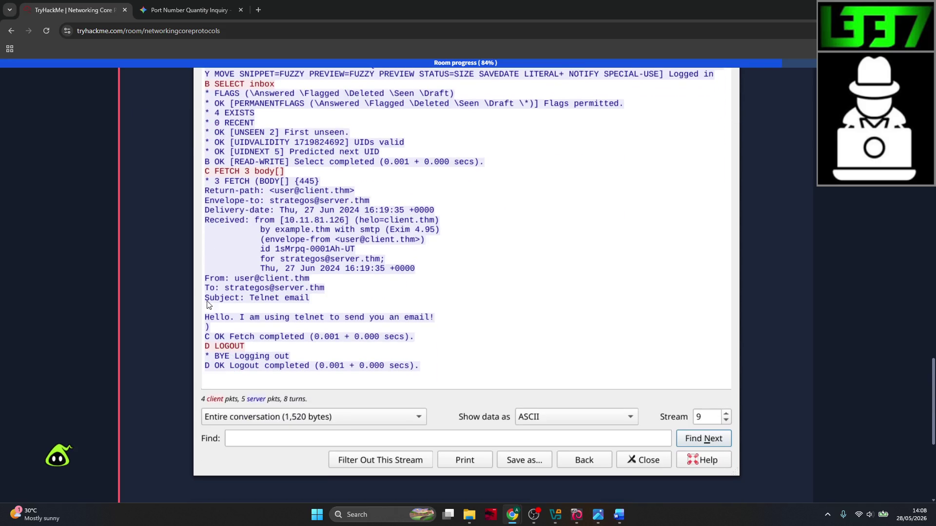
scroll(206, 304, "down", 4)
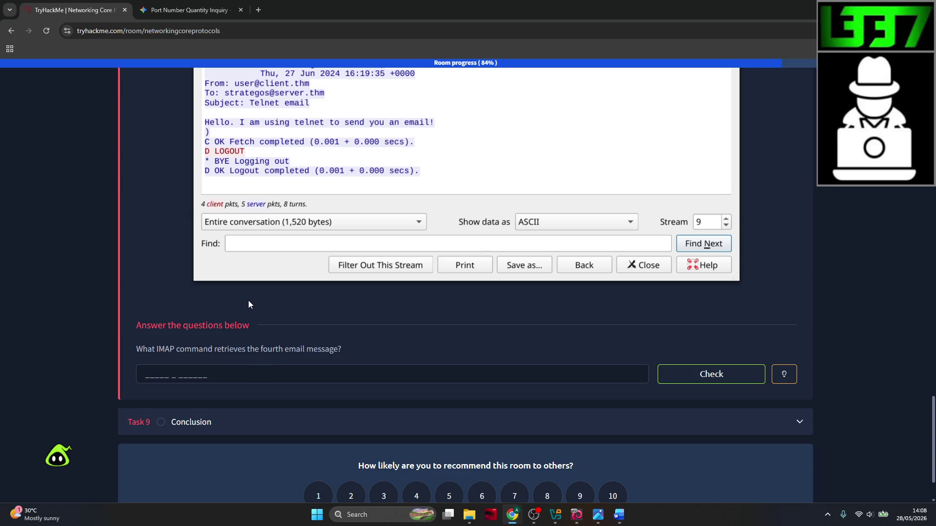
scroll(164, 288, "up", 8)
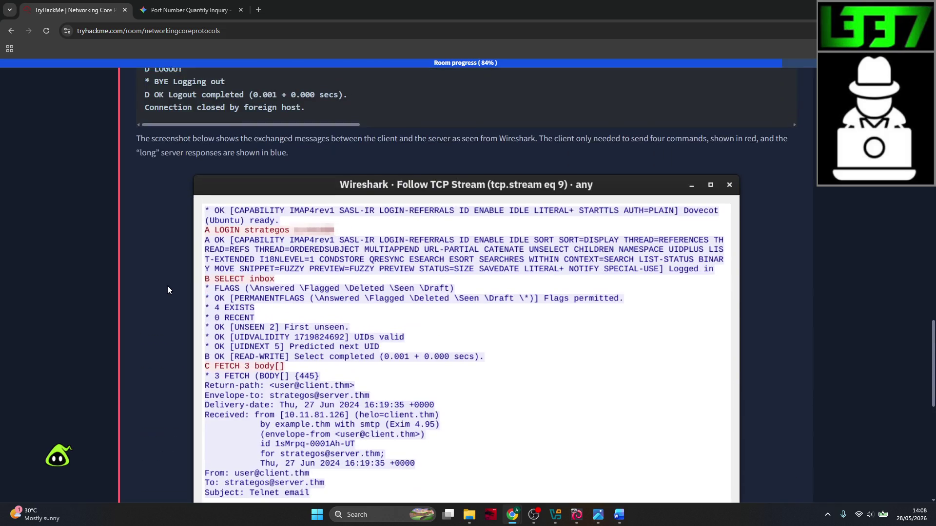
scroll(168, 285, "up", 14)
scroll(169, 285, "down", 10)
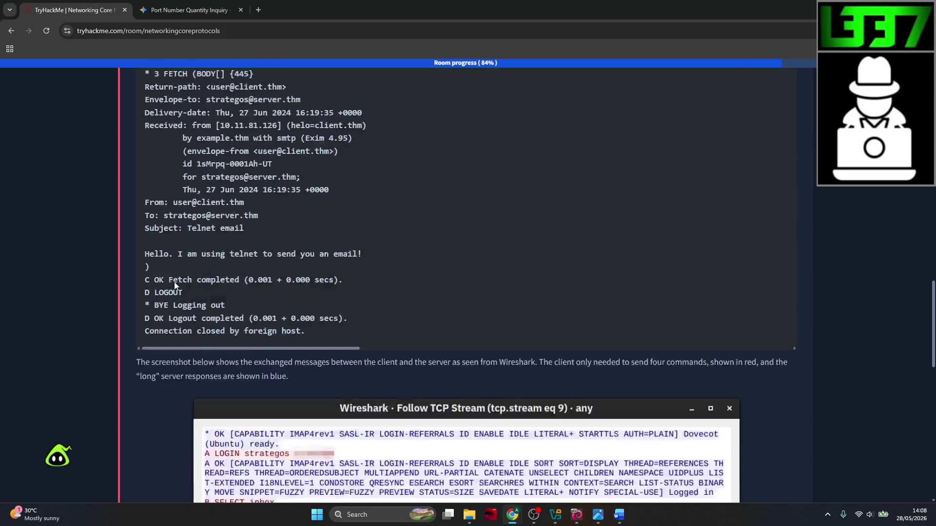
scroll(175, 283, "down", 12)
Answer the fourth-email IMAP question with 'FETCH 4 body[]' and submit it
left_click(215, 303)
type("FE")
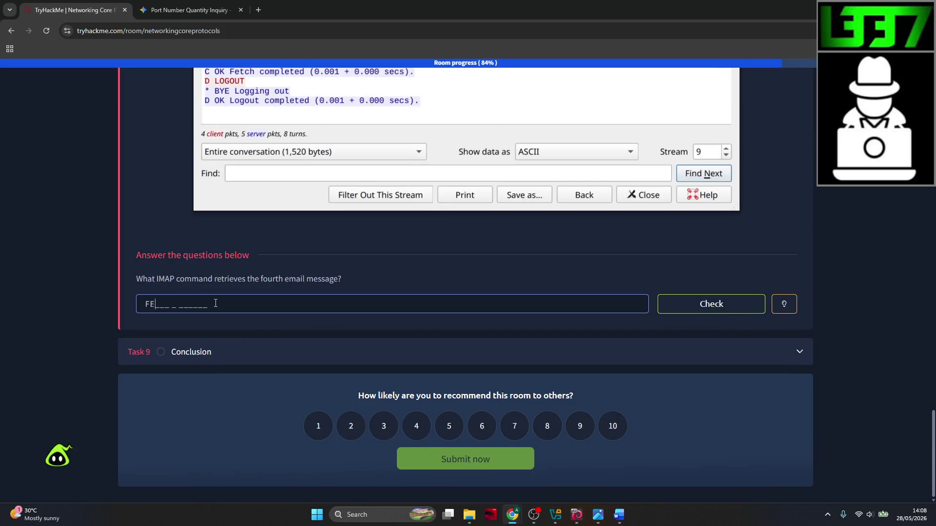
type("TCH 4")
scroll(212, 303, "up", 12)
scroll(230, 273, "up", 9)
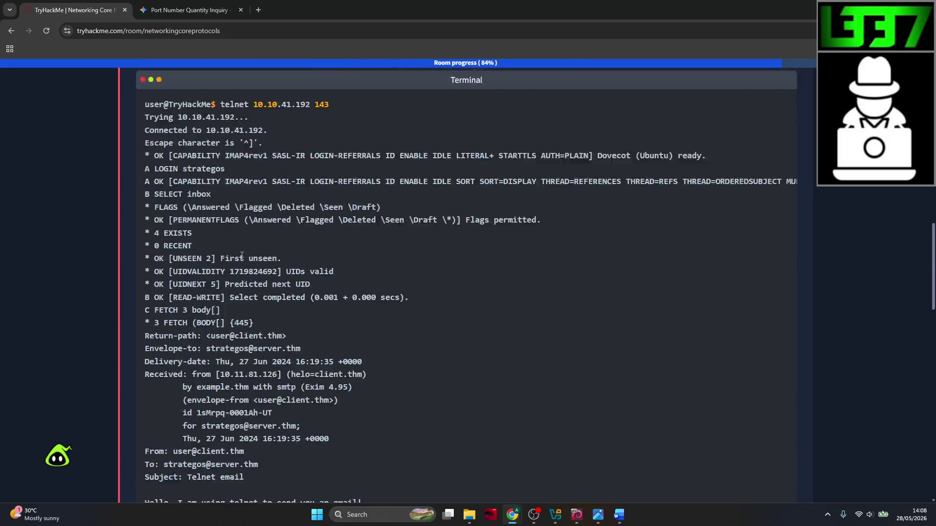
scroll(287, 254, "up", 4)
scroll(289, 256, "down", 13)
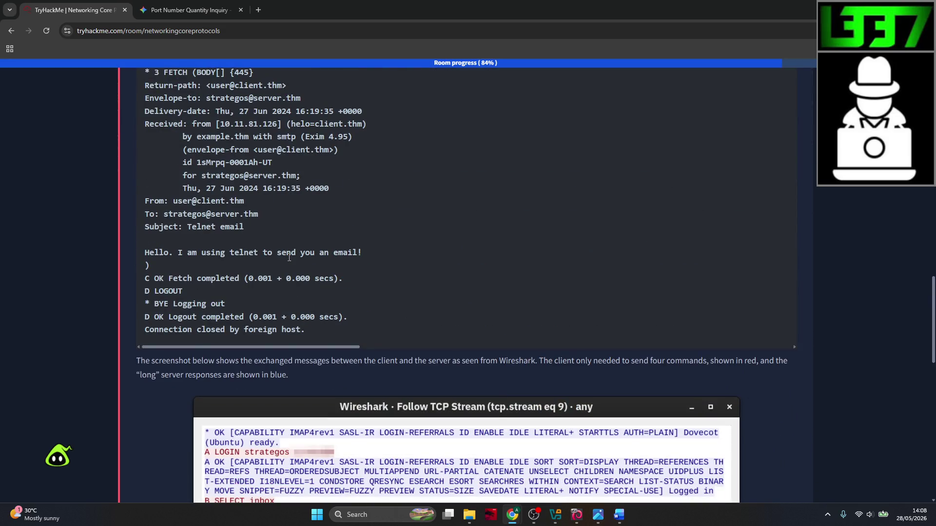
scroll(288, 256, "up", 2)
scroll(273, 249, "down", 8)
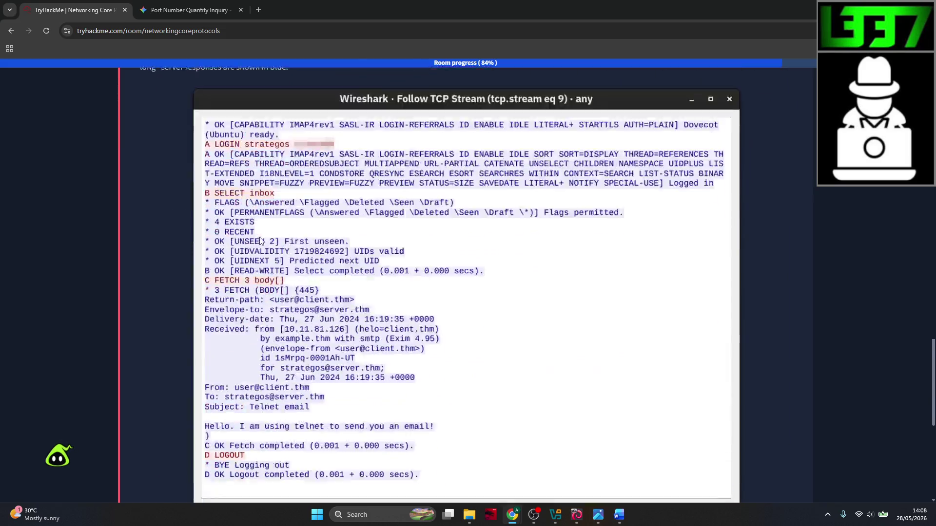
scroll(259, 241, "down", 8)
type("body[]")
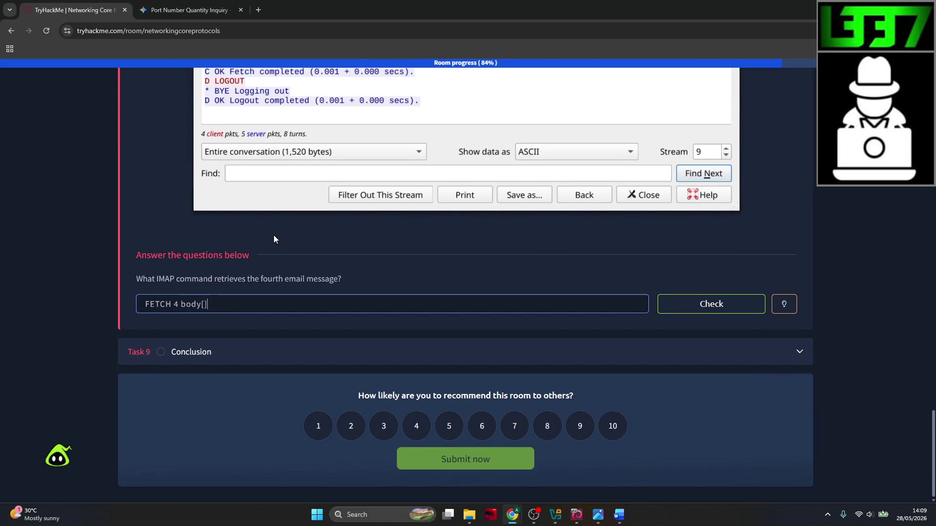
key("Return")
Expand Task 7 POP3: Receiving Email and scroll to its answered questions
key("alt+Tab")
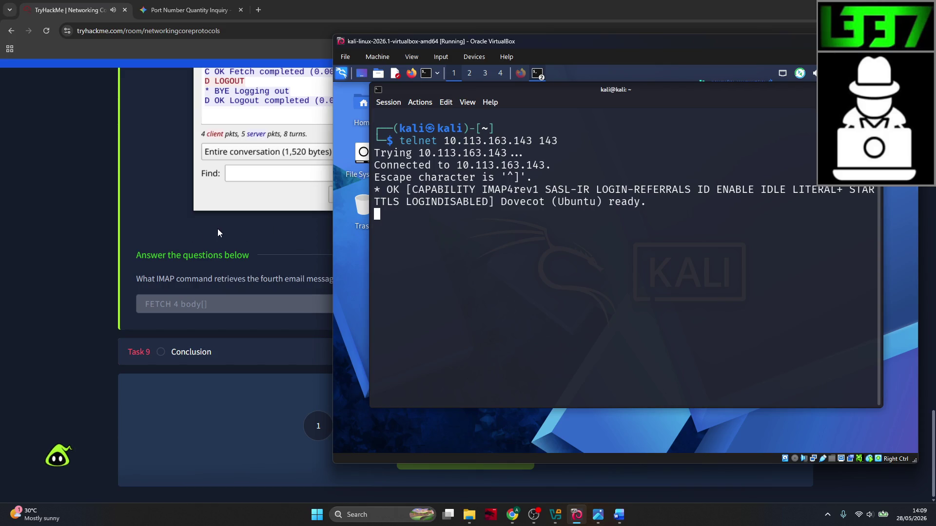
left_click(186, 240)
scroll(188, 246, "up", 15)
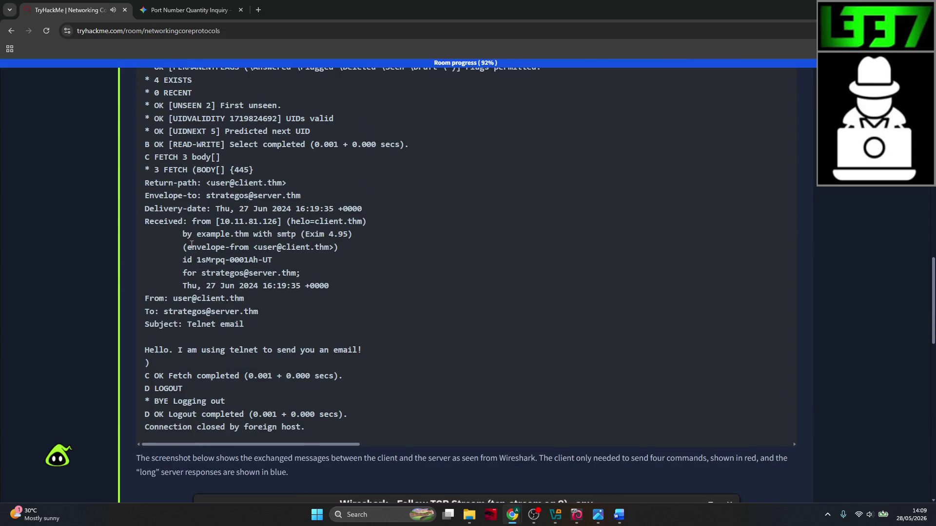
scroll(199, 243, "up", 4)
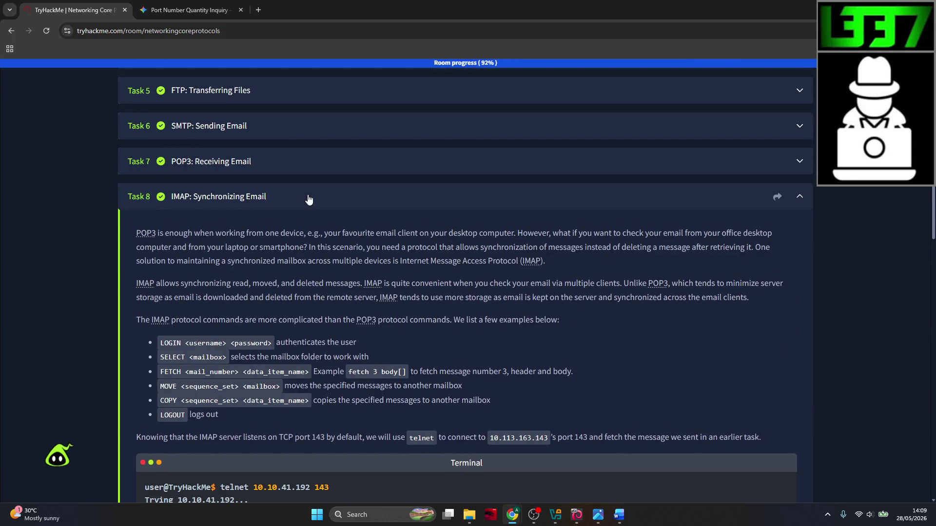
left_click(340, 167)
scroll(240, 241, "up", 5)
scroll(249, 237, "down", 20)
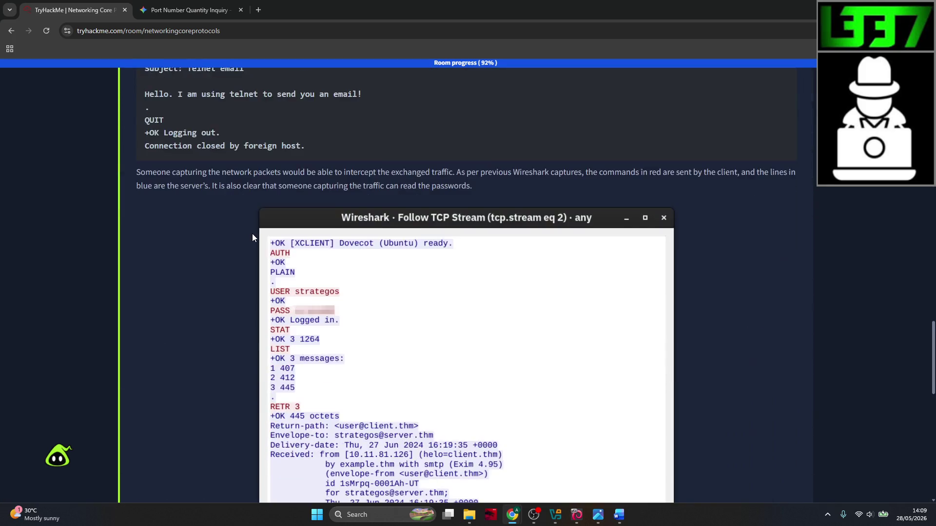
scroll(252, 232, "down", 5)
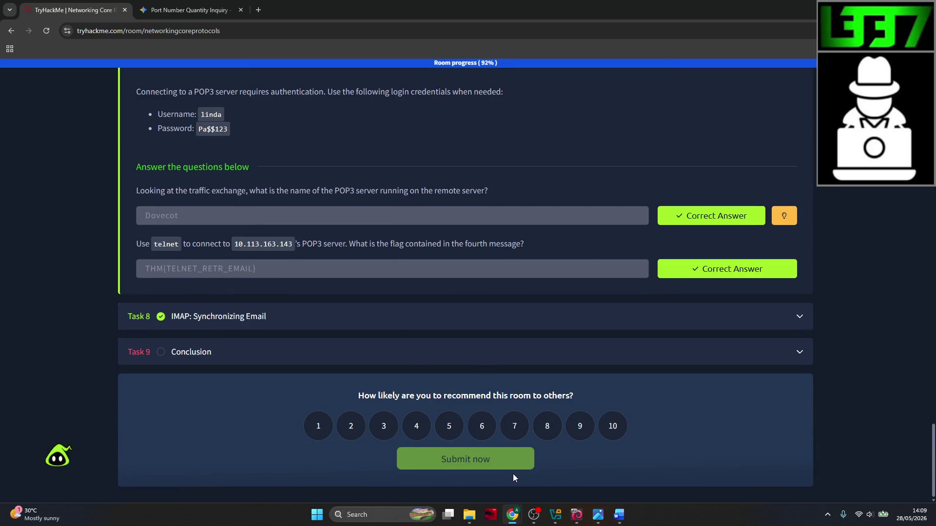
Turn the YouTube music down to a low volume, then return to the TryHackMe room page
mouse_move(513, 515)
left_click(565, 480)
scroll(195, 364, "down", 2)
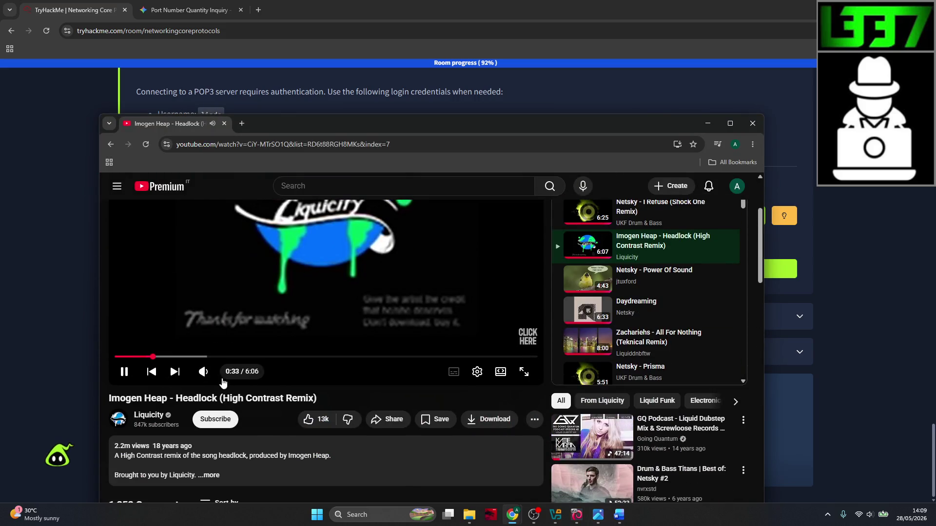
mouse_move(213, 373)
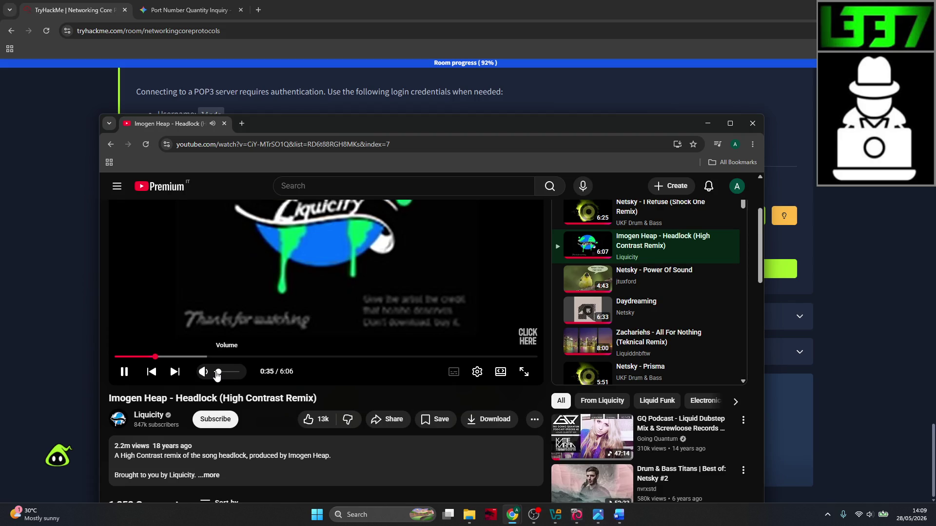
left_click(213, 373)
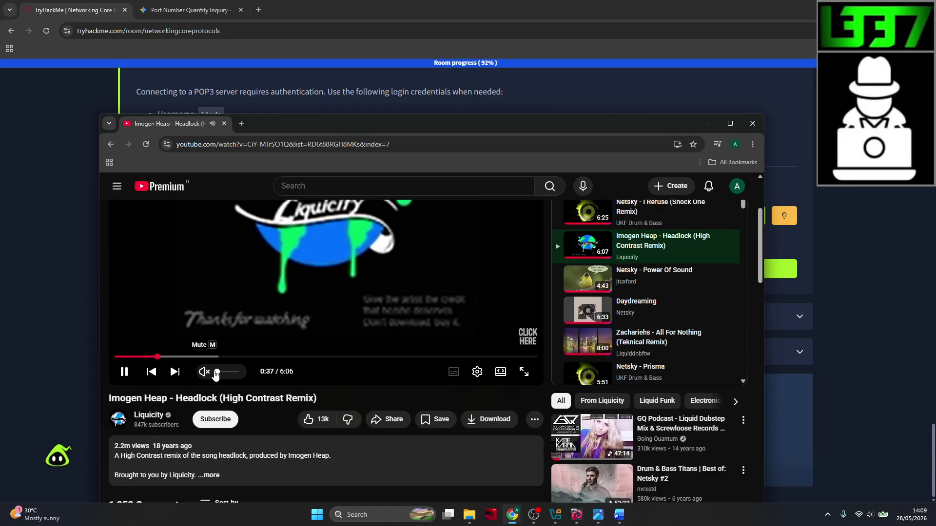
left_click(215, 374)
key("alt+Tab")
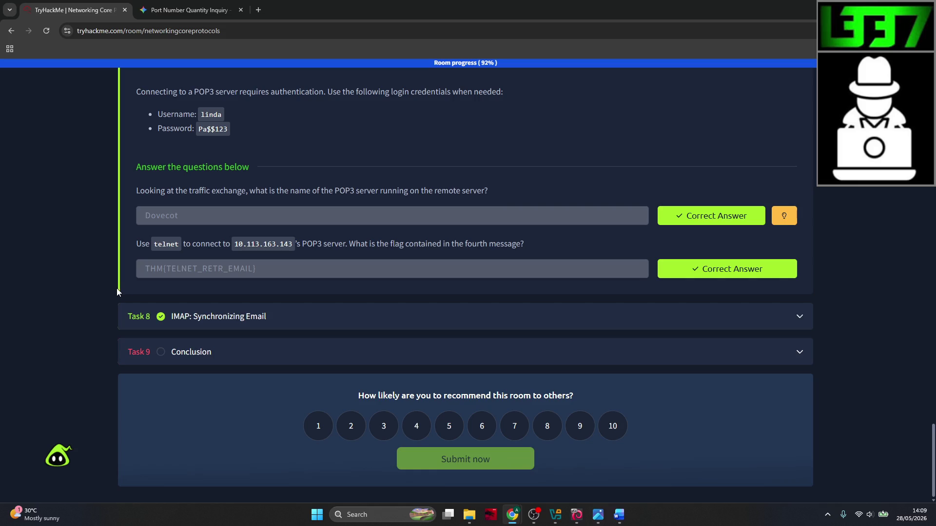
key("alt+Tab")
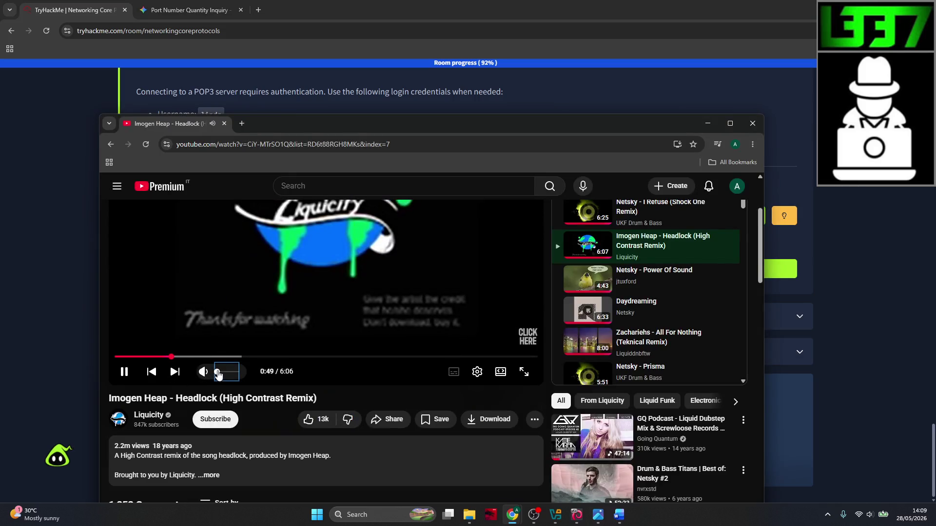
left_click(218, 373)
left_click(60, 254)
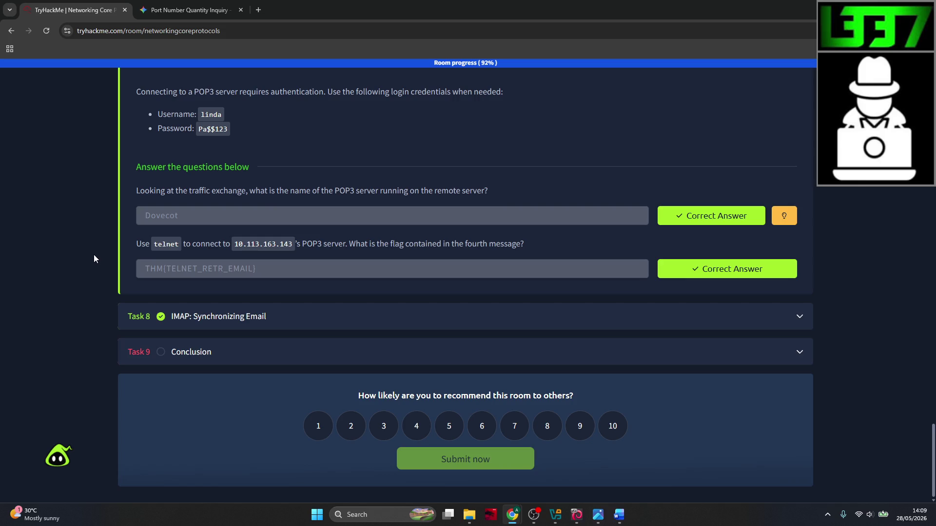
scroll(104, 251, "up", 5)
scroll(124, 252, "down", 3)
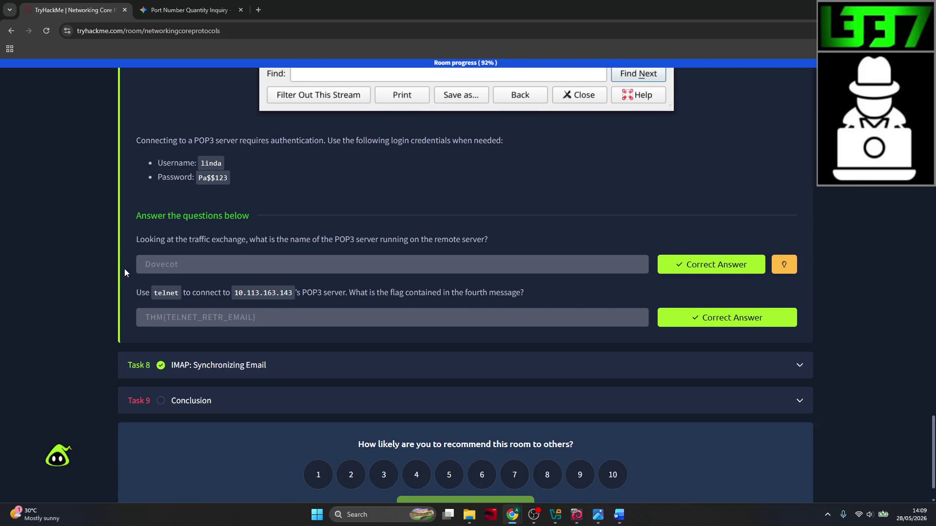
scroll(126, 270, "up", 20)
scroll(152, 285, "up", 8)
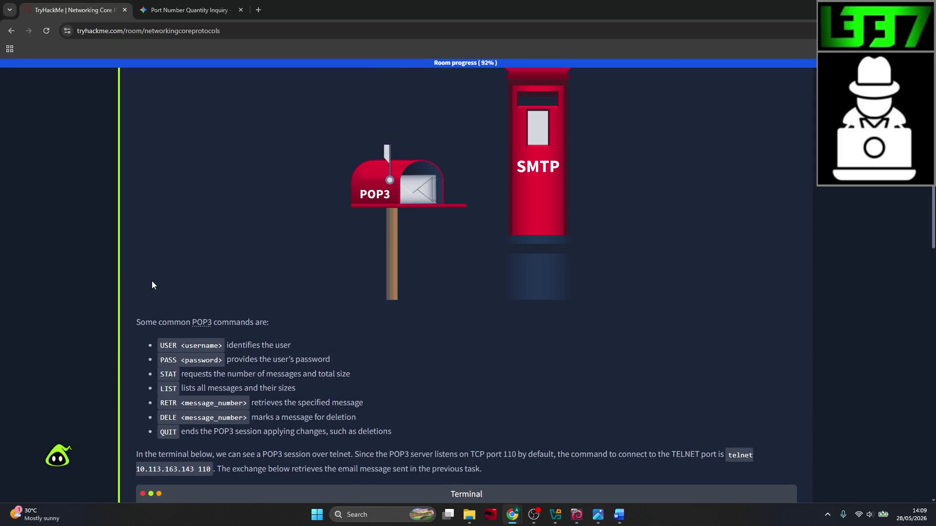
scroll(153, 283, "down", 5)
scroll(102, 275, "up", 13)
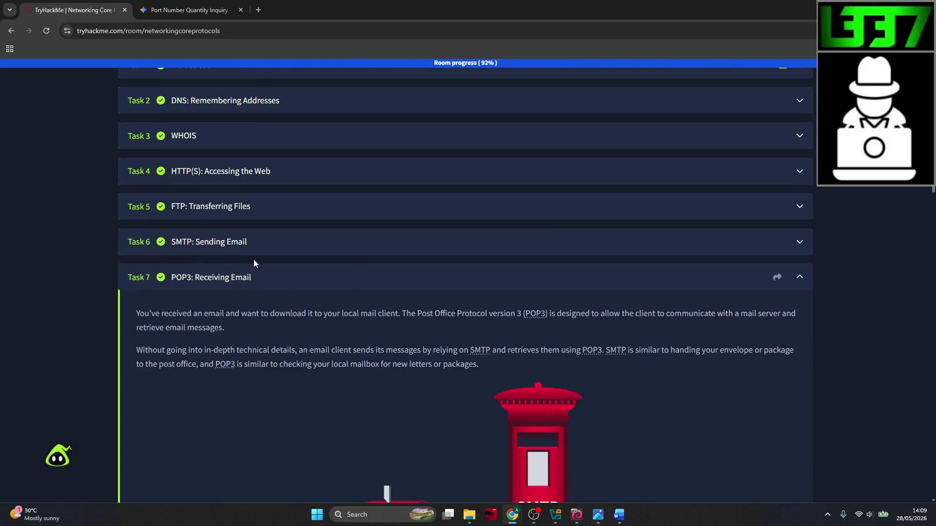
left_click(225, 252)
scroll(68, 264, "down", 10)
scroll(71, 266, "down", 5)
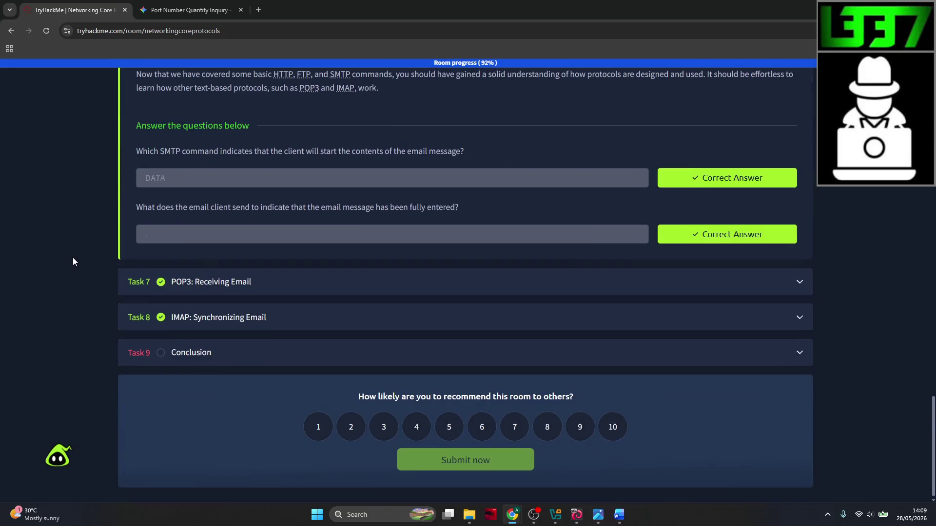
left_click(223, 282)
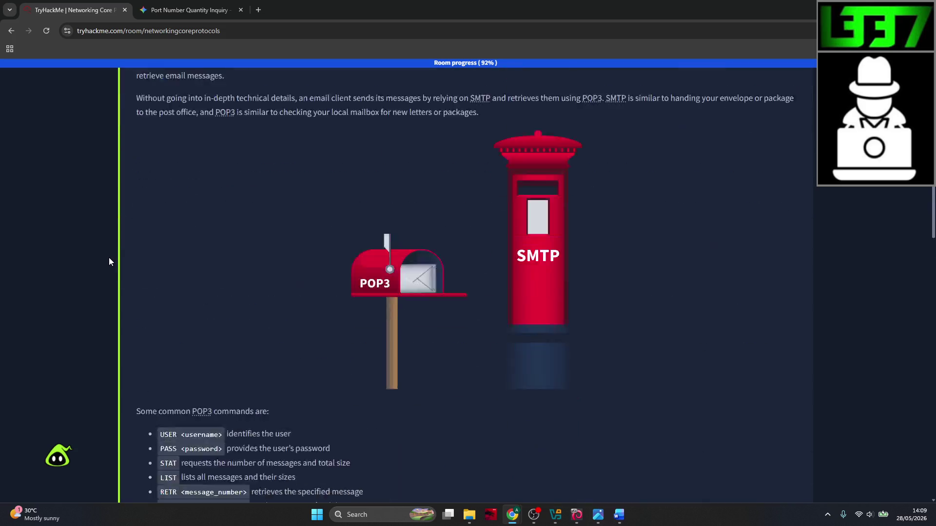
scroll(108, 253, "down", 5)
scroll(111, 250, "down", 15)
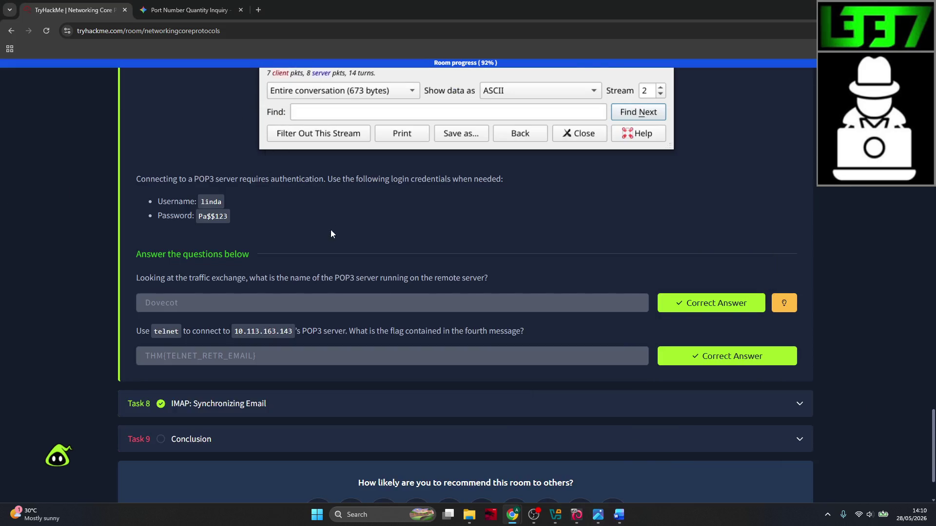
Send untagged IMAP LOGIN commands with username and password, then username only
left_click(577, 515)
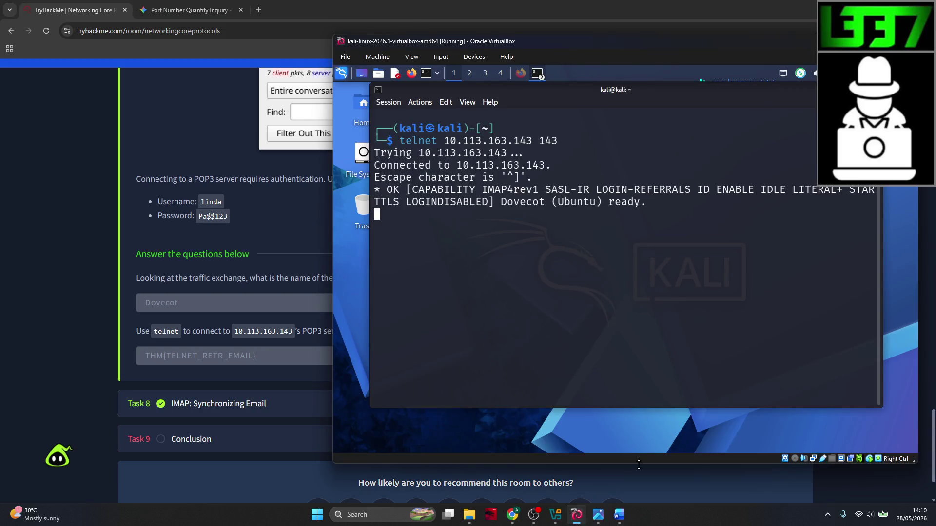
left_click(618, 515)
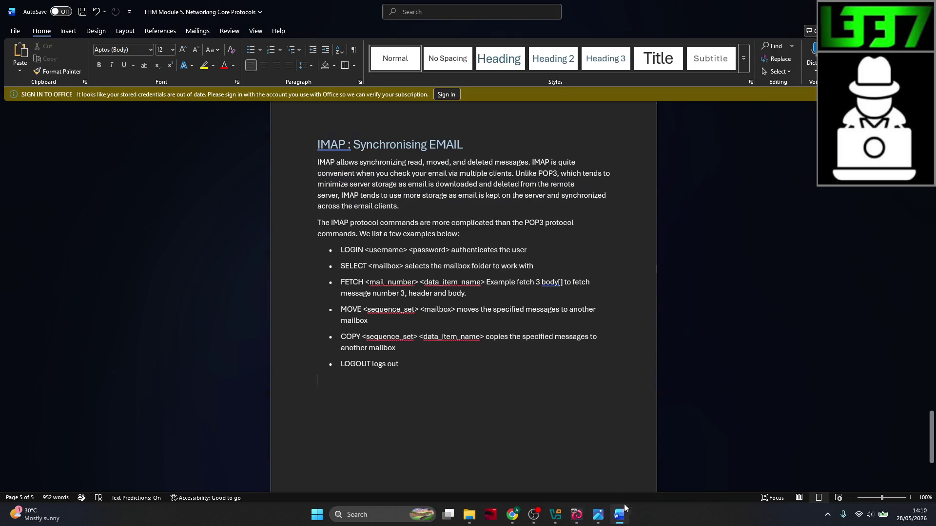
left_click(620, 512)
type("LOGIN linda P")
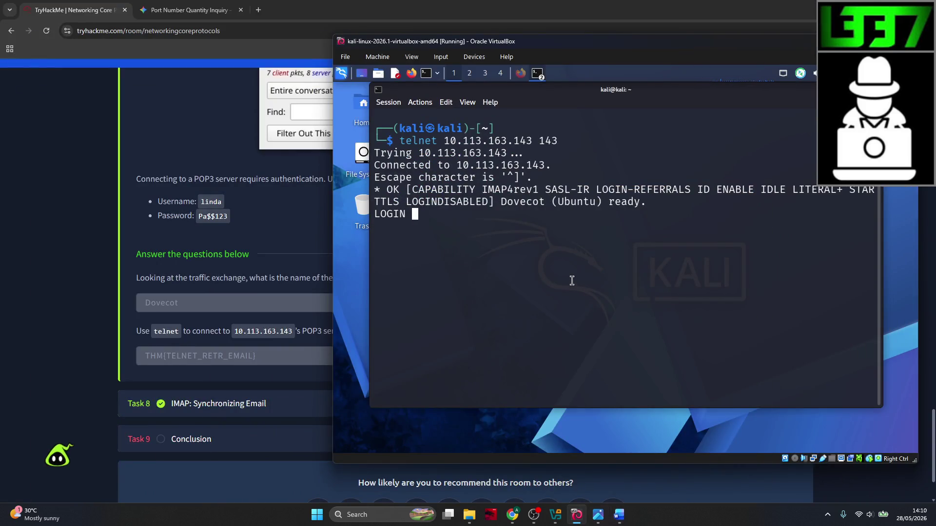
type("a$$123")
key("Return")
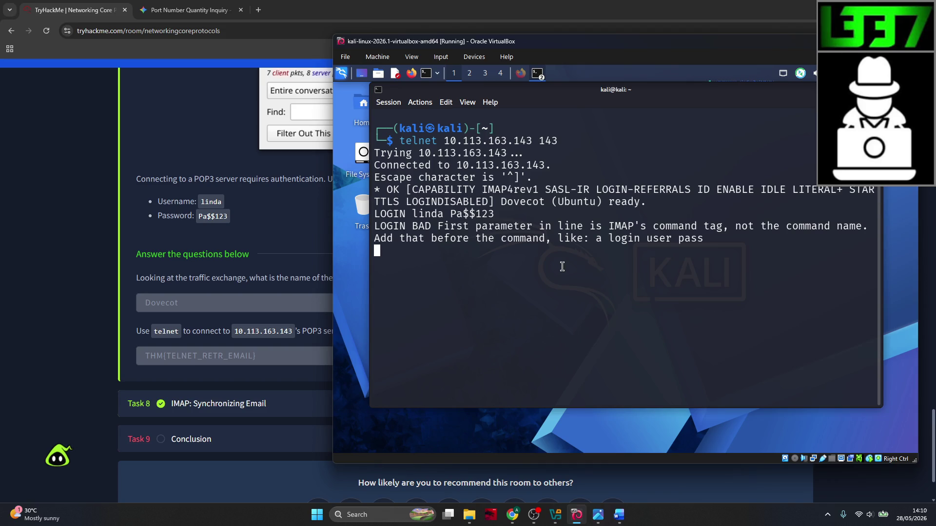
type("LOGIN linda")
key("Return")
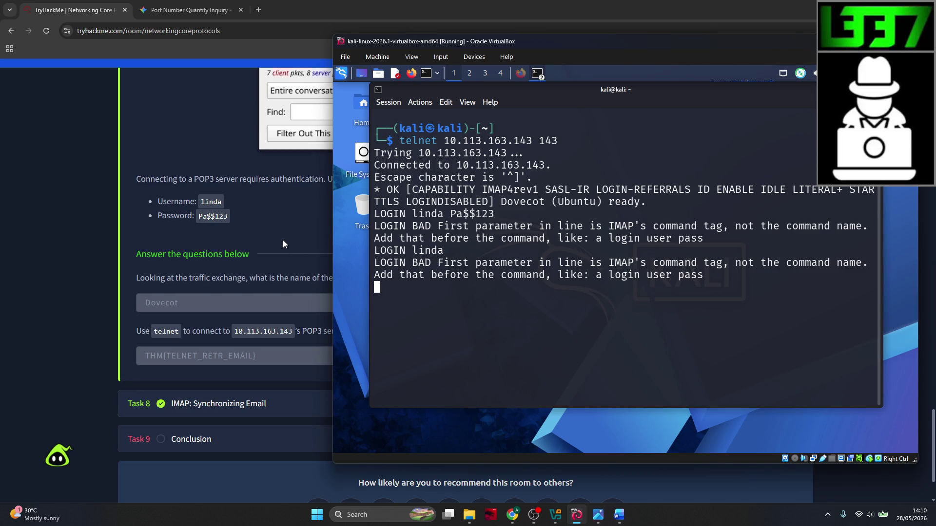
Check Task 8's instructions, send a tagged 'A LOGIN' with the username, and return to TryHackMe
left_click(256, 403)
scroll(326, 324, "down", 4)
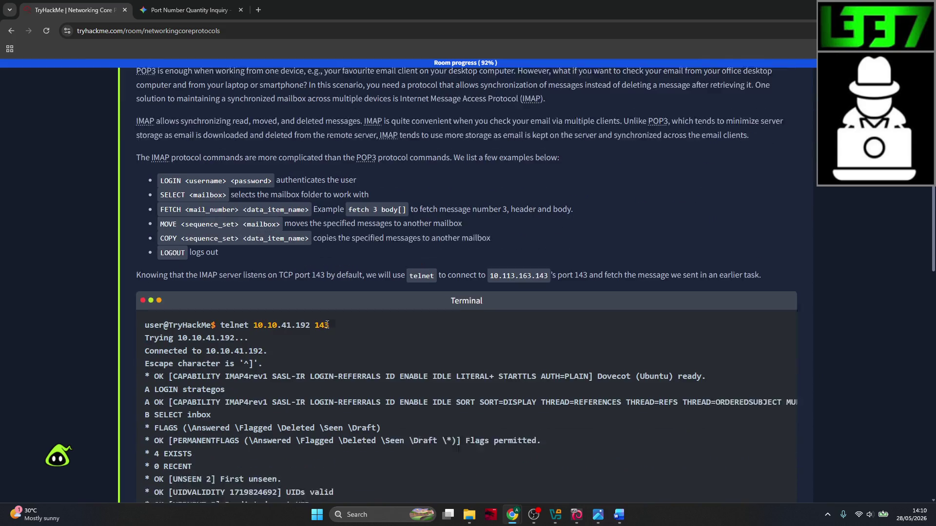
key("alt+Tab")
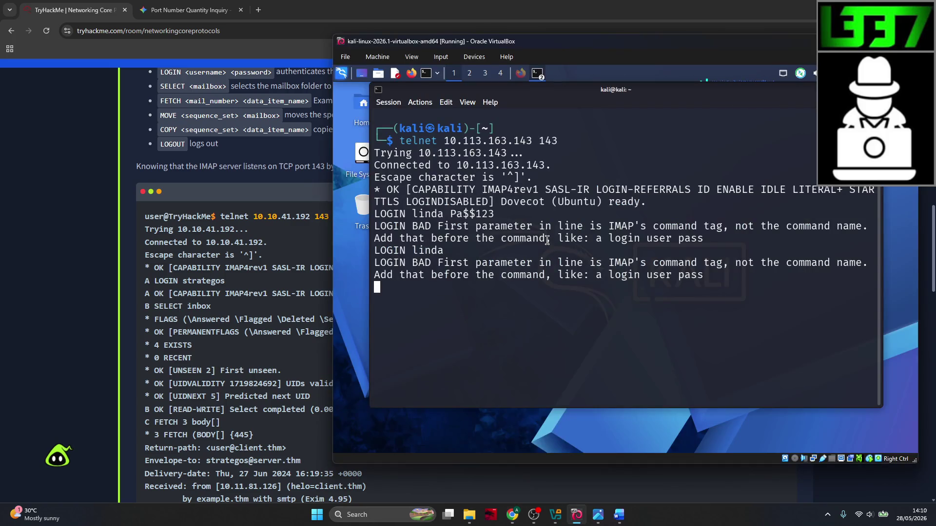
type("A LOGIN ")
type("linda")
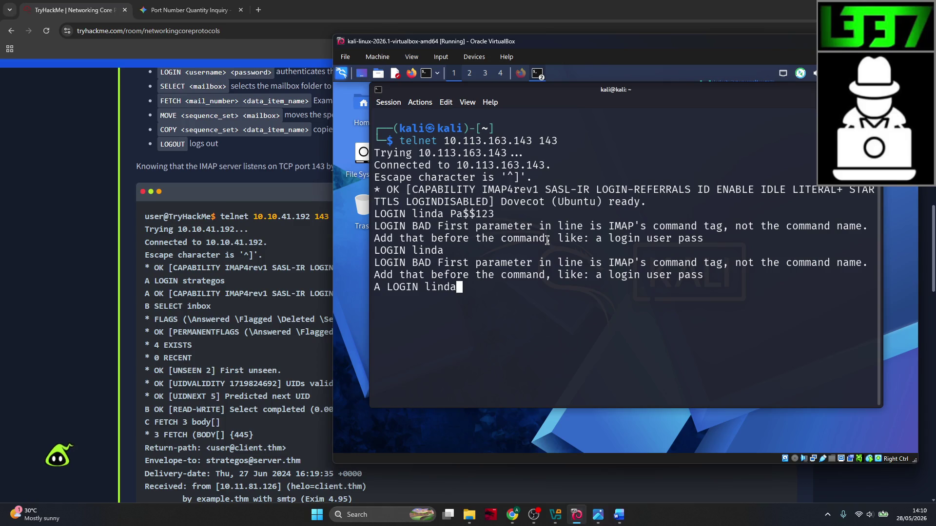
key("Return")
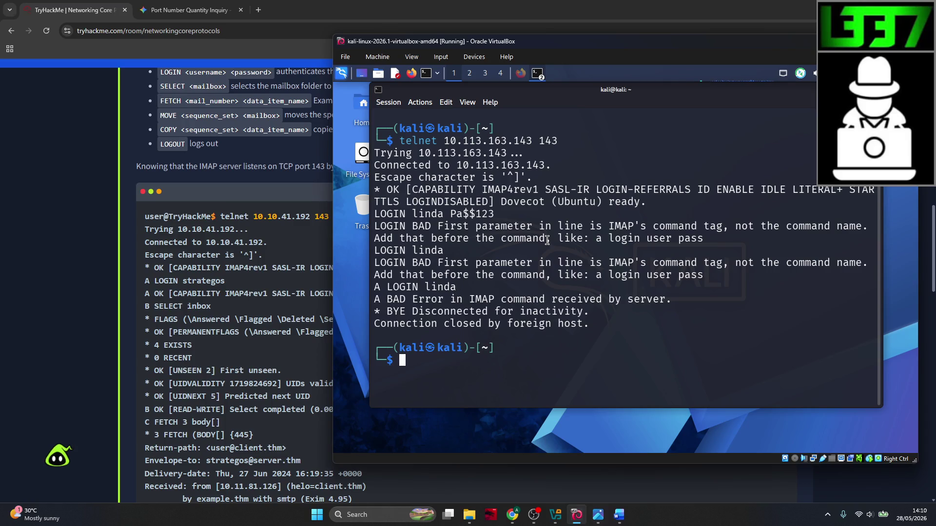
left_click(142, 235)
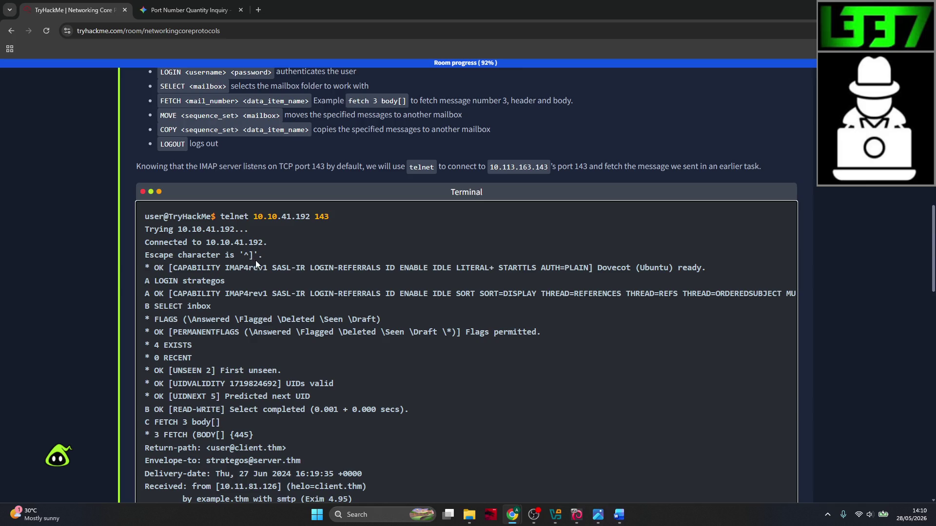
scroll(256, 263, "up", 7)
scroll(255, 266, "down", 3)
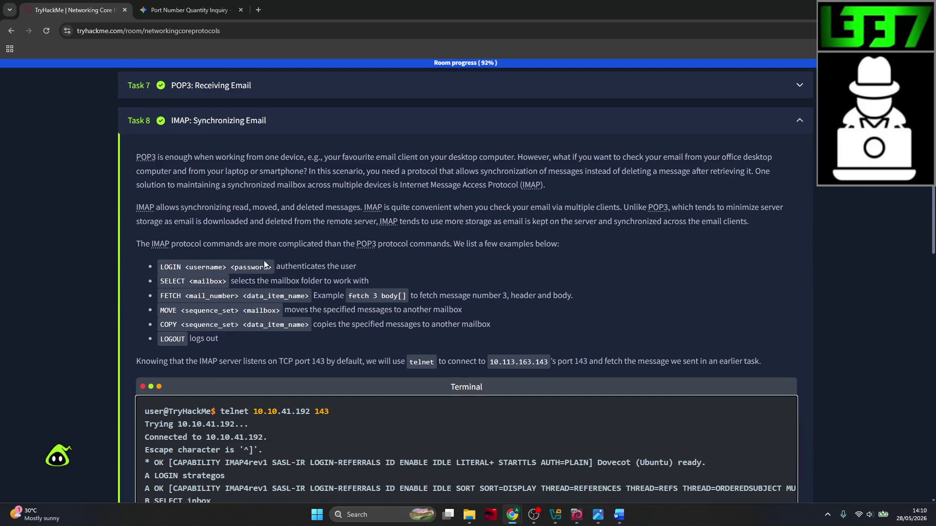
scroll(289, 245, "down", 12)
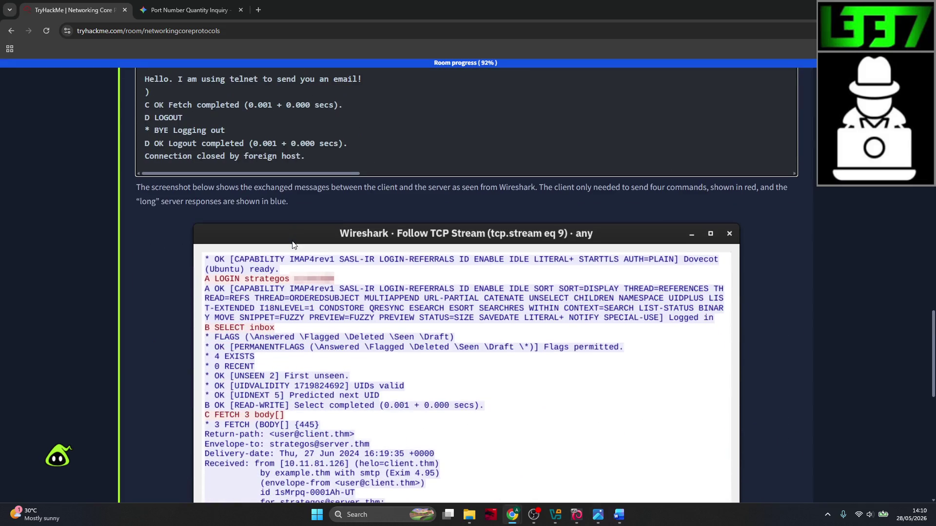
scroll(282, 249, "down", 4)
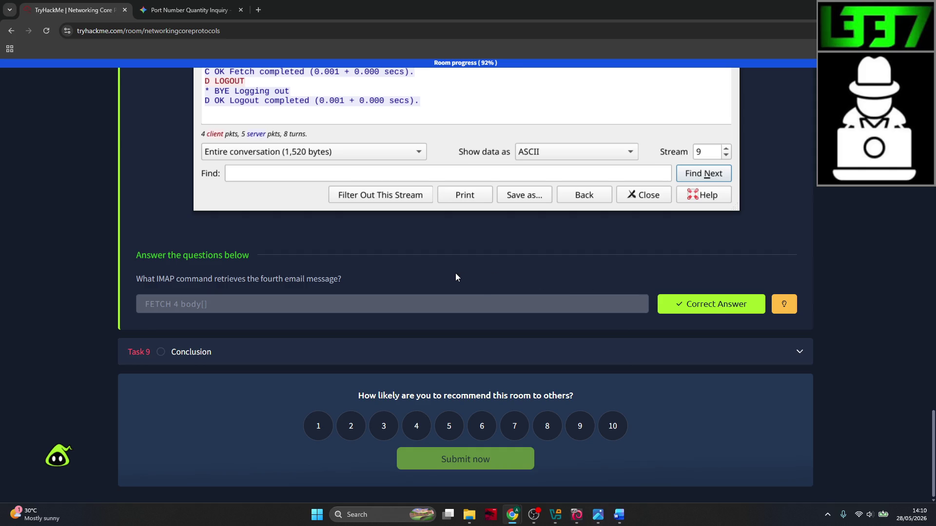
scroll(455, 273, "up", 3)
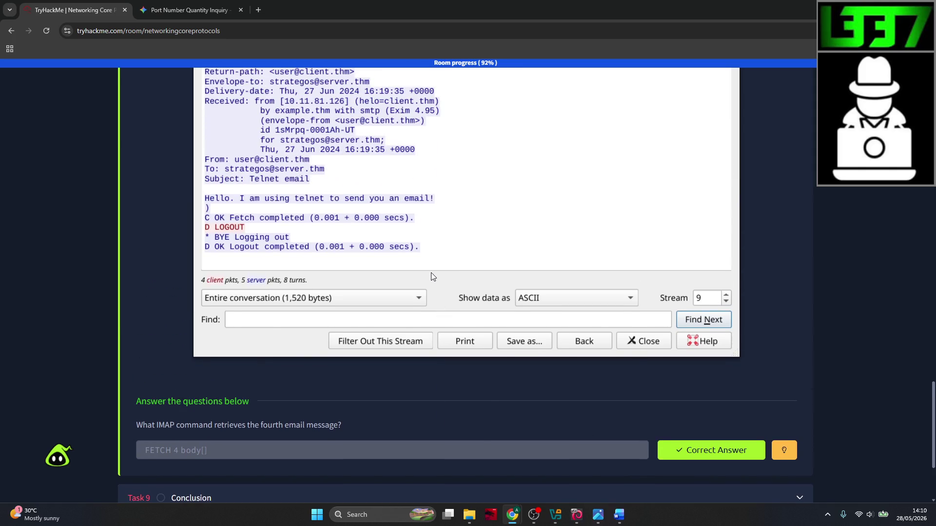
scroll(431, 277, "up", 7)
key("alt+Tab")
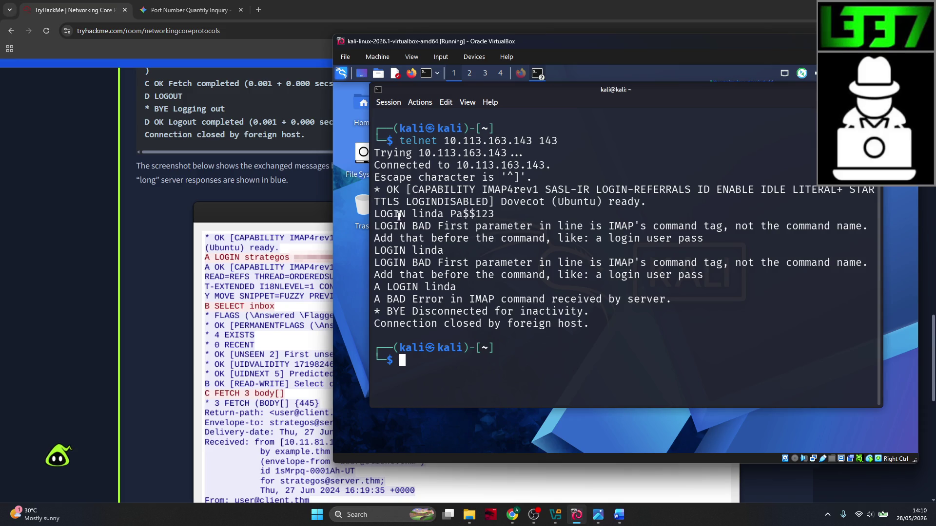
left_click(101, 204)
scroll(143, 207, "down", 10)
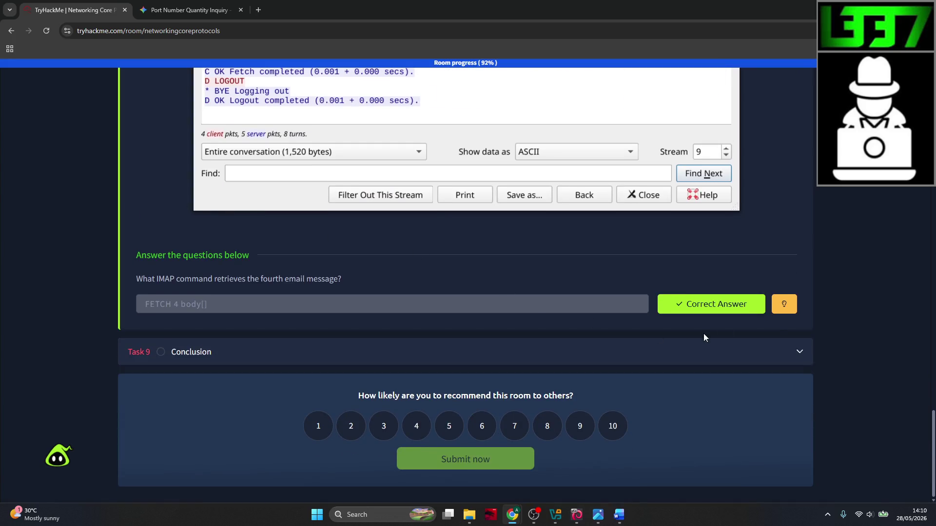
Expand Task 9 Conclusion and read its opening lines on the covered protocols and domain-name resolution
left_click(801, 360)
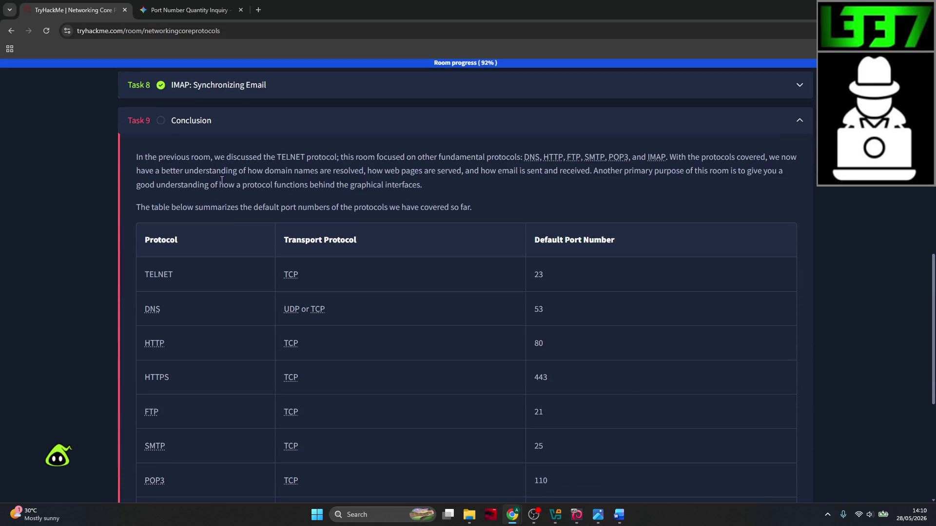
scroll(222, 180, "down", 1)
scroll(222, 180, "up", 2)
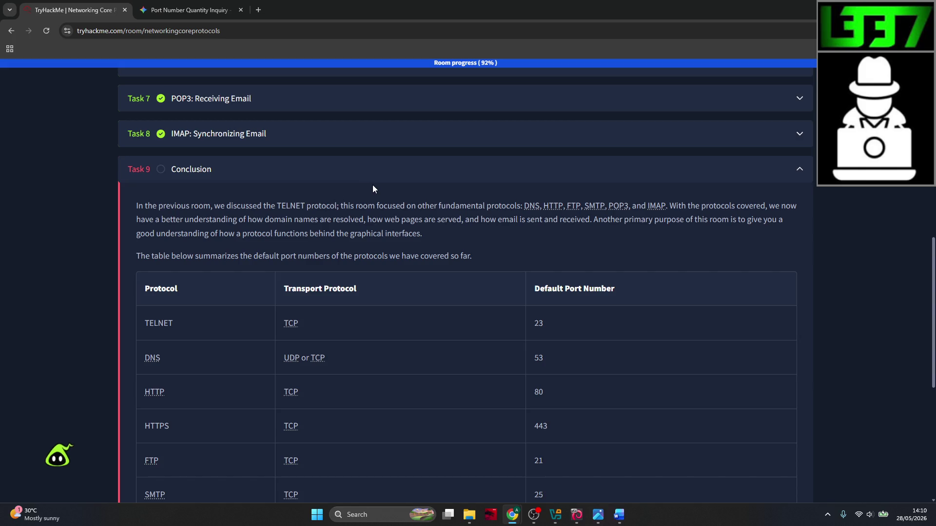
scroll(373, 189, "down", 2)
scroll(423, 188, "up", 1)
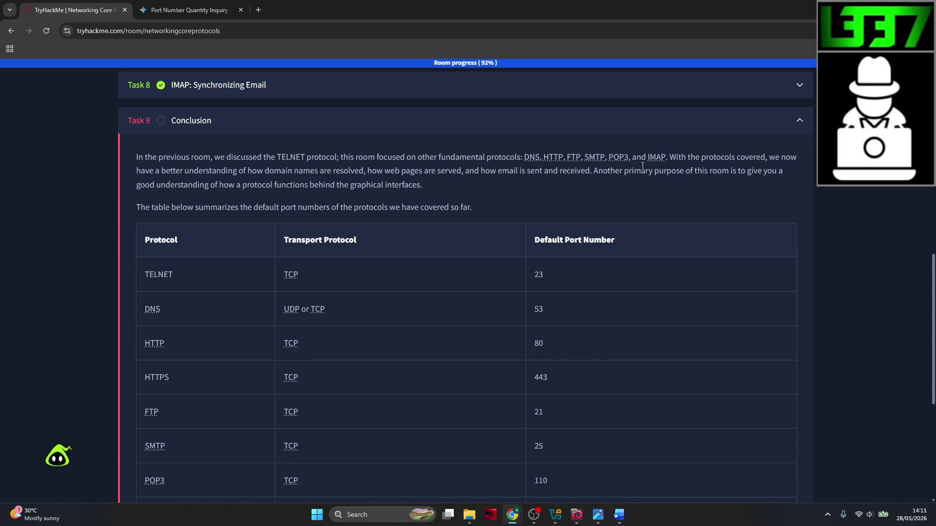
left_click_drag(670, 157, 764, 158)
left_click(276, 172)
left_click_drag(174, 173, 344, 172)
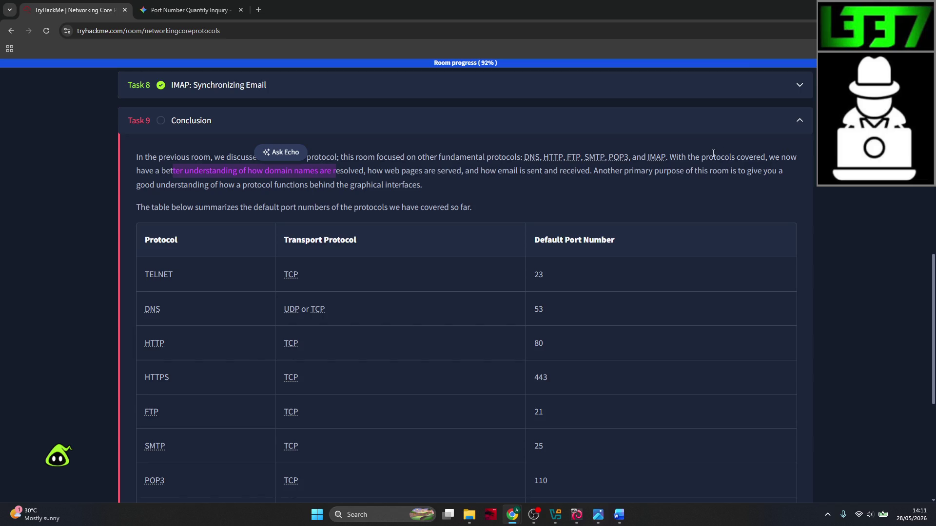
Zoom the page in, then back down to 110%, and read the covered-protocols and email sentences
key("ctrl+plus")
key("ctrl+plus")
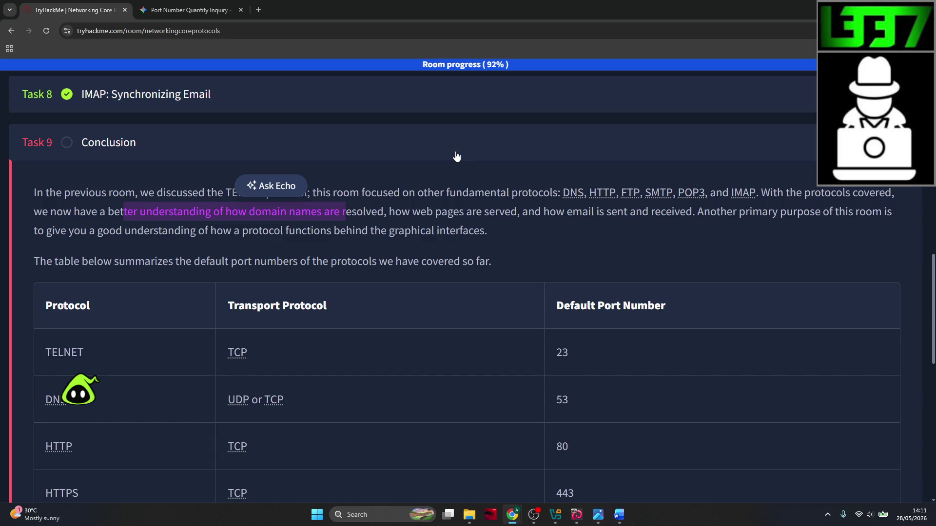
scroll(458, 147, "down", 2)
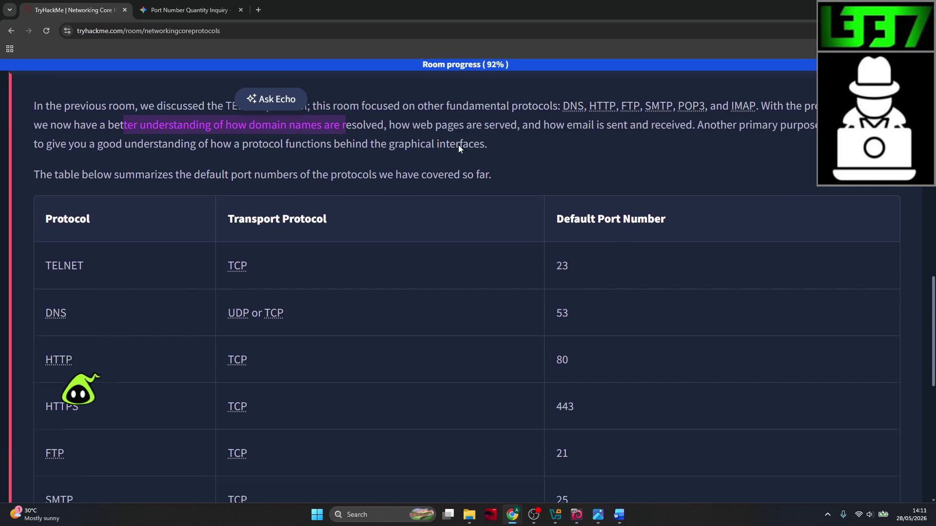
key("ctrl+minus")
scroll(460, 147, "up", 2)
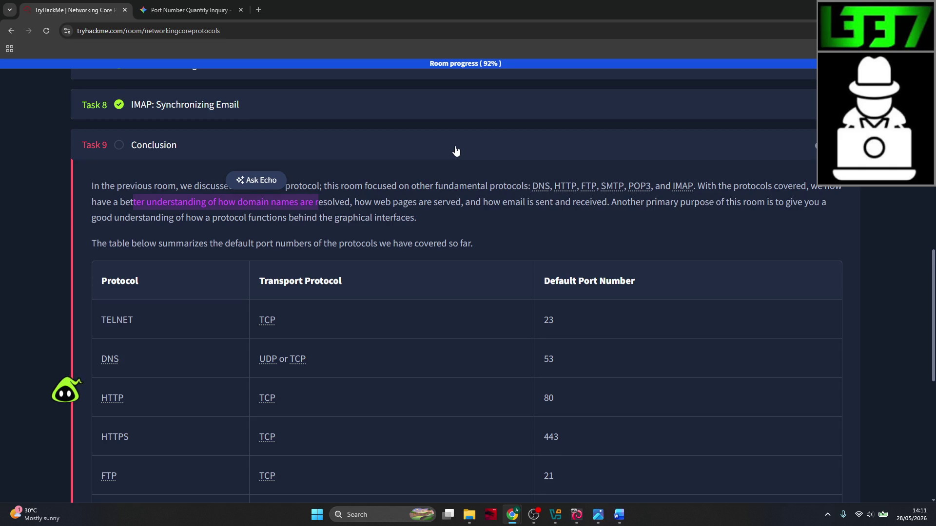
key("ctrl+minus")
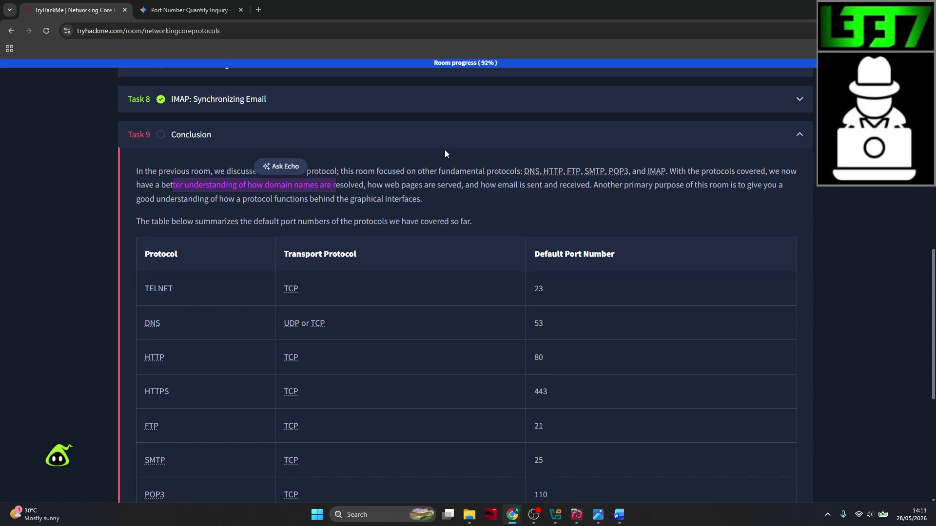
left_click(244, 195)
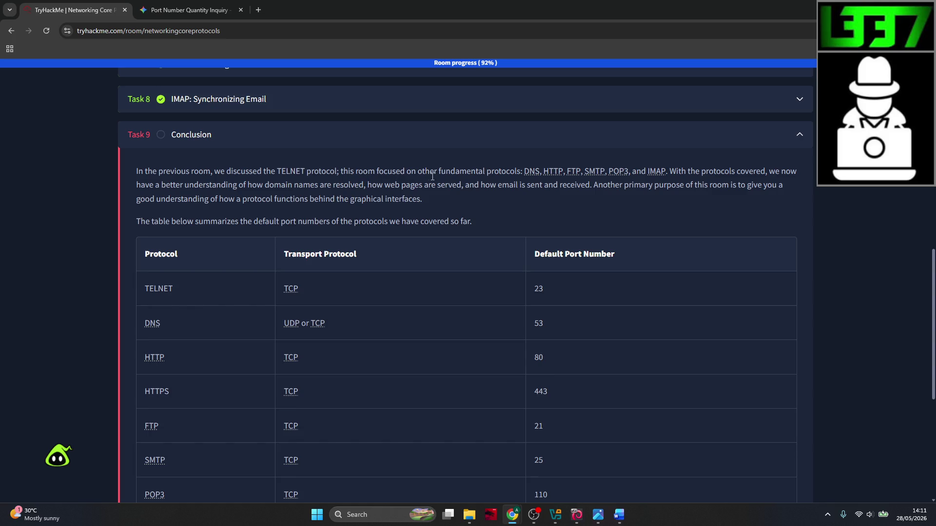
left_click_drag(481, 175, 712, 180)
left_click(760, 181)
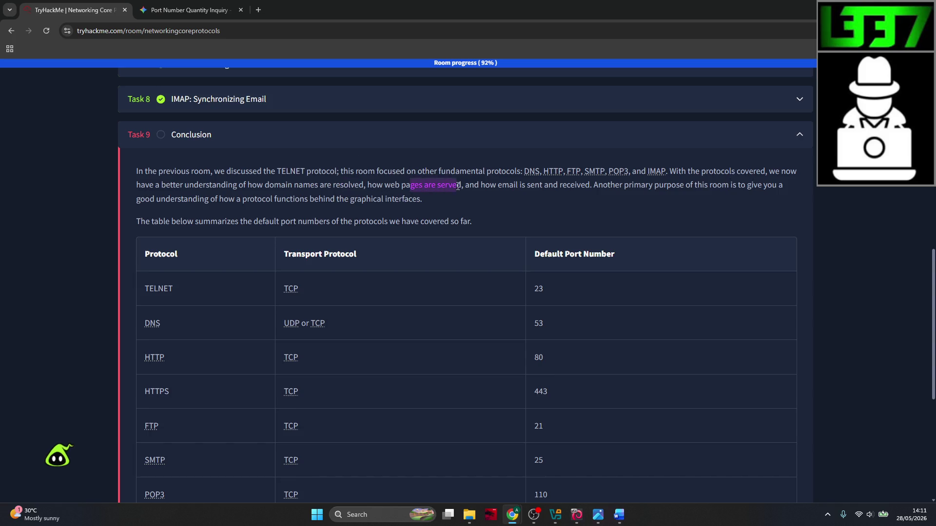
left_click_drag(489, 185, 772, 185)
left_click_drag(161, 203, 344, 201)
left_click(293, 200)
scroll(229, 186, "down", 1)
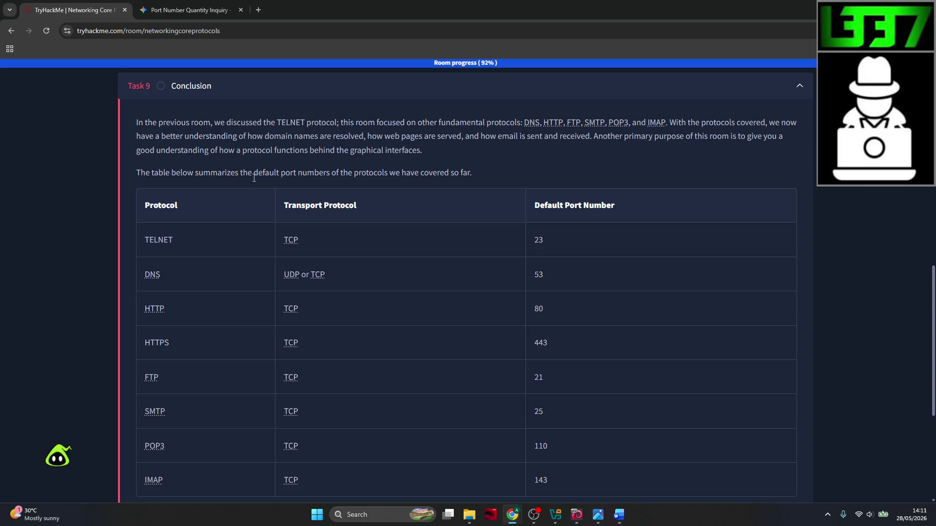
scroll(354, 182, "down", 1)
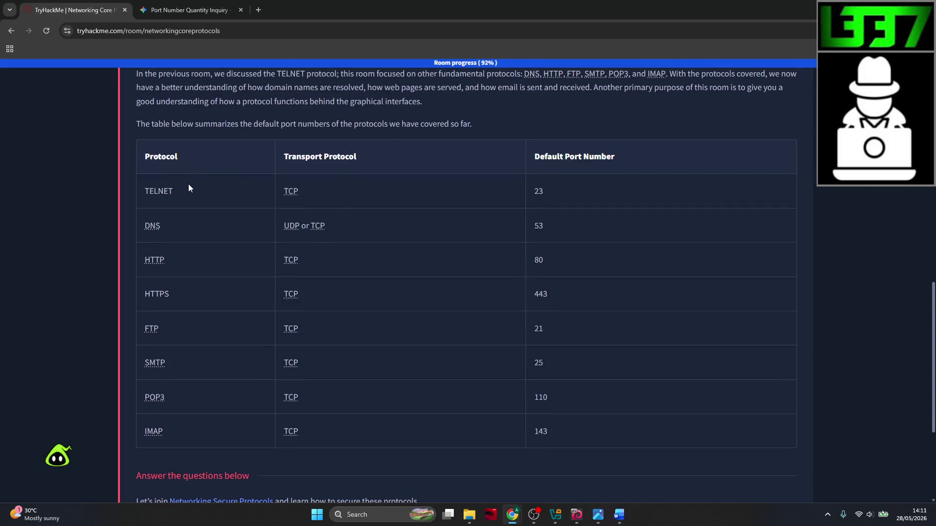
left_click_drag(188, 183, 135, 189)
left_click(218, 198)
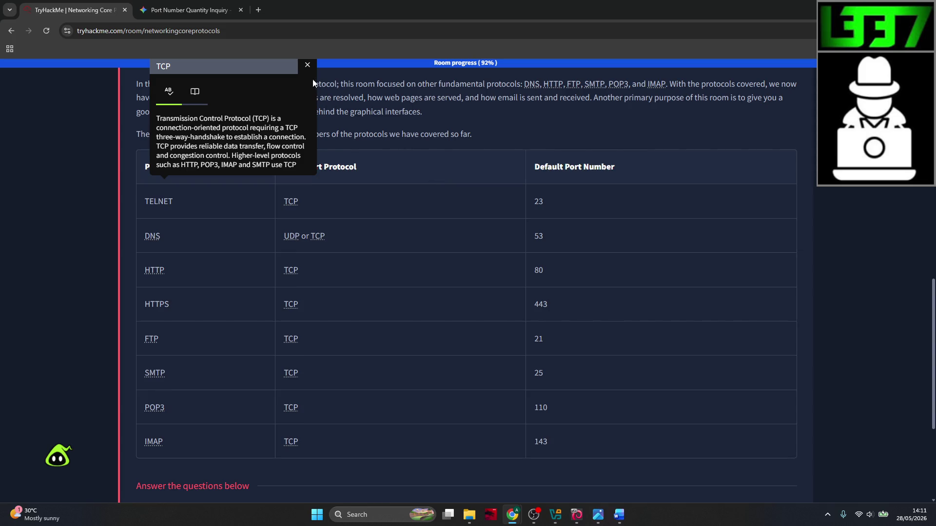
left_click(307, 67)
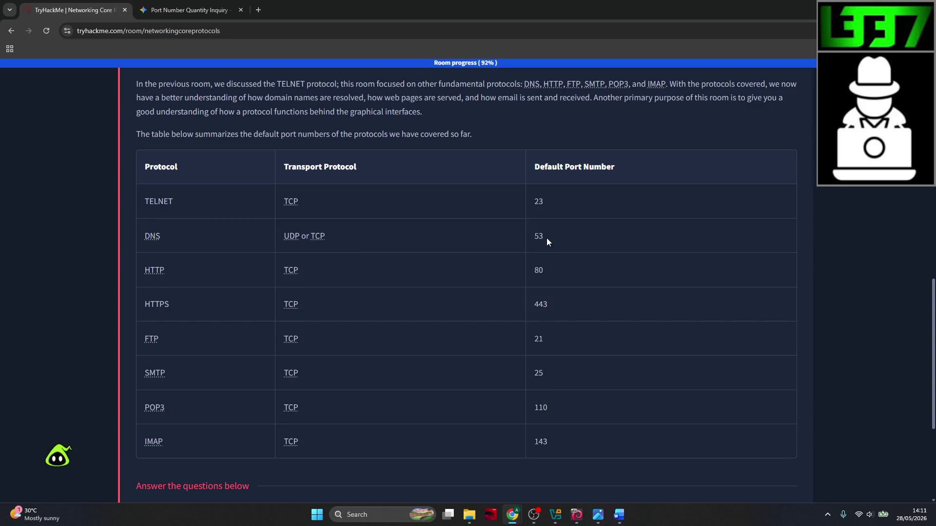
scroll(200, 244, "down", 1)
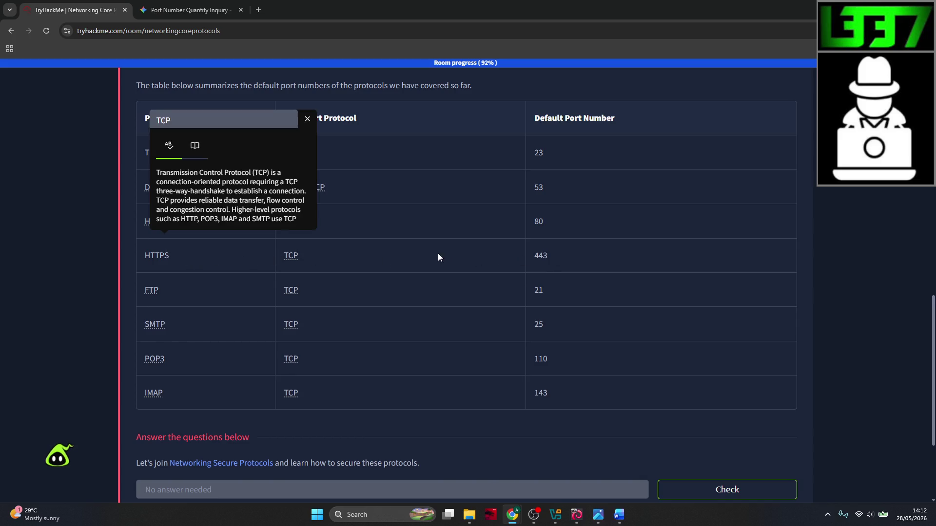
left_click(224, 163)
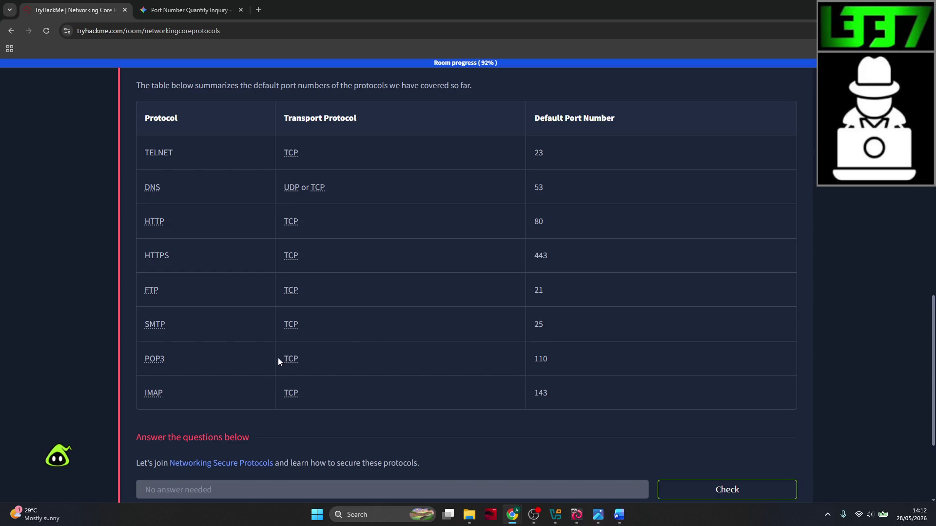
scroll(324, 344, "down", 1)
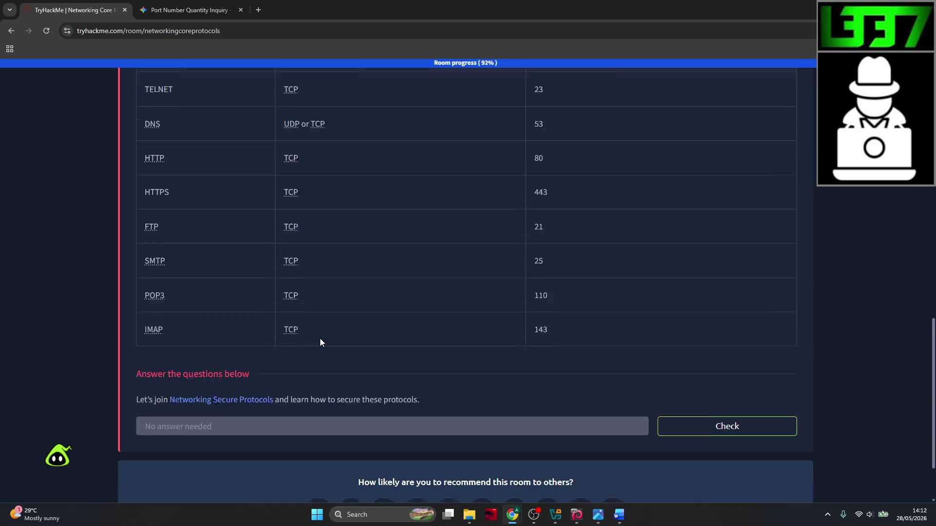
scroll(323, 326, "up", 1)
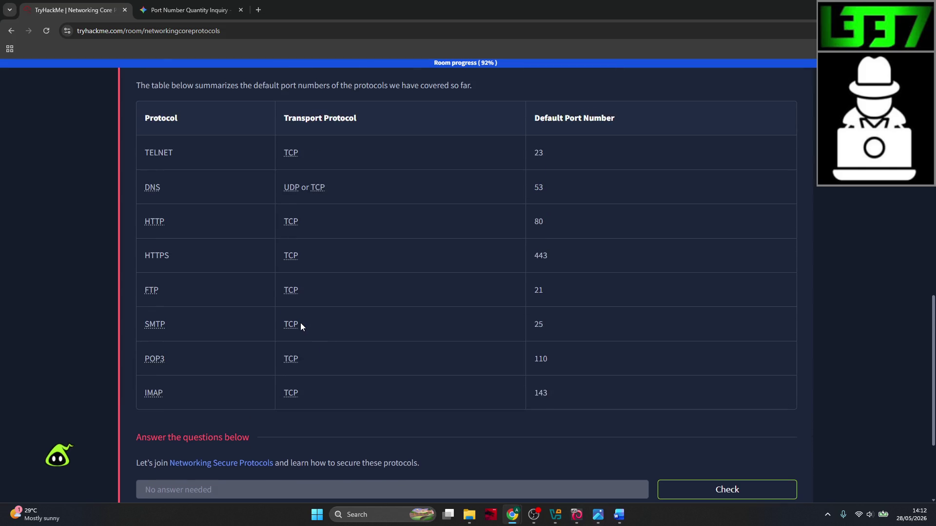
scroll(300, 323, "down", 3)
Complete the no-answer Conclusion question and open the dashboard in a new tab
left_click(738, 339)
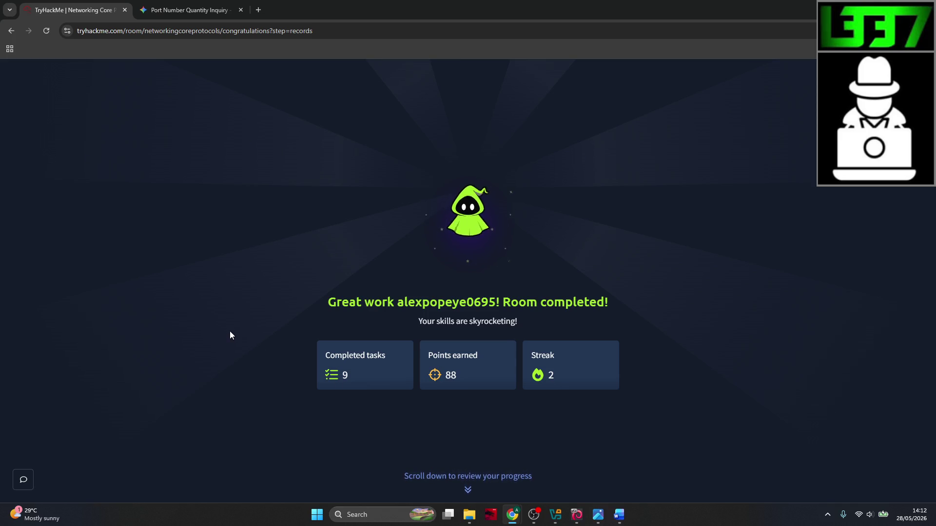
scroll(230, 331, "down", 2)
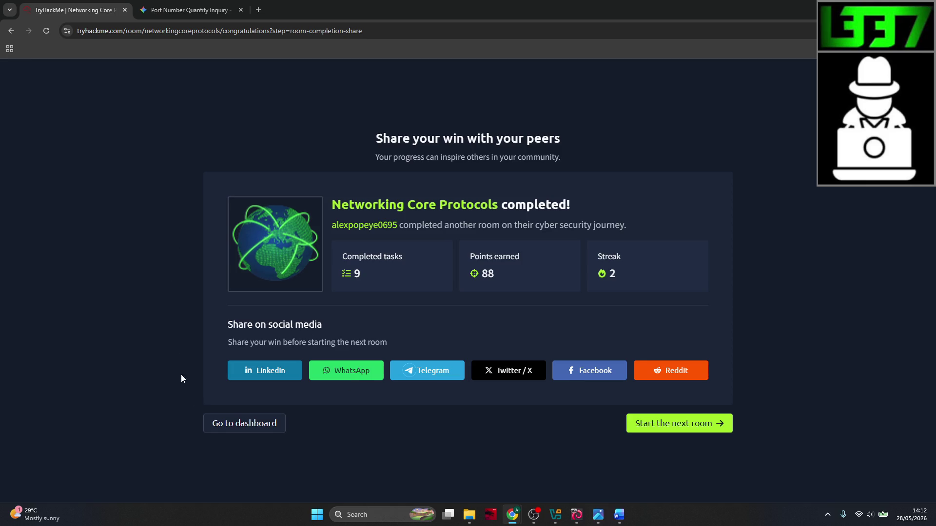
right_click(236, 422)
left_click(294, 291)
left_click(165, 4)
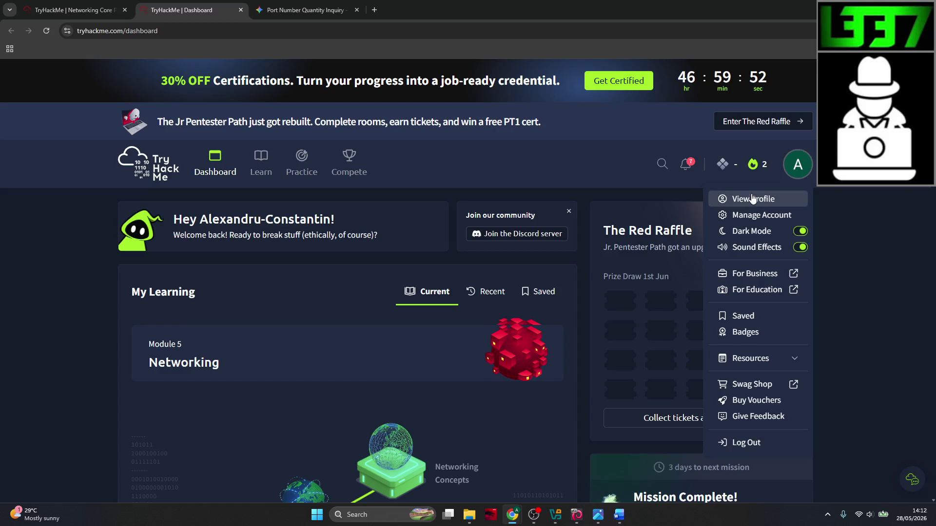
Open the profile page and scroll through the completed rooms, including Networking Core Protocols
left_click(753, 199)
scroll(28, 139, "down", 5)
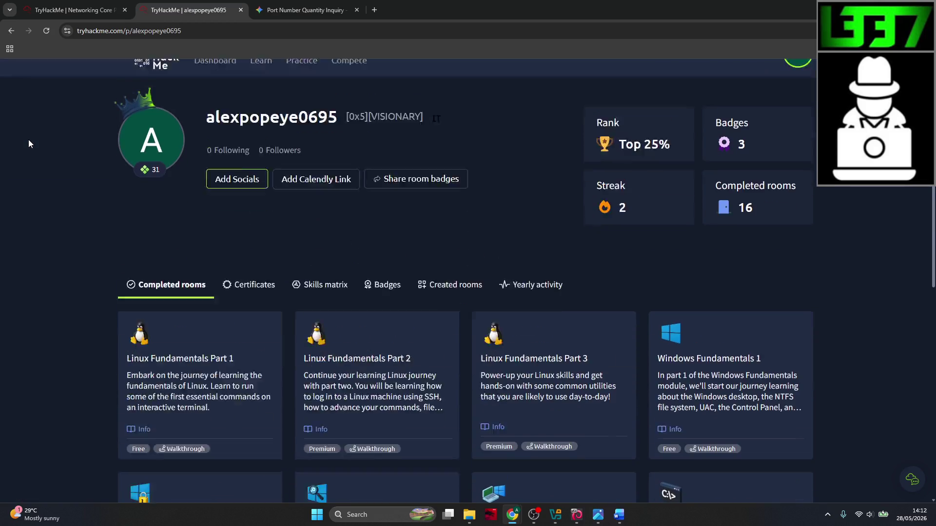
scroll(28, 141, "down", 3)
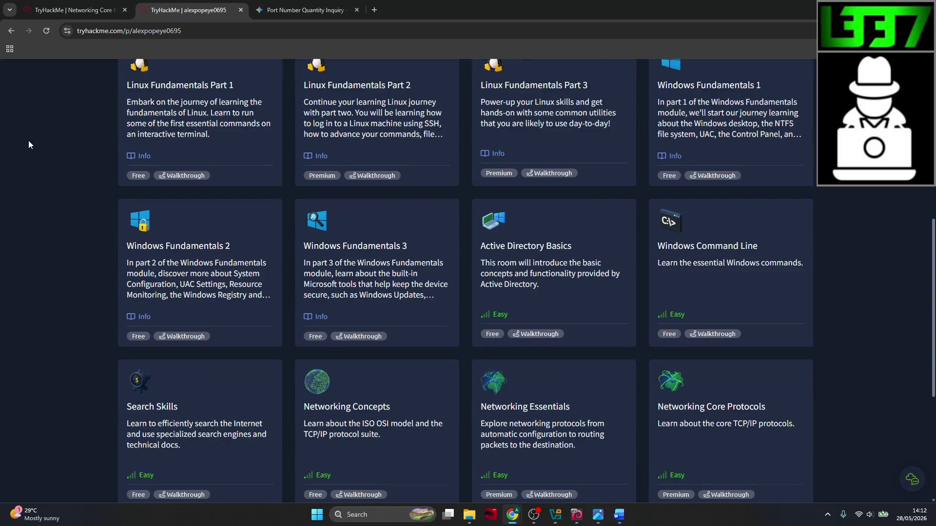
scroll(28, 141, "down", 3)
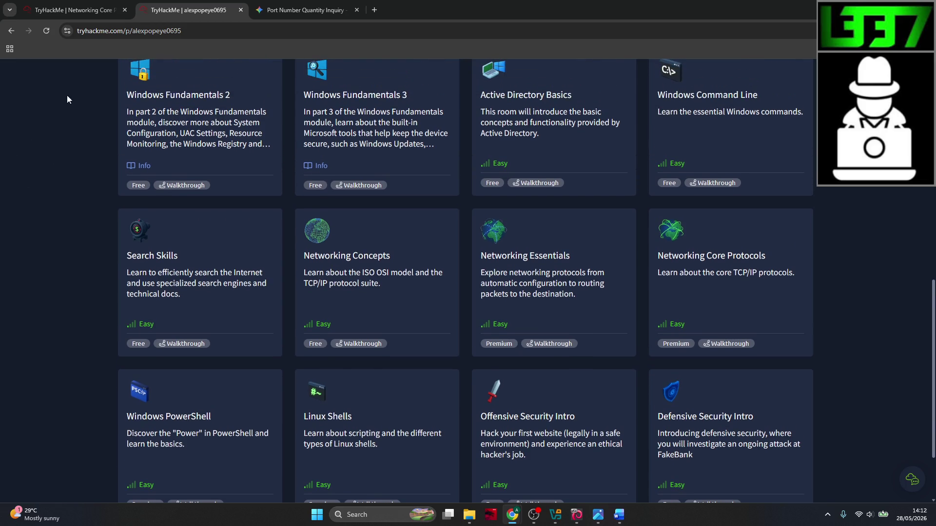
Close the profile tab and start the next room, Networking Secure Protocols
left_click(73, 9)
left_click(240, 10)
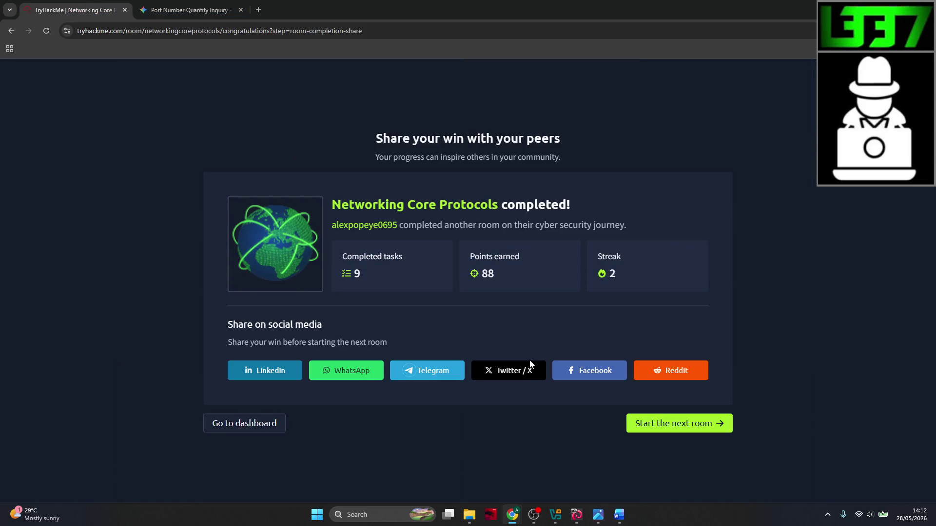
left_click(710, 423)
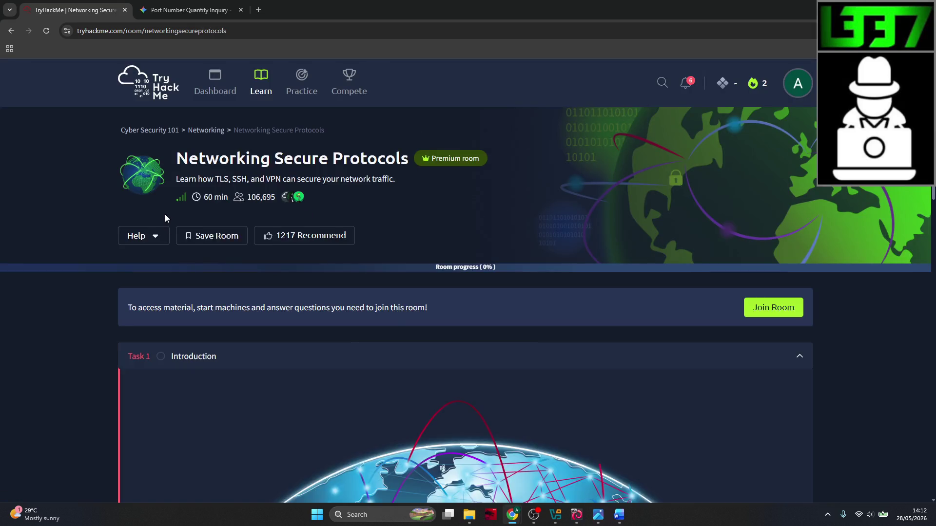
Look over the new room's Task 1 Introduction and close the old Word notes document
scroll(116, 218, "down", 1)
scroll(116, 217, "down", 1)
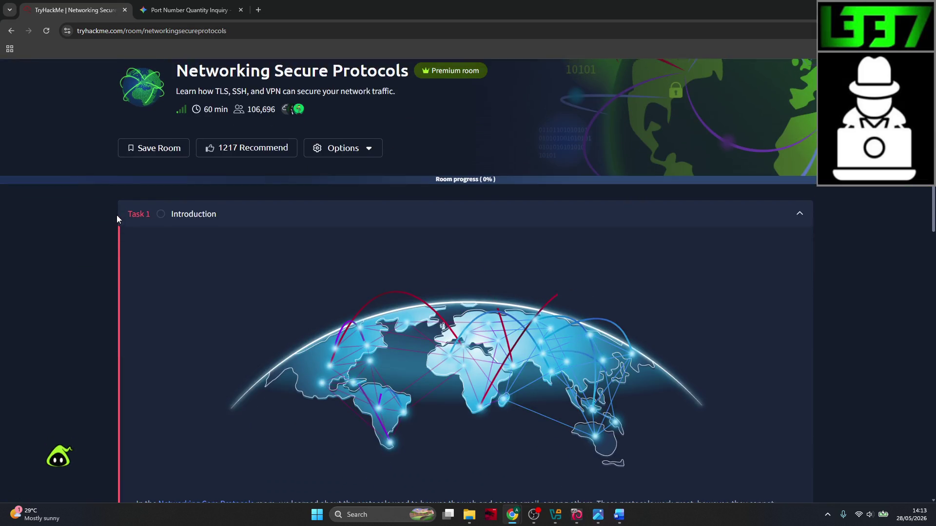
scroll(146, 195, "up", 1)
scroll(175, 159, "down", 3)
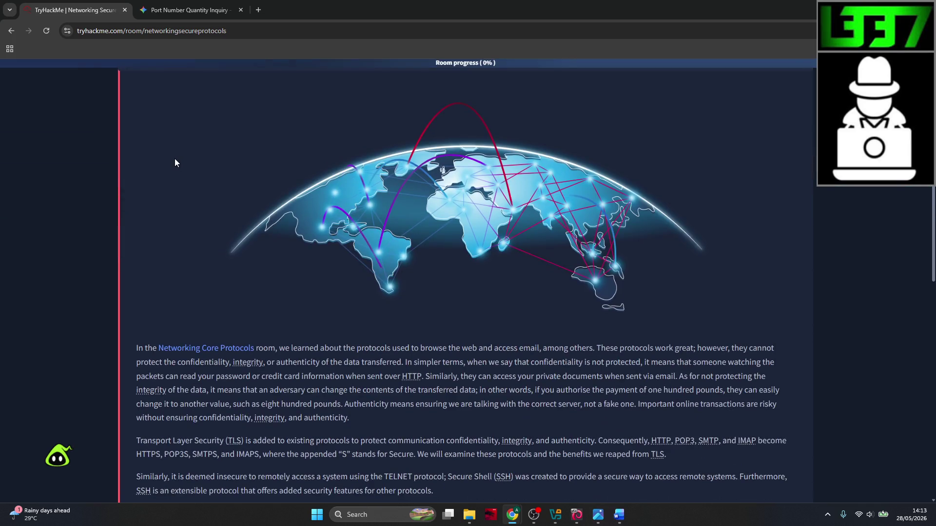
scroll(157, 180, "up", 3)
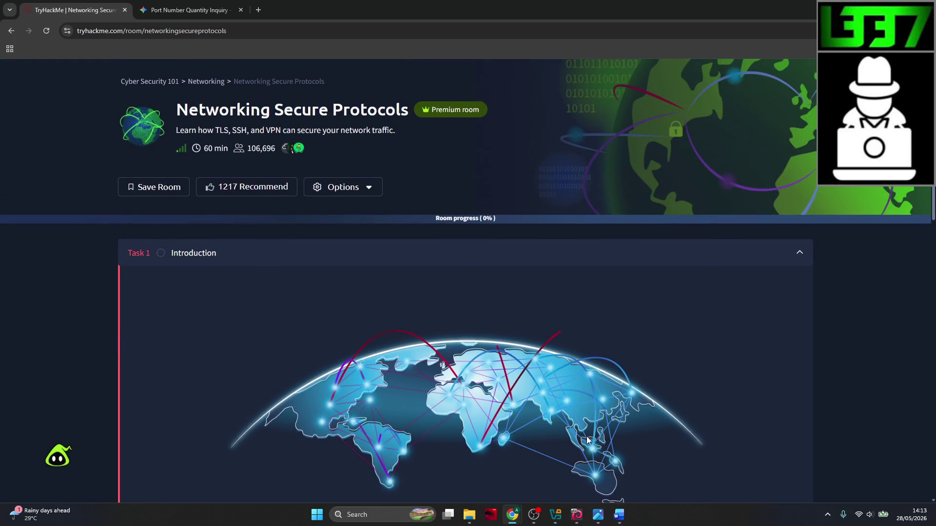
left_click(619, 515)
key("alt+F4")
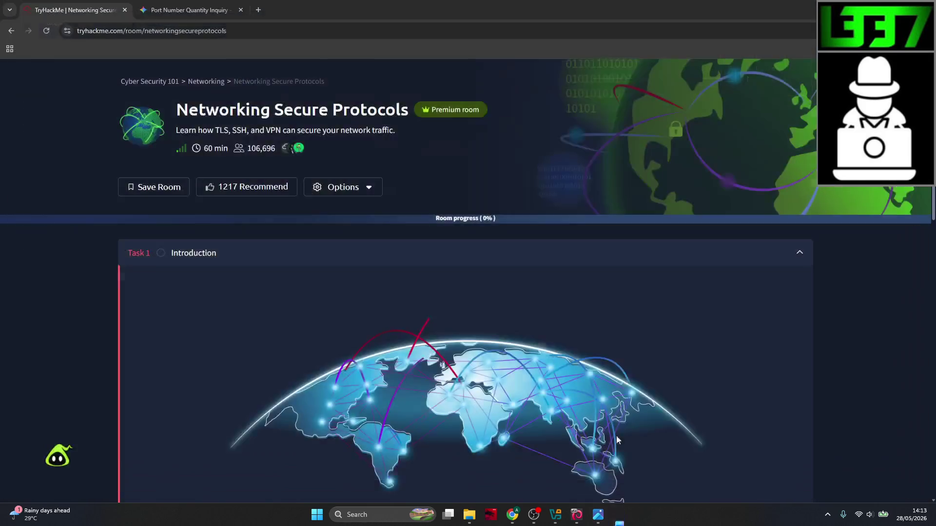
Open the TryHackMe notes folder, backing out of a stray context menu and file-name edit
left_click(477, 518)
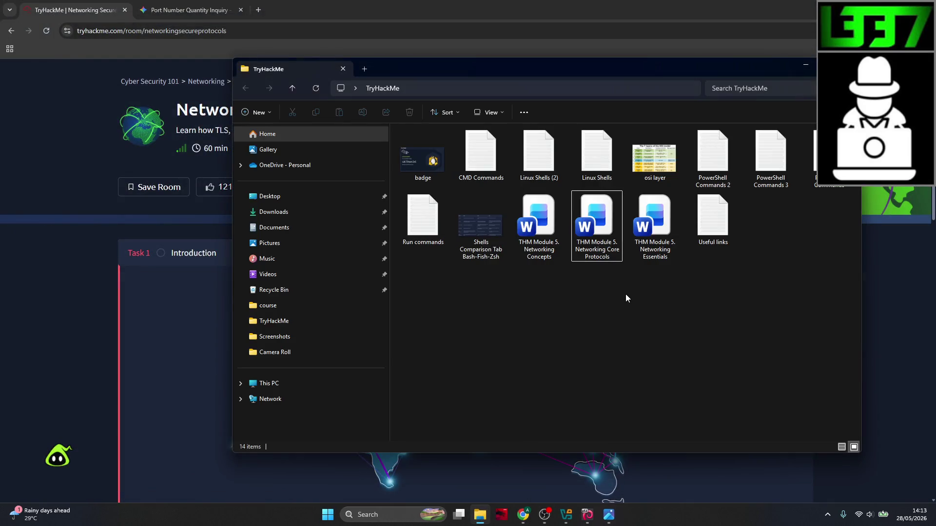
right_click(625, 294)
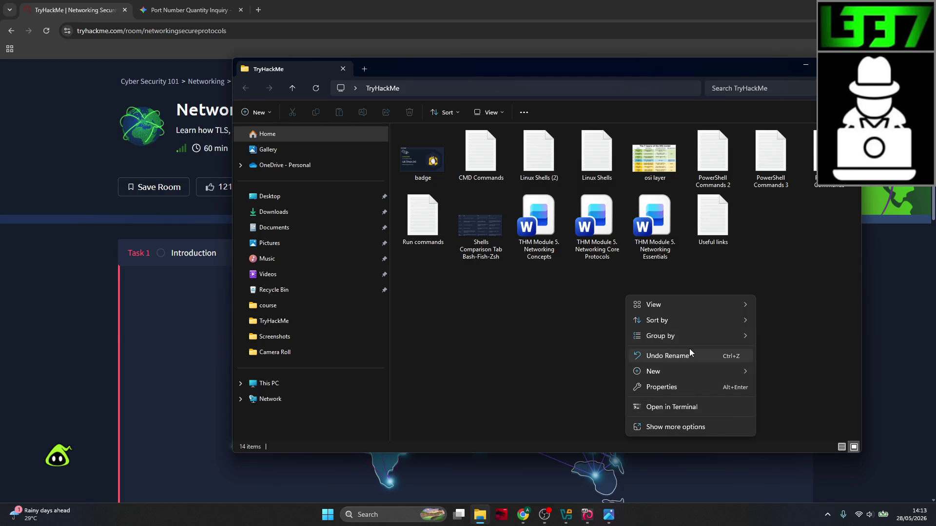
mouse_move(691, 373)
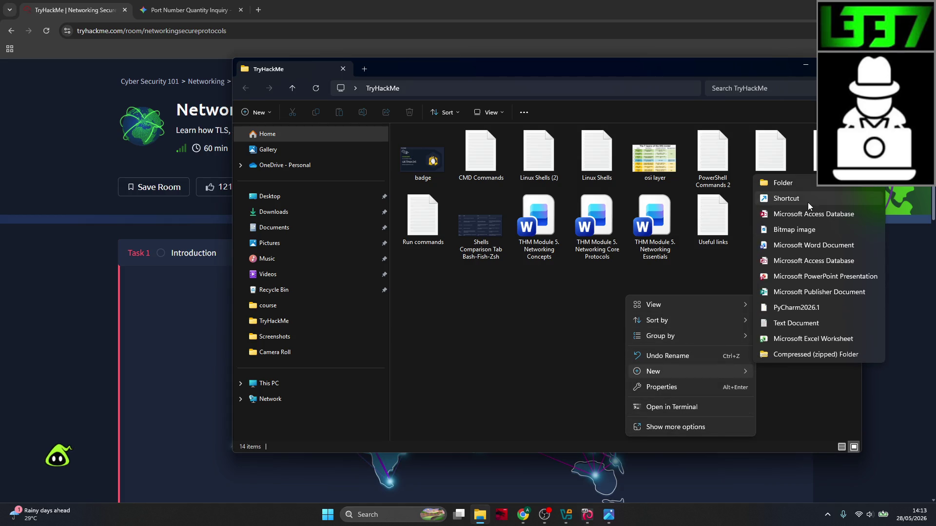
left_click(576, 309)
left_click(596, 224)
key("F2")
left_click(640, 283)
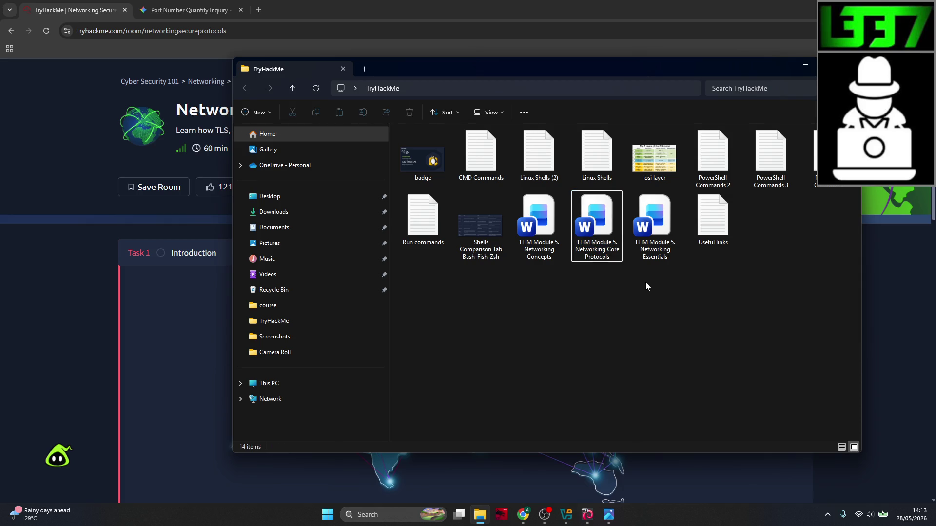
Create a new Word document named after the previous room's file, accepting the (2) suffix
right_click(650, 279)
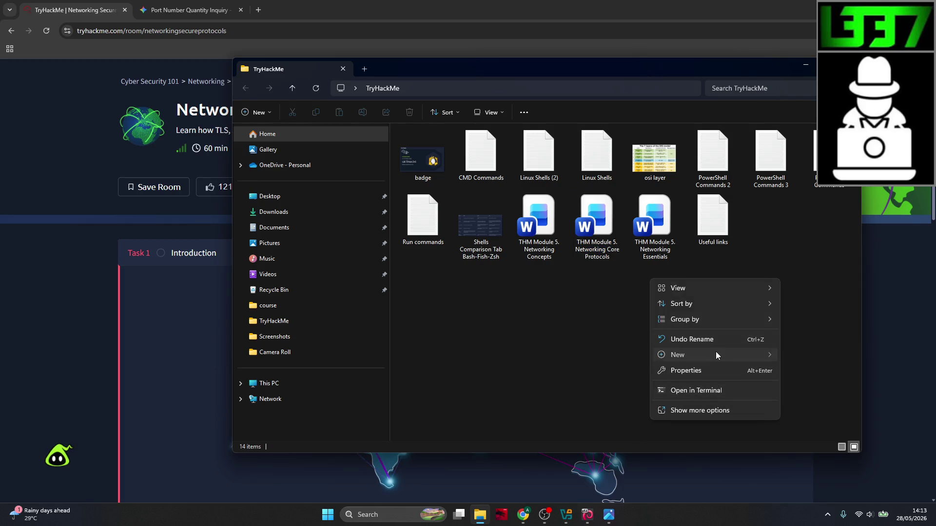
mouse_move(692, 354)
left_click(829, 228)
type("THM Module 5. Networking Core Protocols")
key("Return")
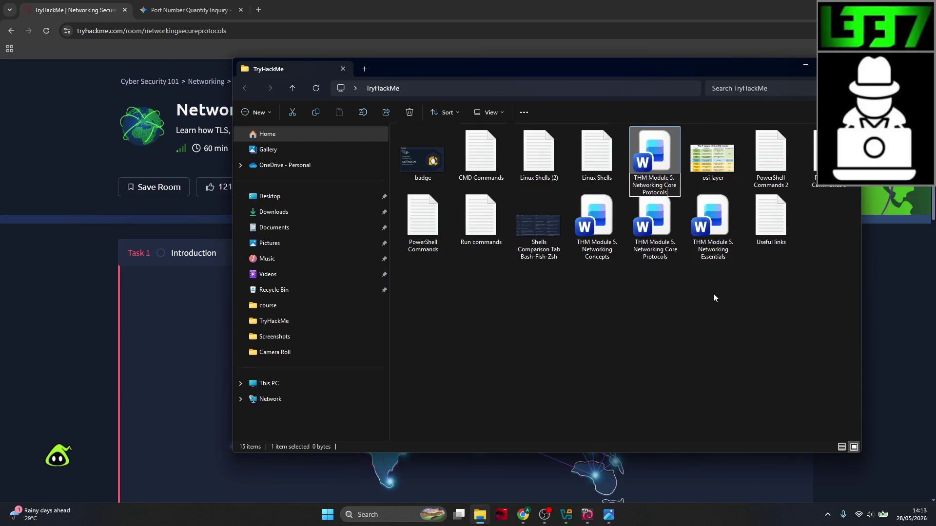
left_click_drag(670, 193, 665, 183)
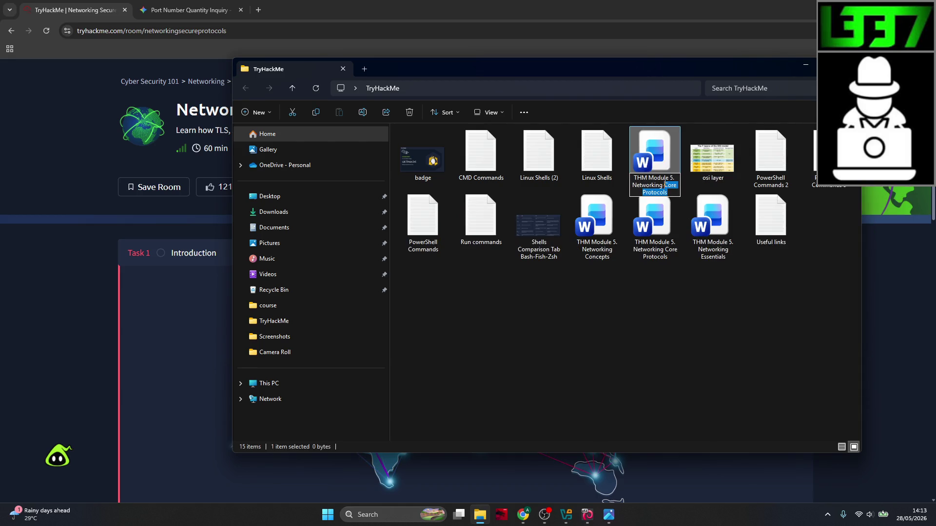
left_click(4, 262)
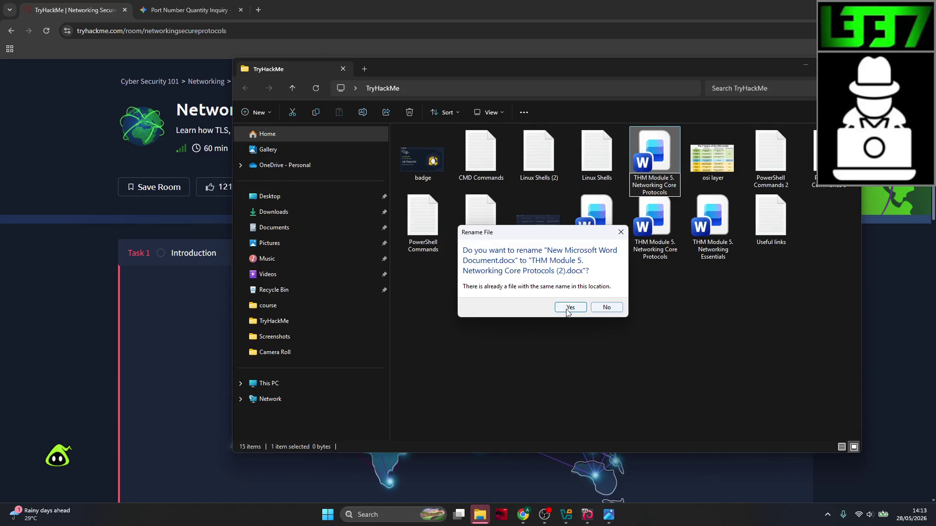
left_click(568, 307)
Rename it 'THM Module 5. Networking Secure Protocols' and open it in Word
key("F2")
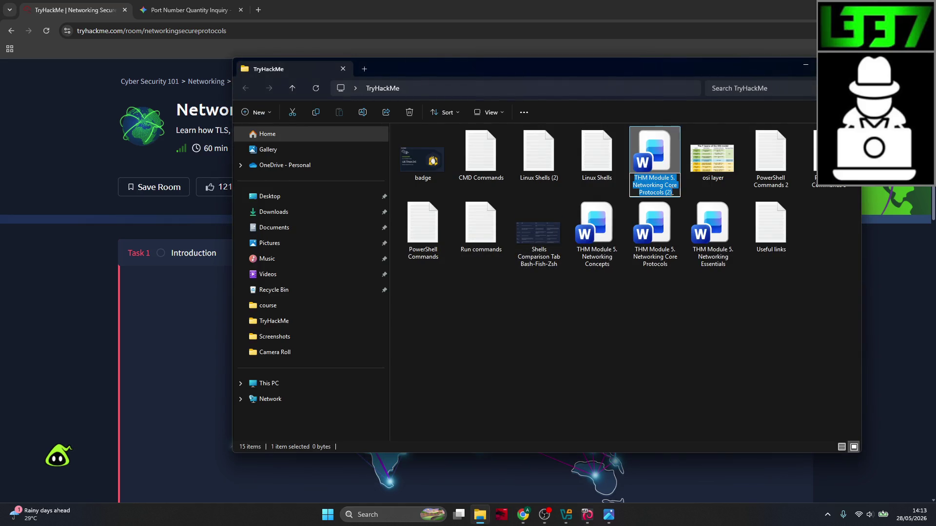
left_click_drag(673, 193, 665, 185)
type("S")
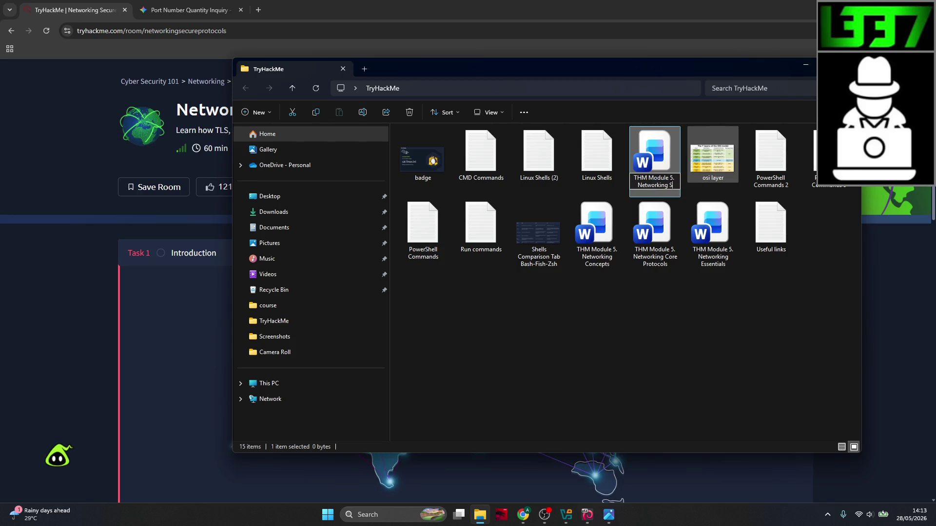
type("ecure Protocols")
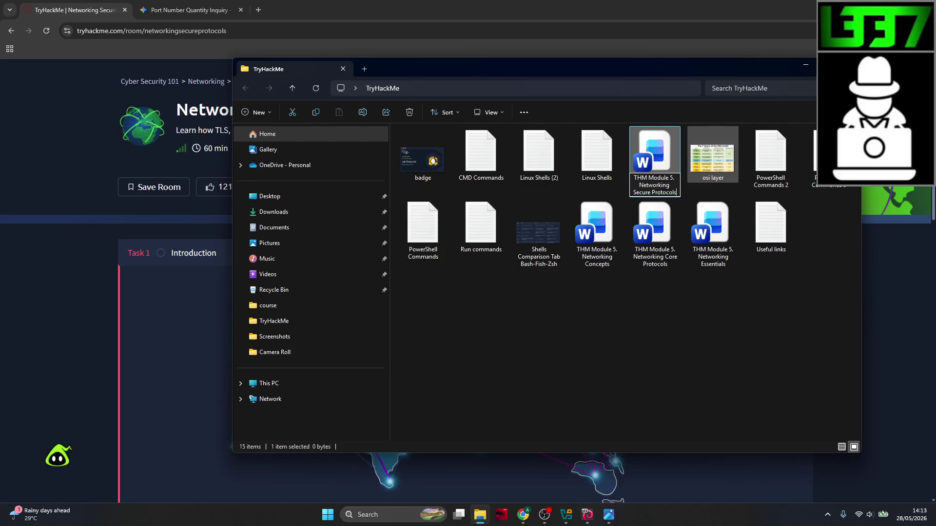
key("Return")
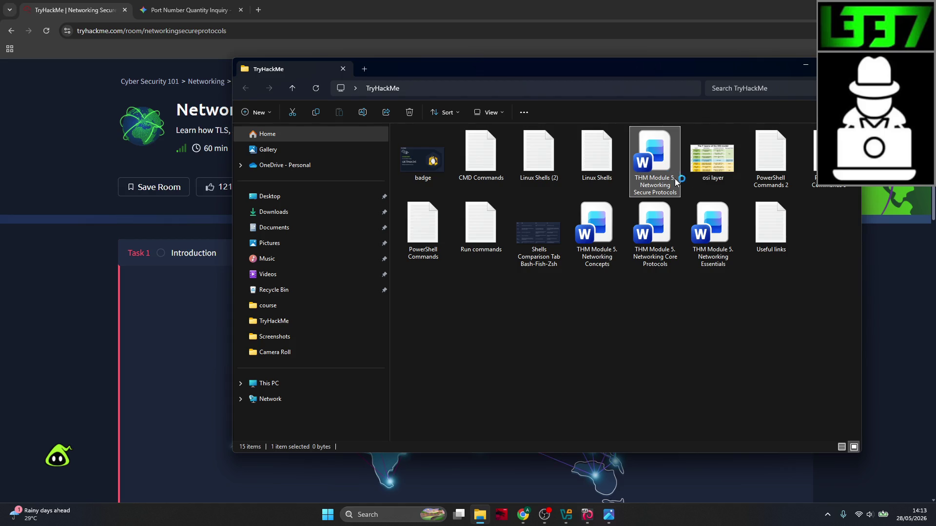
double_click(672, 184)
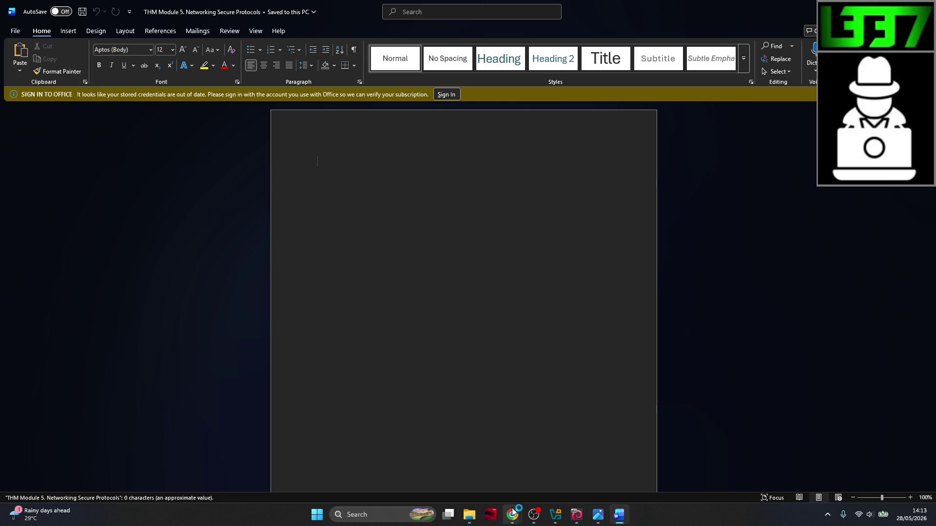
Sign in to Office from the yellow banner by entering the Microsoft account e-mail
left_click(447, 94)
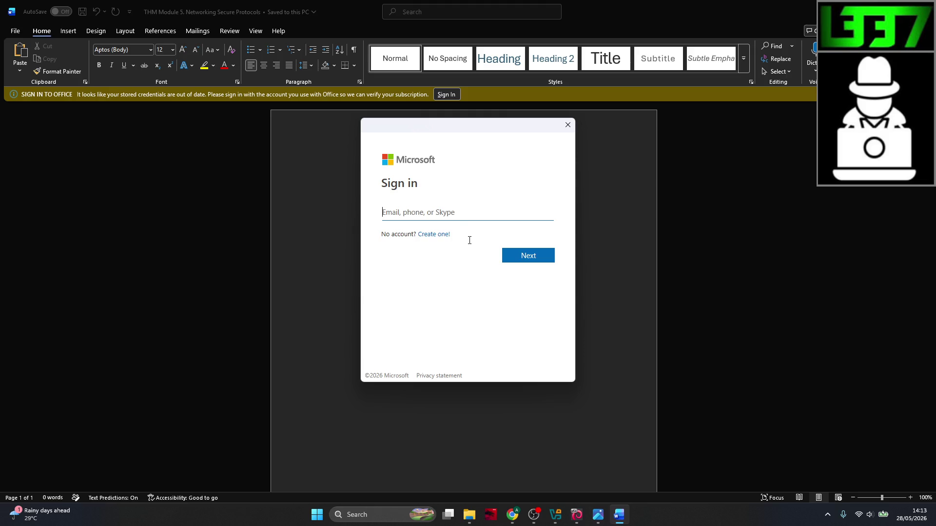
left_click(318, 516)
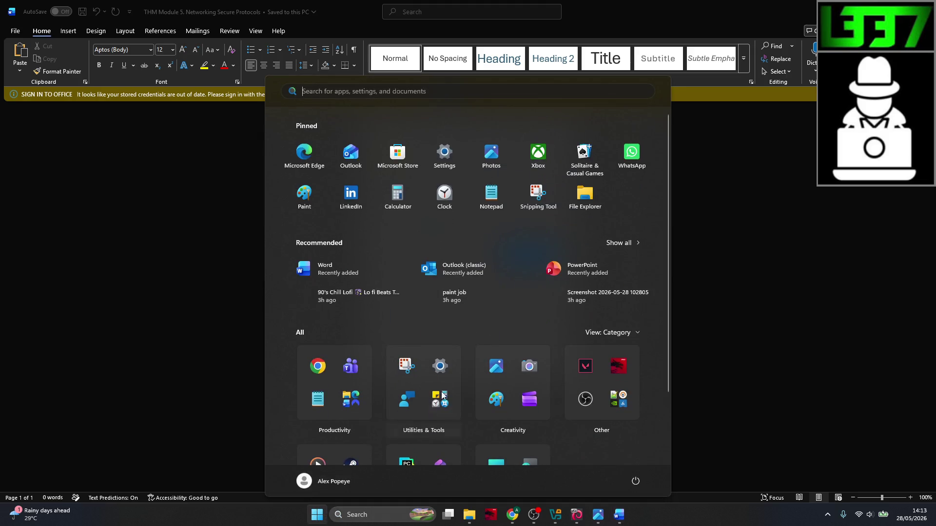
left_click(315, 491)
key("Escape")
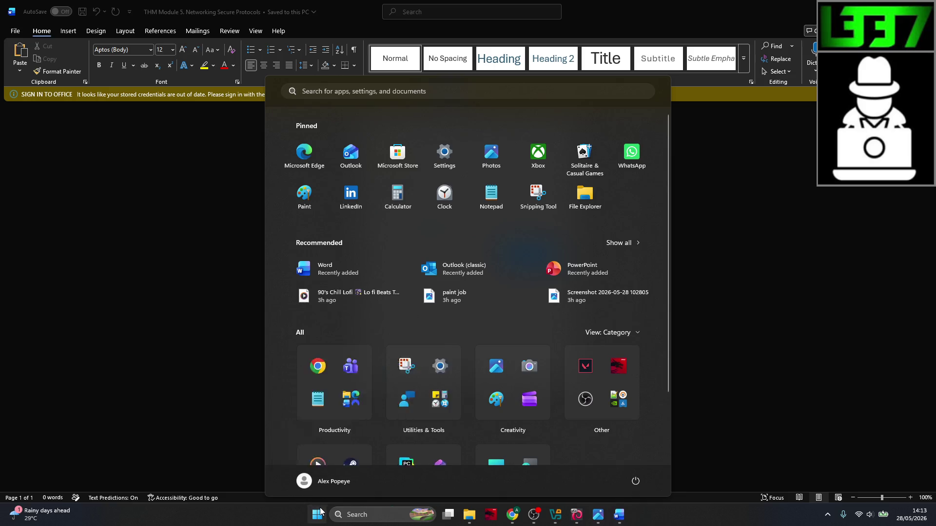
left_click(449, 206)
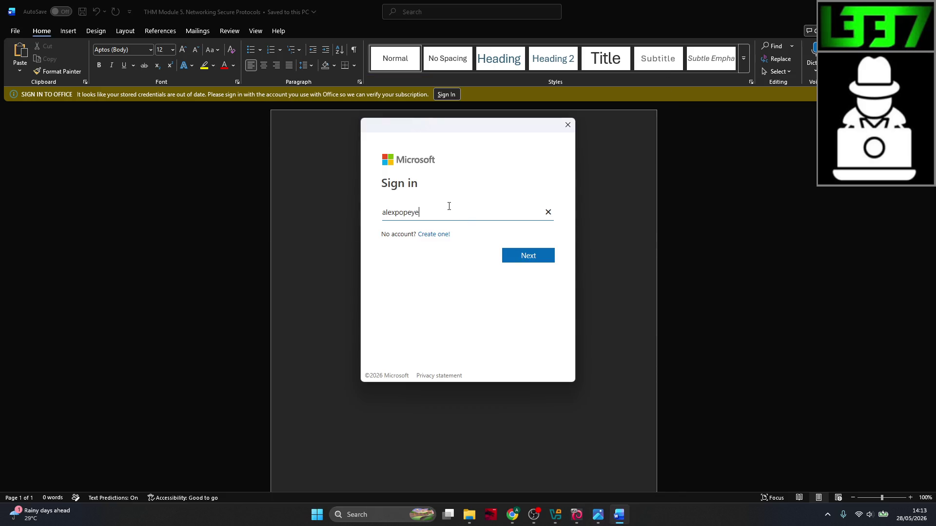
key("Return")
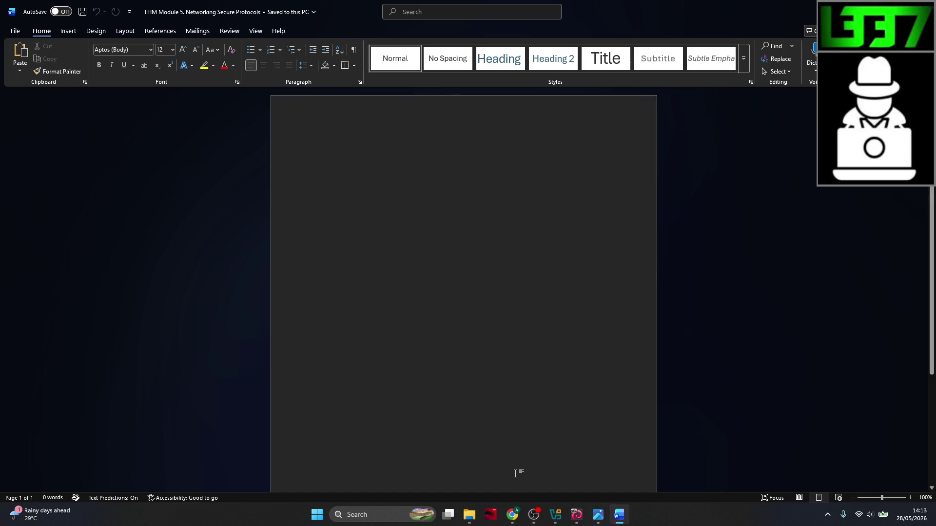
Copy the room's Learning Objectives through the VPN line and return to the Word notes
mouse_move(512, 514)
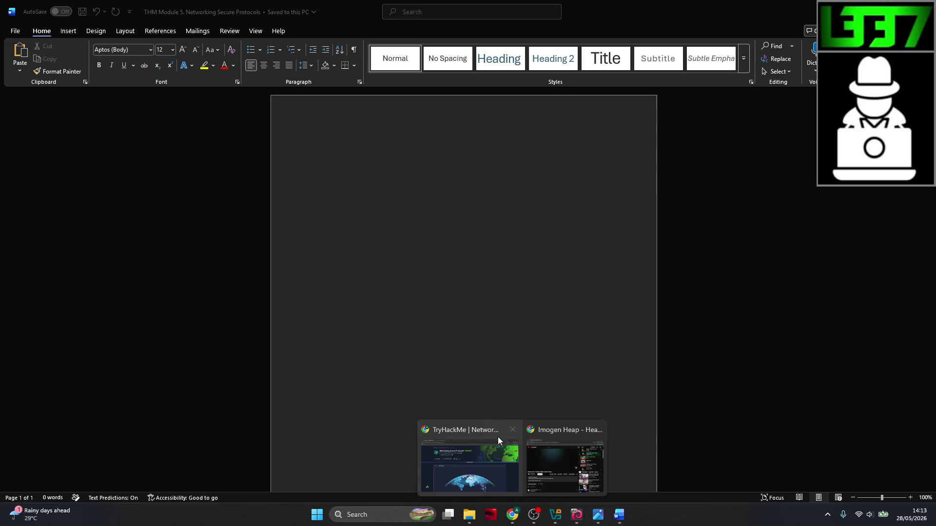
left_click(488, 455)
scroll(355, 317, "down", 4)
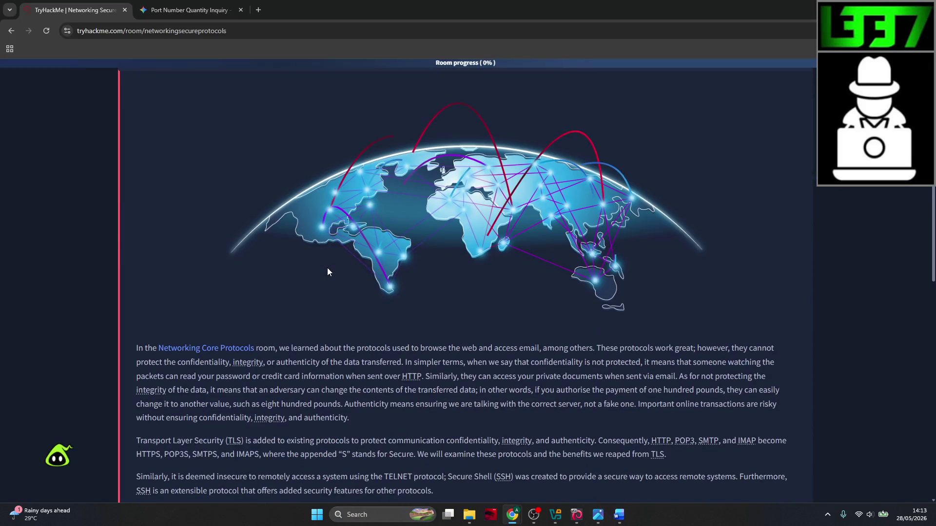
scroll(327, 268, "down", 1)
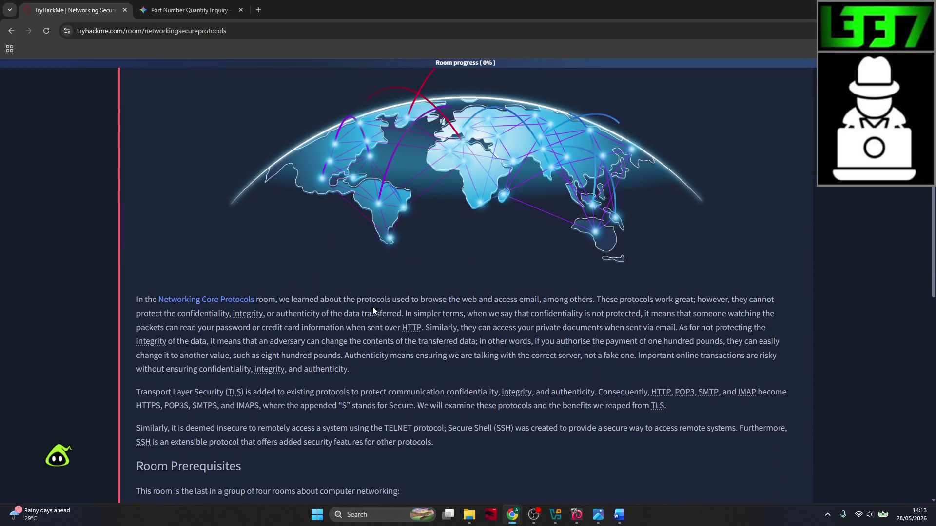
scroll(443, 297, "down", 1)
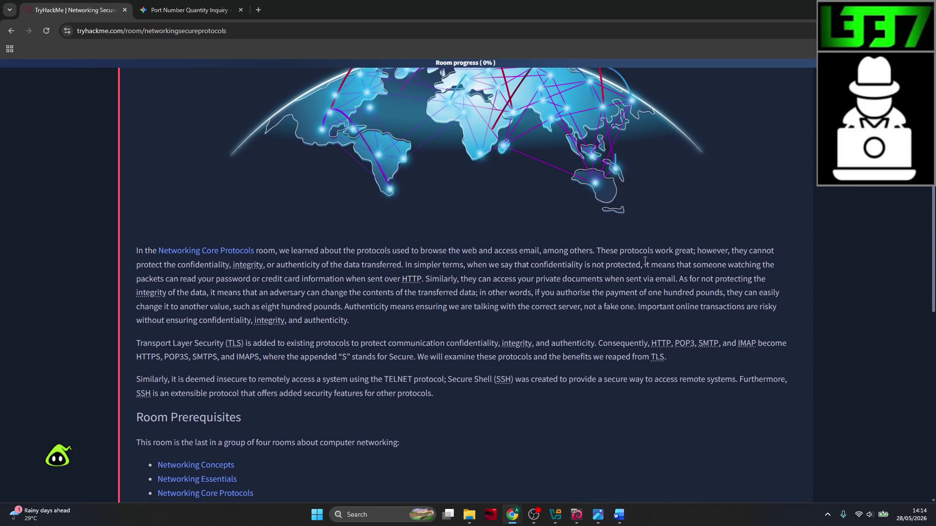
scroll(485, 273, "down", 2)
scroll(466, 266, "down", 4)
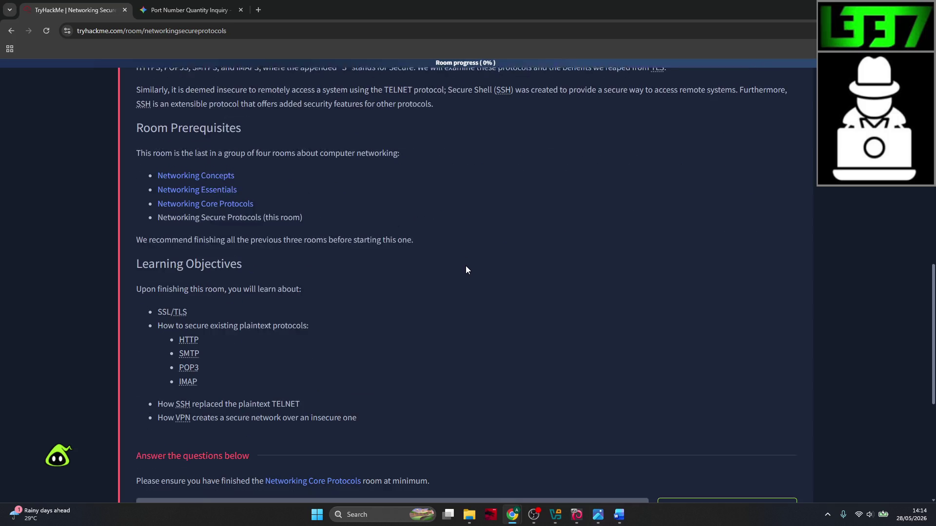
mouse_move(360, 418)
left_mouse_down()
mouse_move(243, 397)
mouse_move(138, 260)
left_mouse_up()
key("ctrl+c")
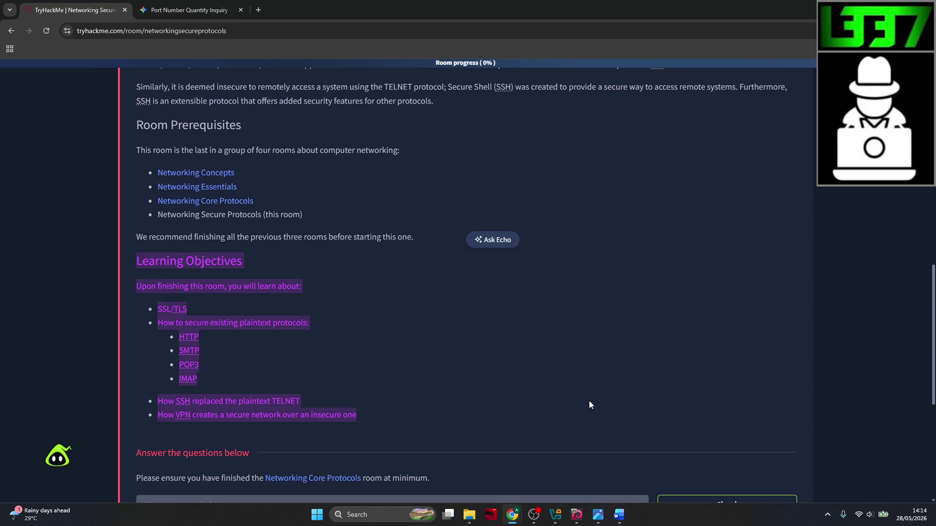
key("alt+Tab")
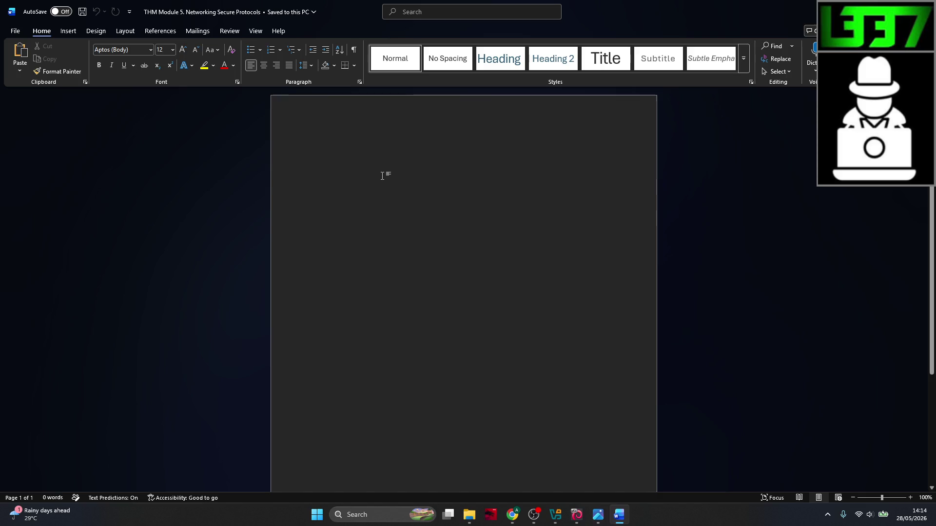
Type the title 'Networking Secure Protocols' and format it as a bold, underlined Title
type("NE")
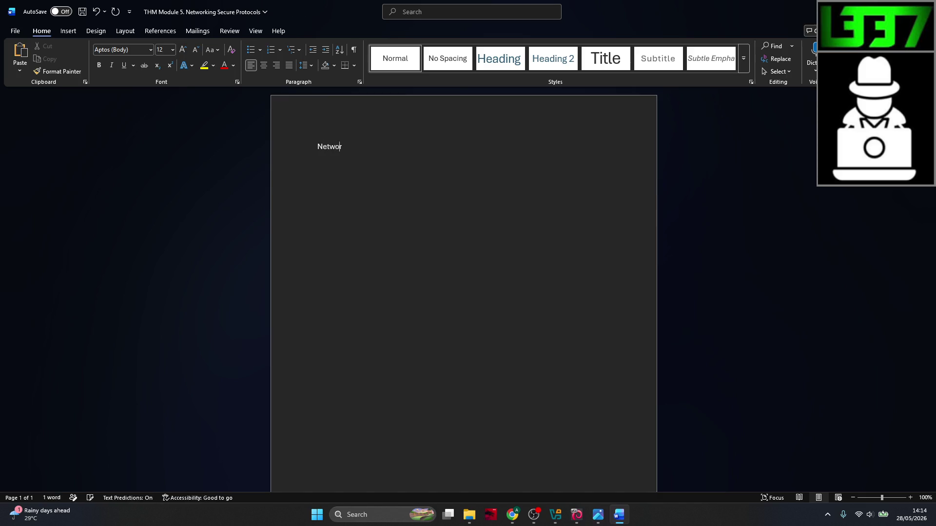
type("king Secure Protocols")
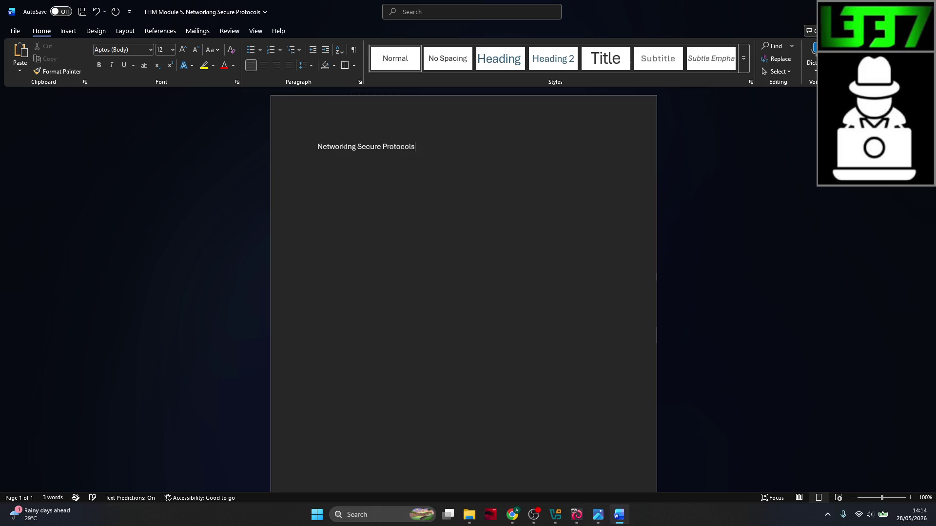
key("ctrl+a")
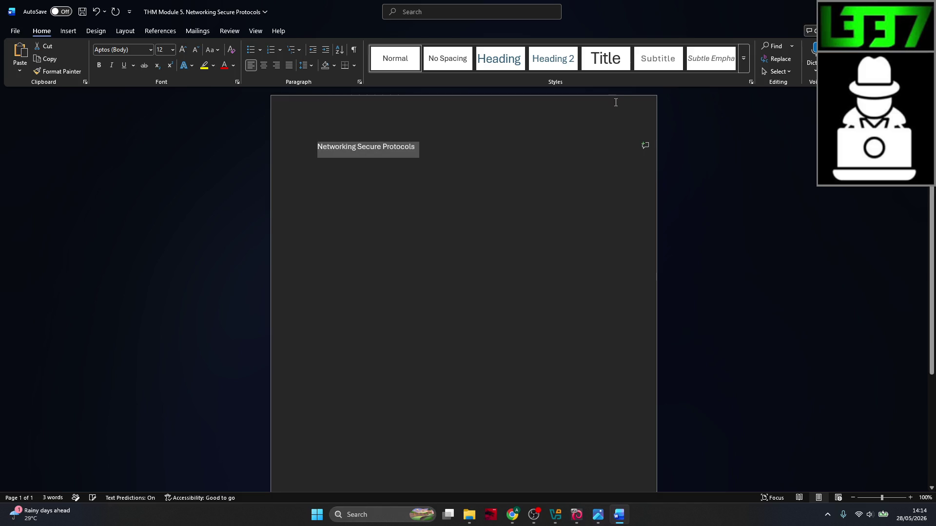
left_click(565, 62)
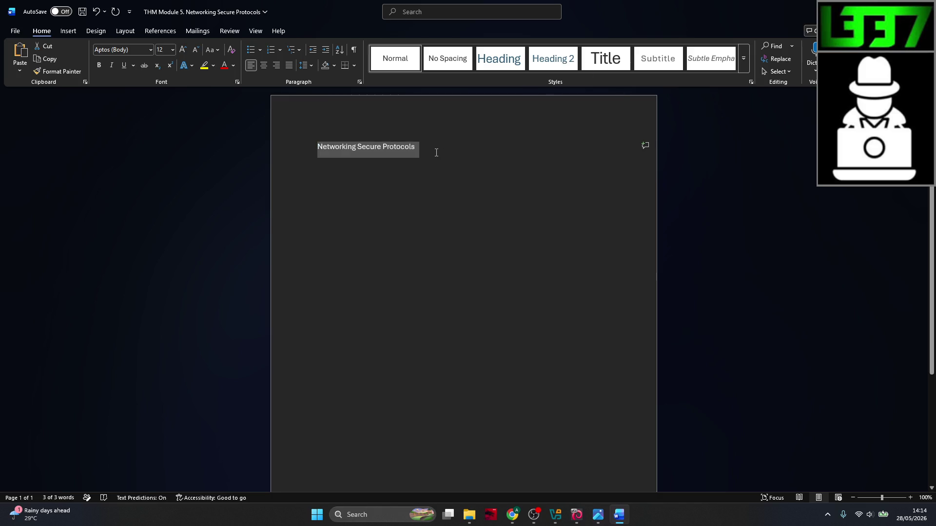
left_click(434, 150)
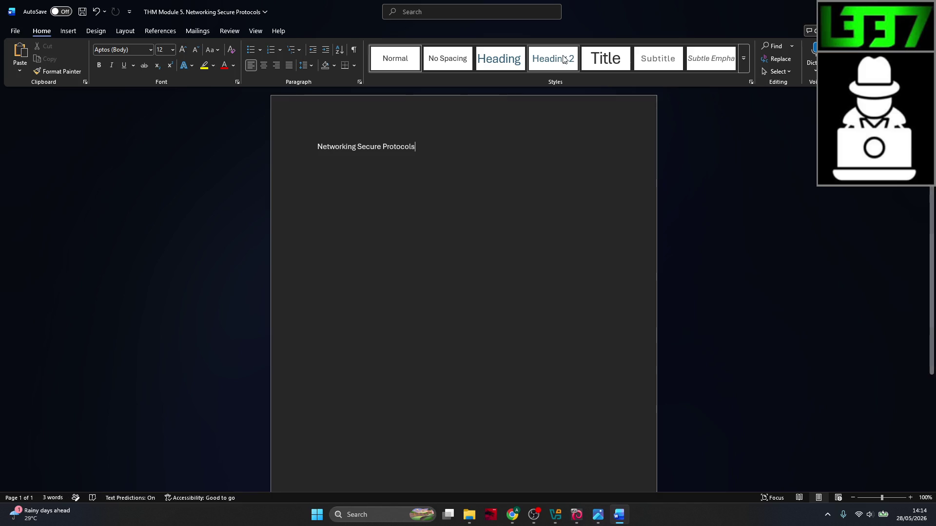
left_click(604, 61)
left_click_drag(526, 153, 316, 152)
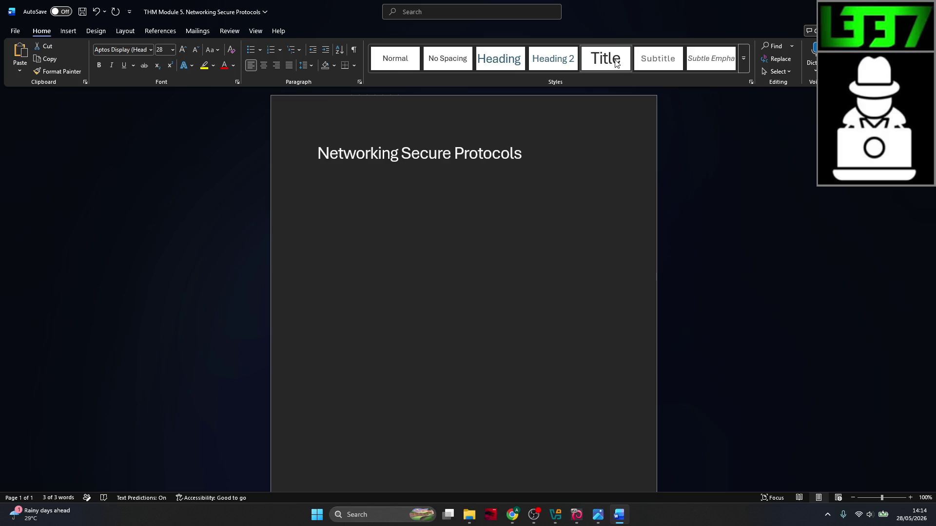
left_click(744, 61)
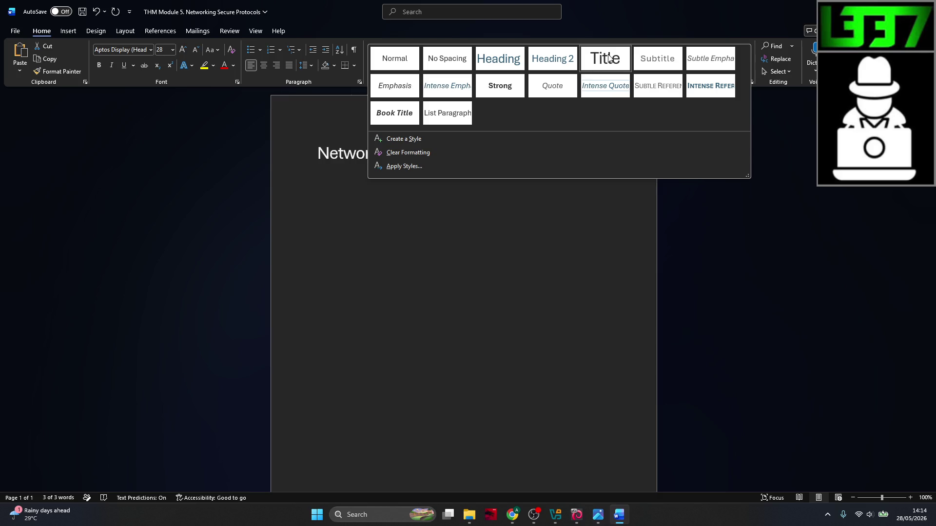
left_click(588, 72)
left_click_drag(527, 155, 294, 163)
key("ctrl+b")
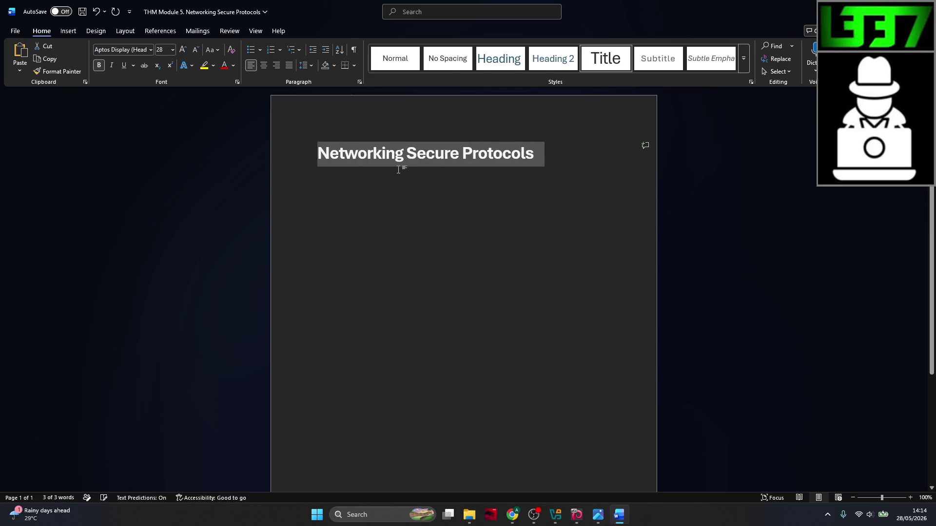
key("ctrl+u")
left_click(551, 153)
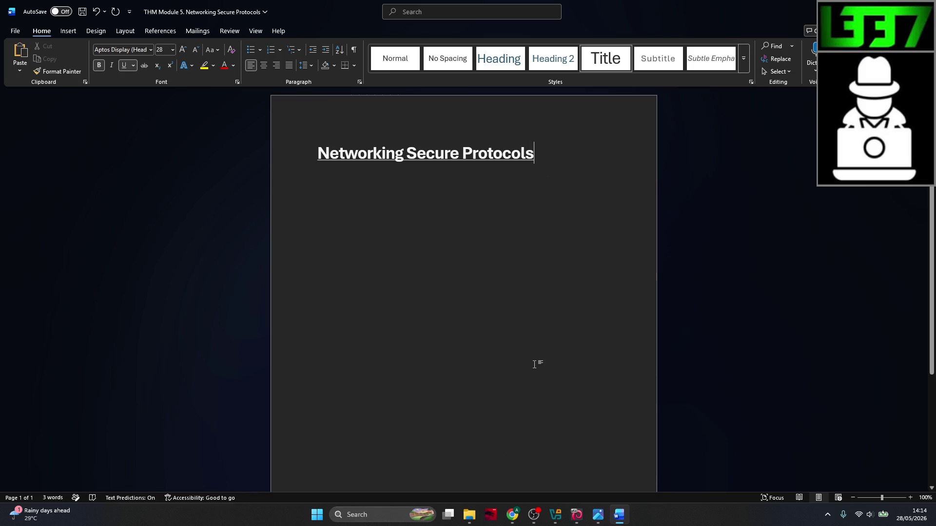
key("Return")
Paste the copied Learning Objectives below the title, then go back to TryHackMe
key("alt+Tab")
scroll(404, 319, "up", 4)
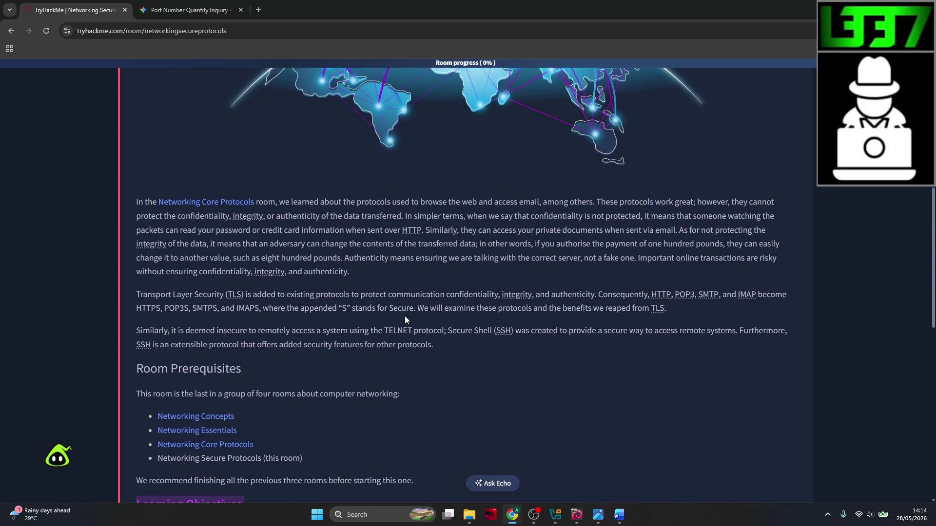
scroll(405, 320, "down", 4)
key("alt+Tab")
key("ctrl+v")
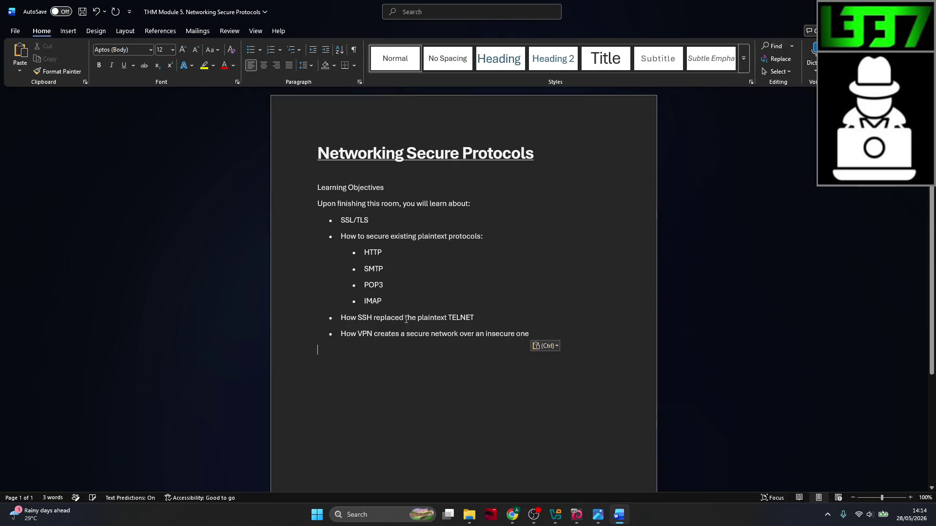
scroll(510, 278, "down", 3)
scroll(510, 279, "up", 2)
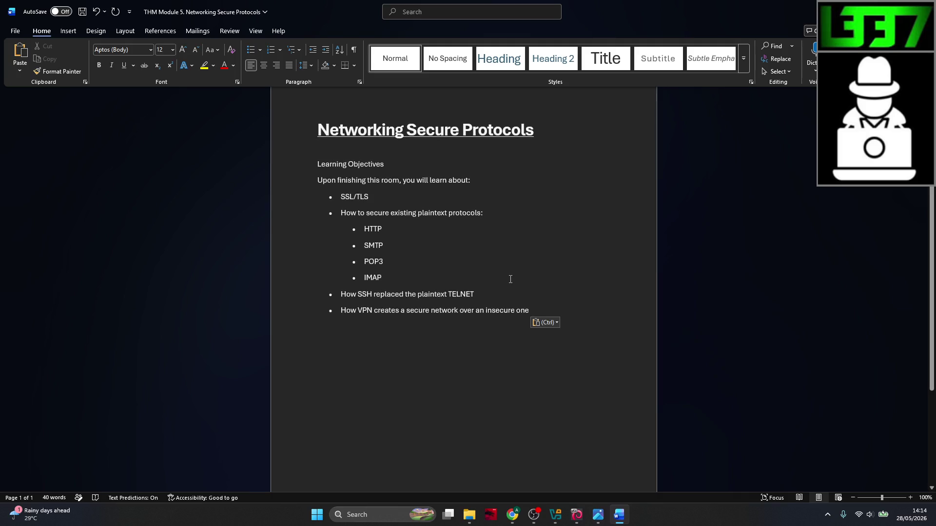
key("alt+Tab")
Submit Task 1's no-answer-needed question, raising room progress to 10%
left_click(370, 244)
scroll(371, 241, "up", 3)
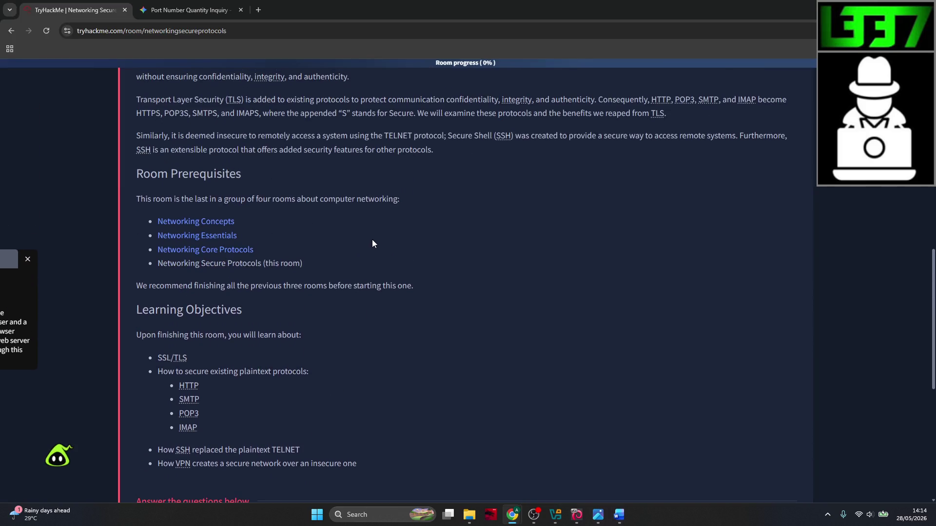
scroll(368, 245, "down", 4)
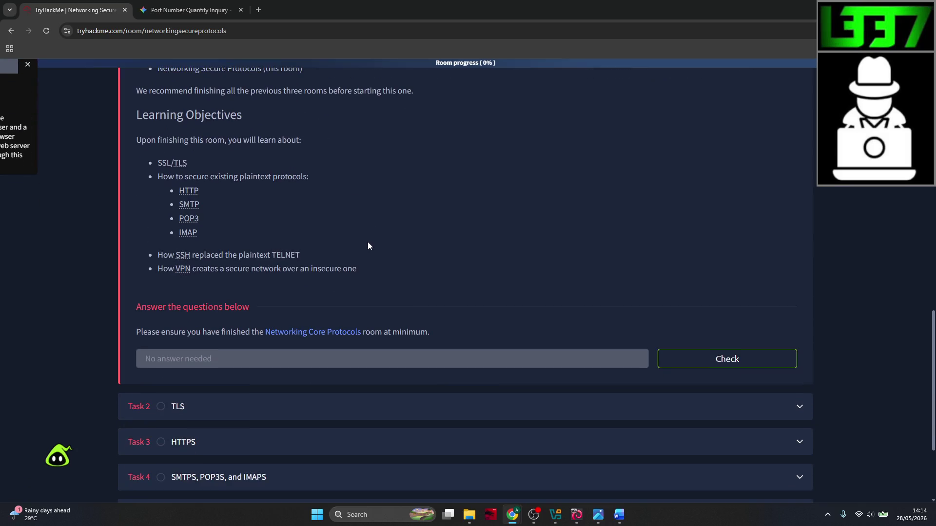
left_click(664, 359)
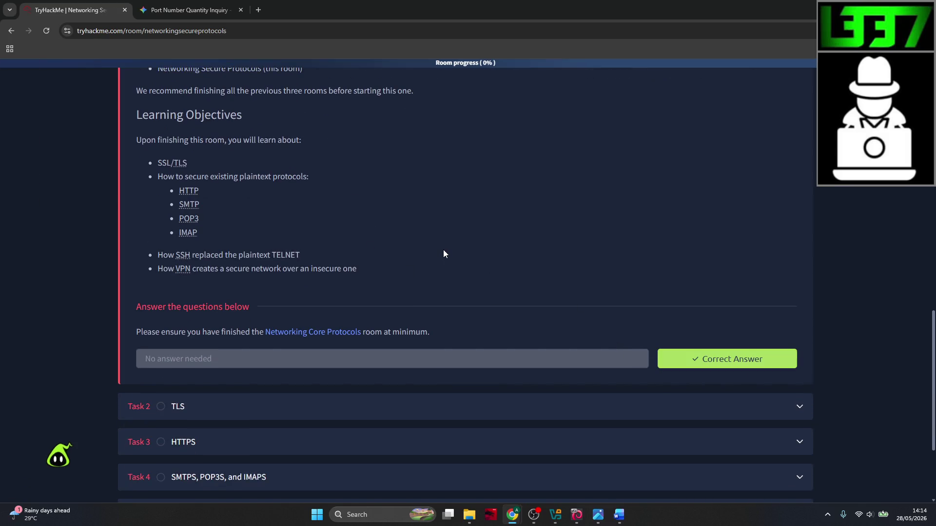
scroll(352, 260, "up", 1)
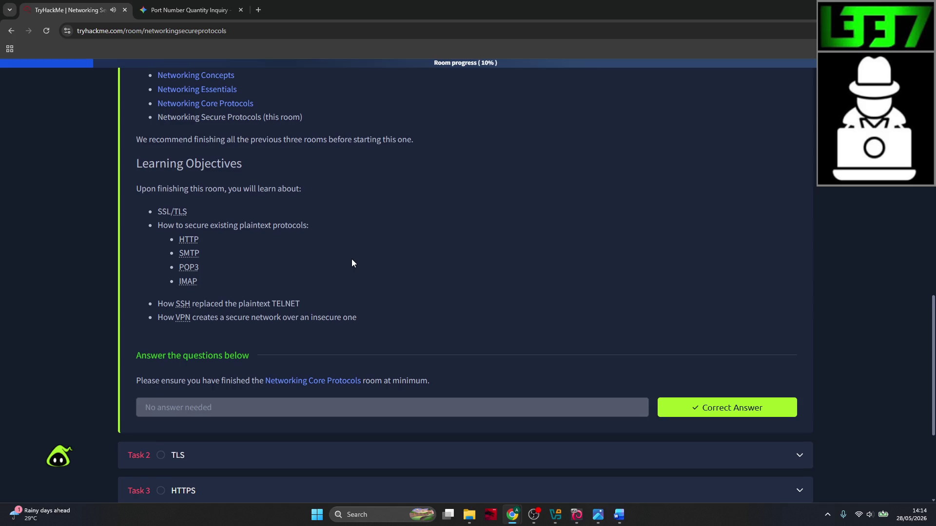
scroll(352, 263, "down", 1)
Expand Task 2 TLS to read its SSL/TLS history and Technical Background
left_click_drag(347, 258, 252, 256)
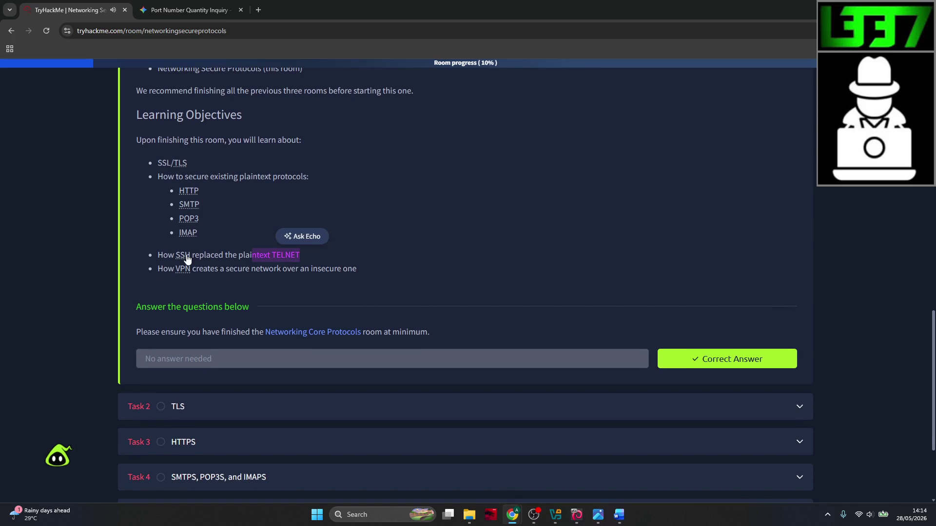
left_click(322, 261)
scroll(323, 260, "down", 2)
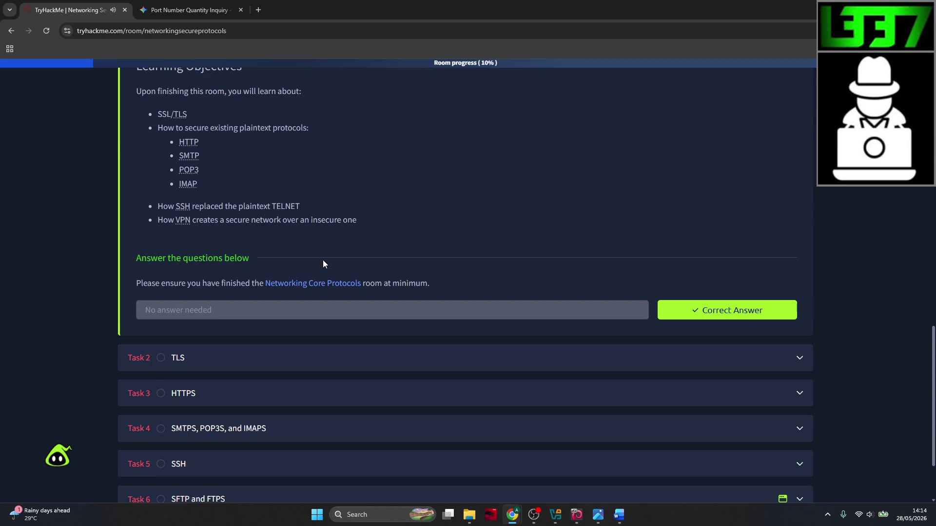
left_click_drag(219, 171, 261, 171)
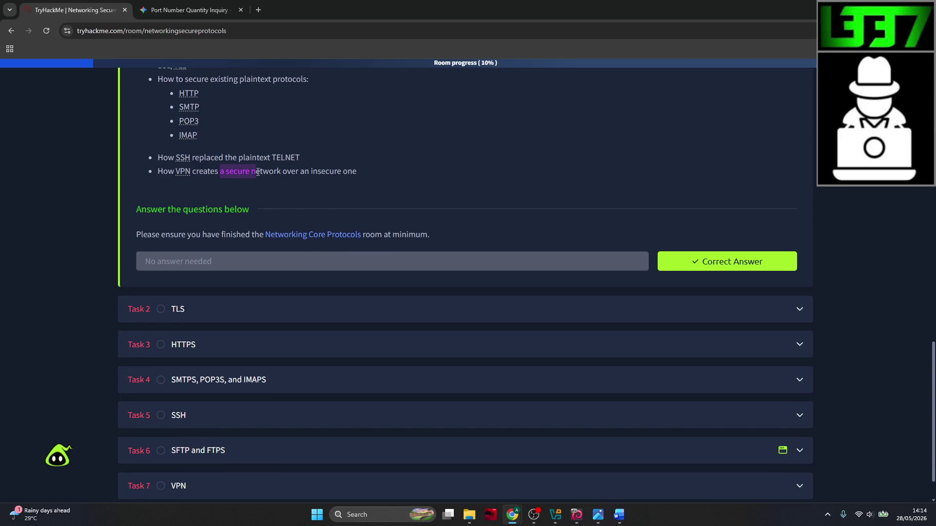
left_click(303, 205)
left_click(273, 316)
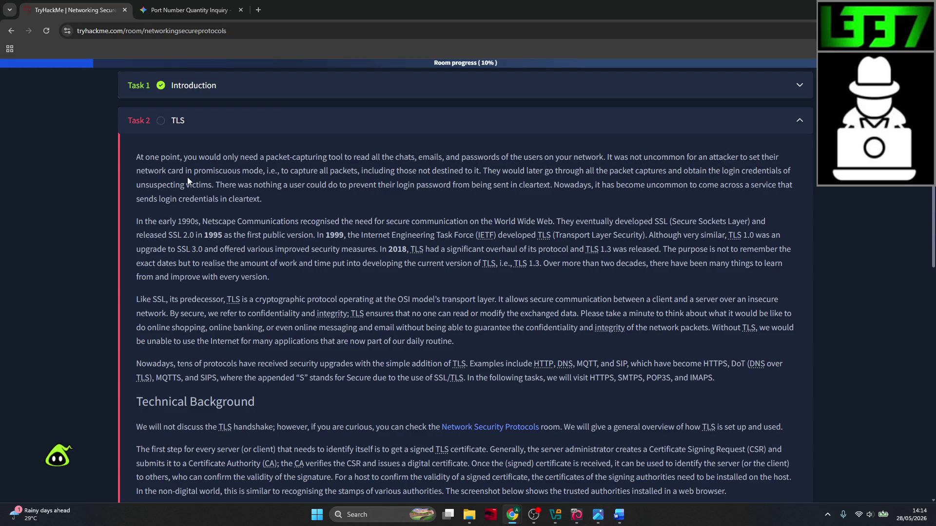
left_click_drag(314, 173, 681, 170)
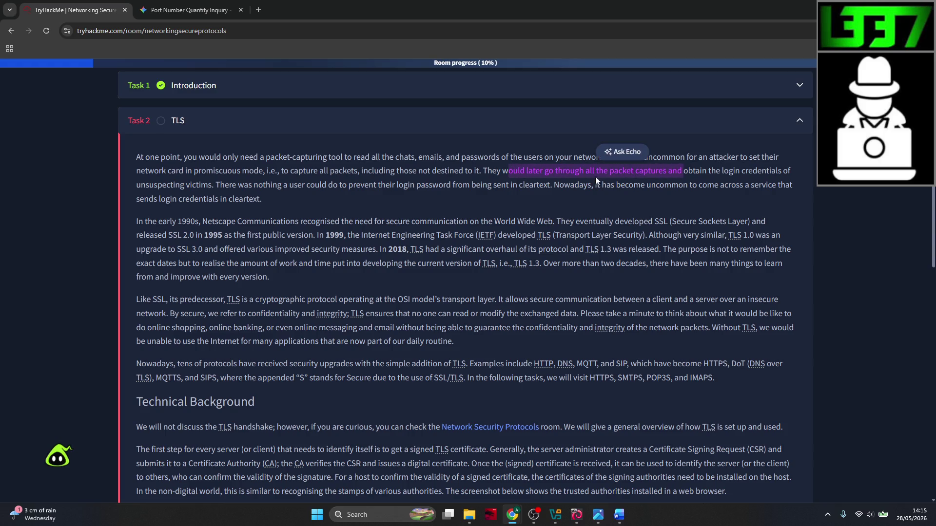
left_click(270, 186)
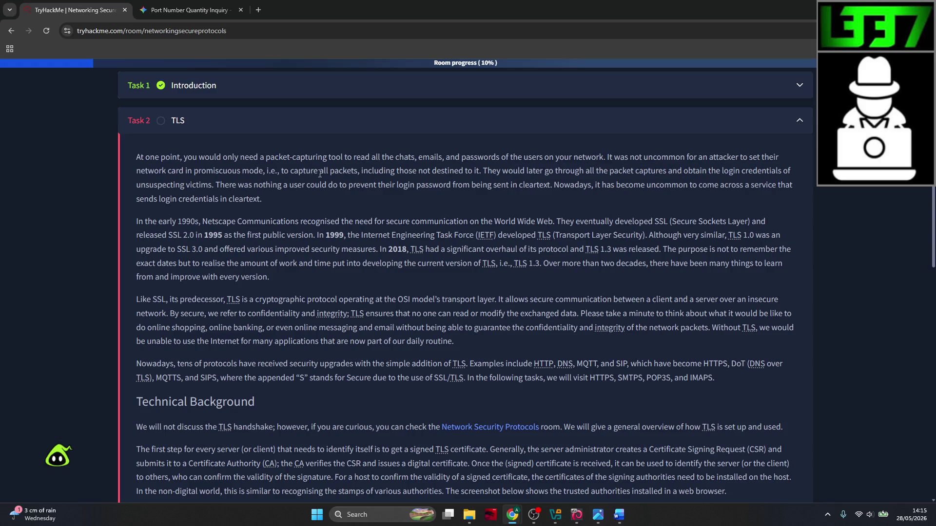
left_click_drag(507, 186, 543, 186)
left_click(554, 188)
left_click_drag(255, 222, 302, 222)
left_click(409, 224)
left_click_drag(455, 250, 575, 250)
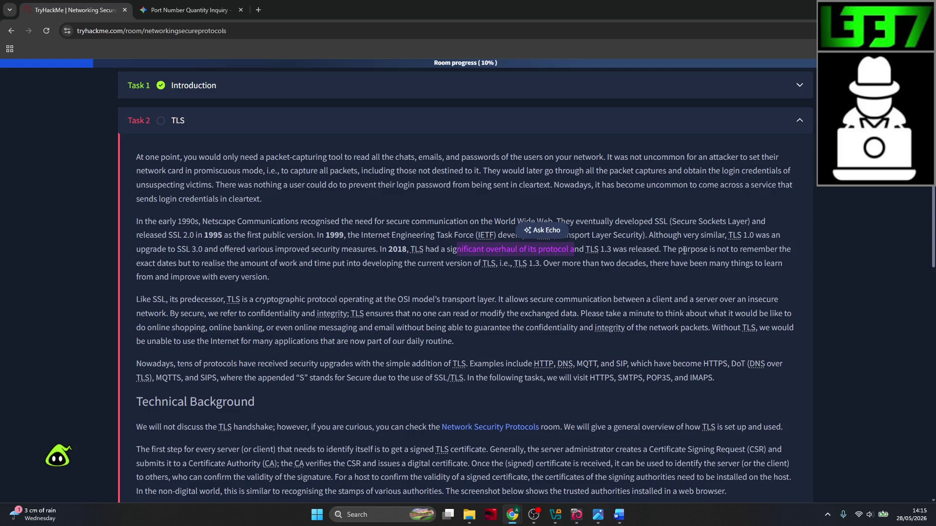
left_click(241, 269)
scroll(233, 260, "down", 1)
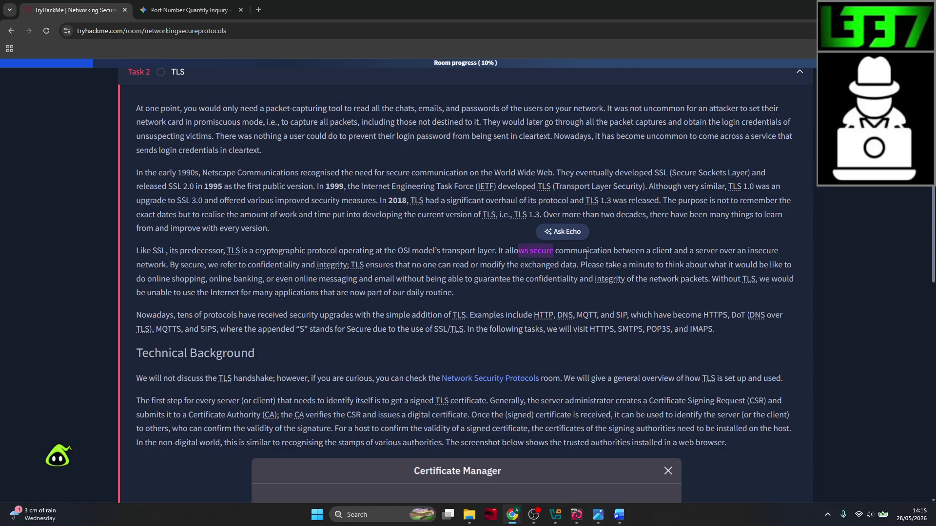
left_click_drag(603, 251, 613, 251)
left_click_drag(500, 251, 392, 251)
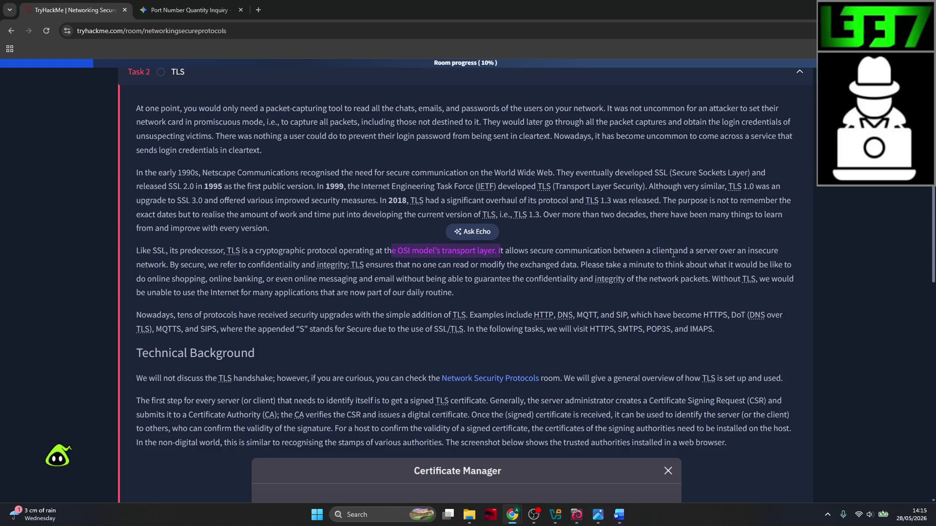
scroll(219, 256, "down", 1)
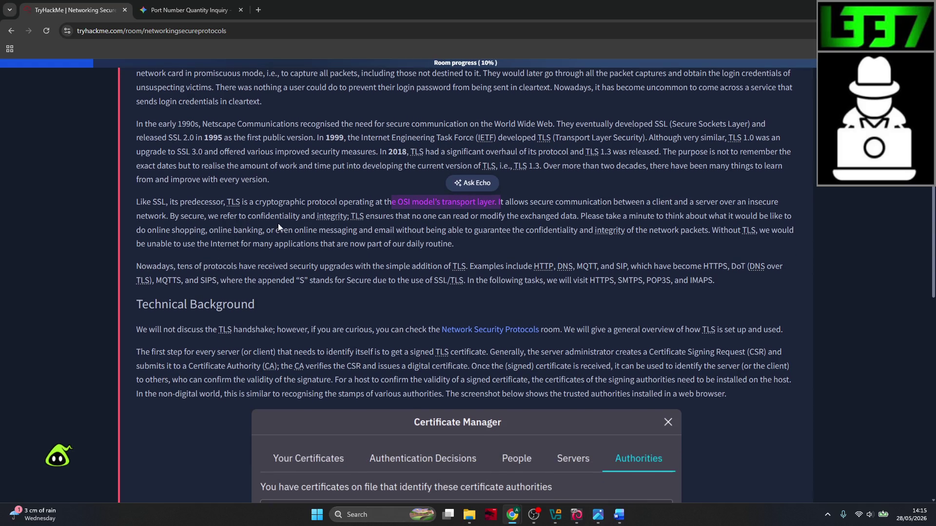
left_click(390, 225)
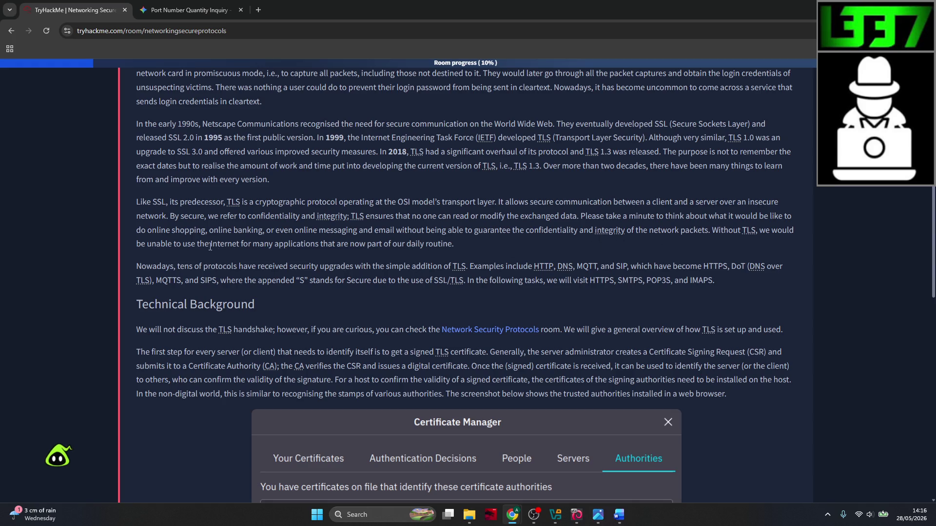
left_click_drag(211, 247, 428, 246)
left_click(419, 246)
left_click_drag(234, 266, 401, 267)
left_click_drag(454, 274, 480, 273)
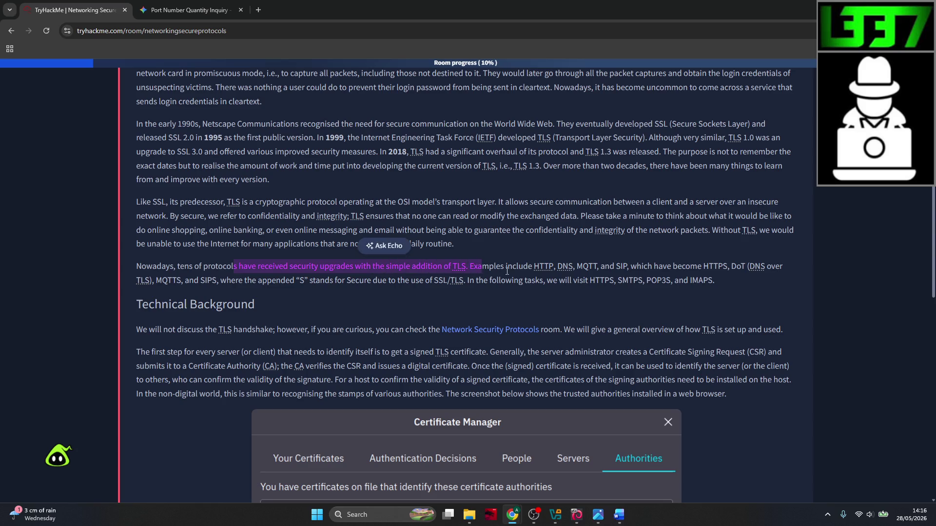
left_click(480, 273)
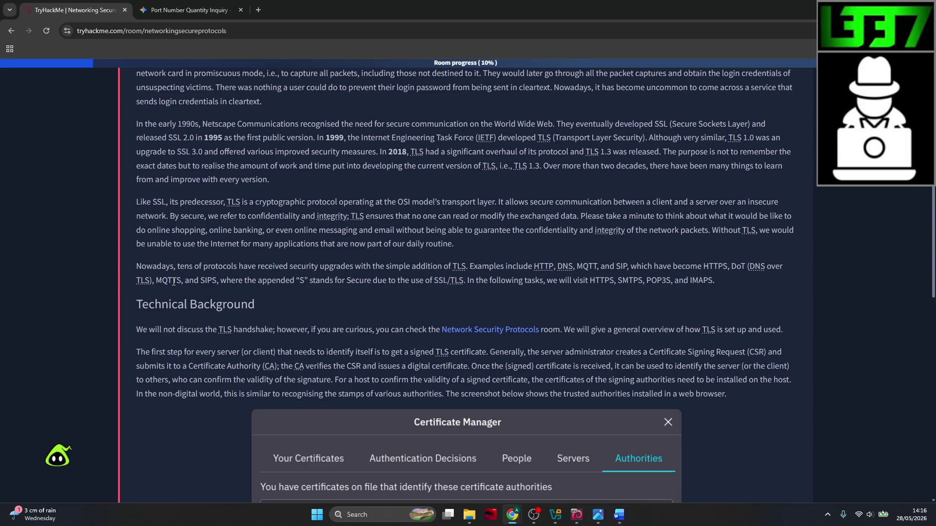
left_click_drag(247, 281, 473, 290)
left_click(552, 289)
scroll(435, 277, "up", 2)
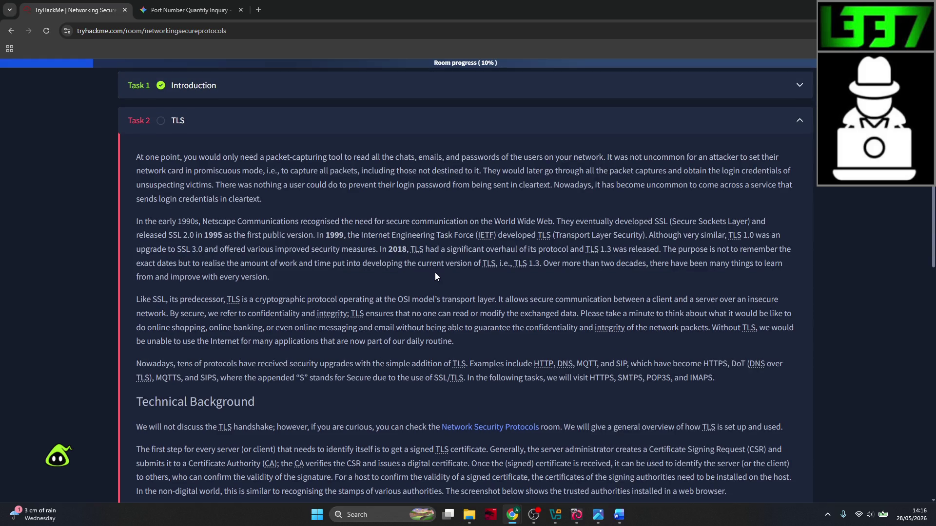
scroll(264, 191, "down", 3)
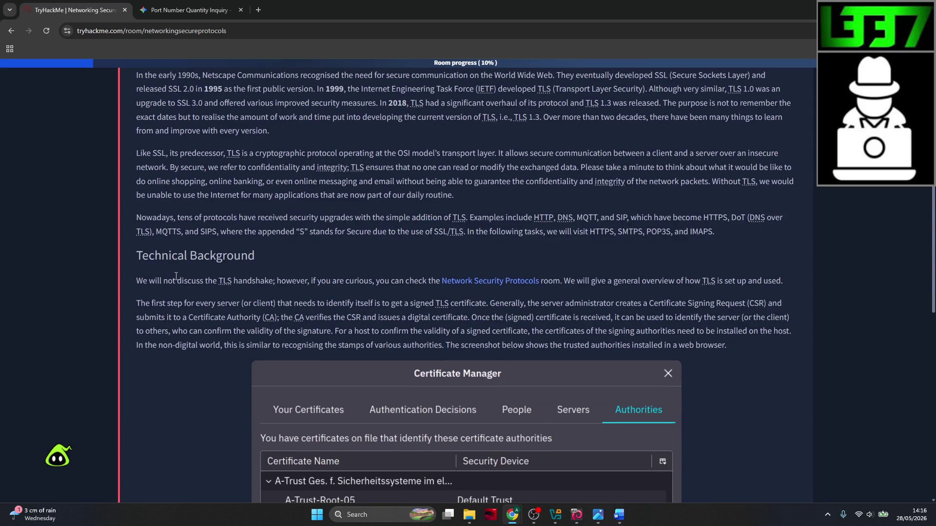
scroll(440, 247, "down", 1)
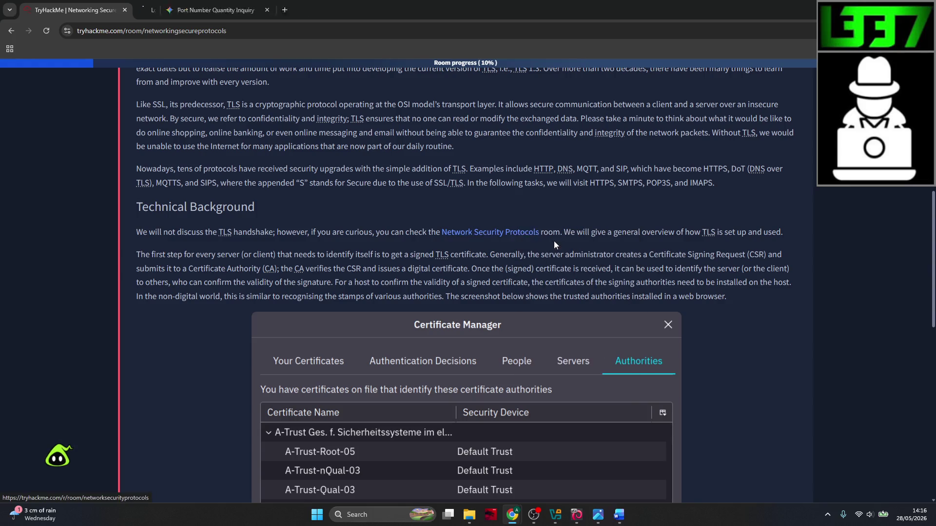
Open the Network Security Protocols premium room in a new tab and scroll through it
middle_click(534, 232)
left_click(209, 10)
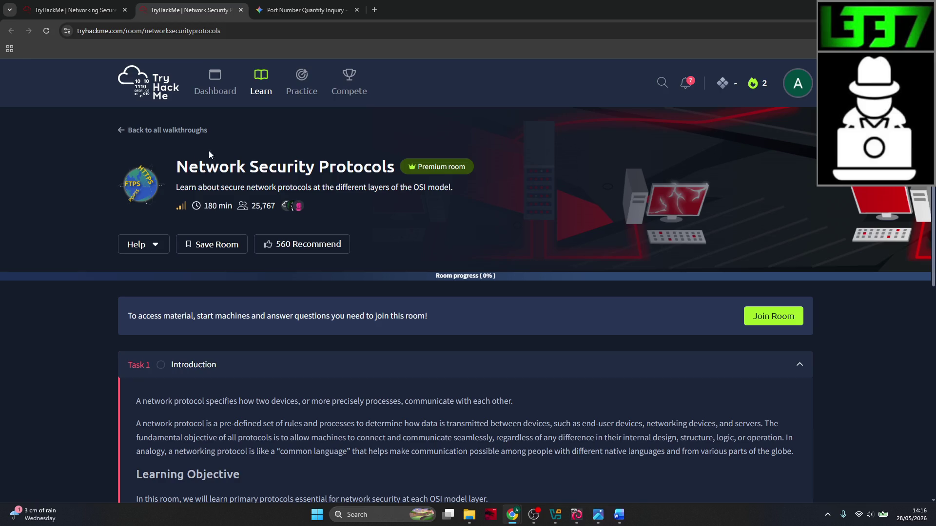
scroll(88, 172, "down", 8)
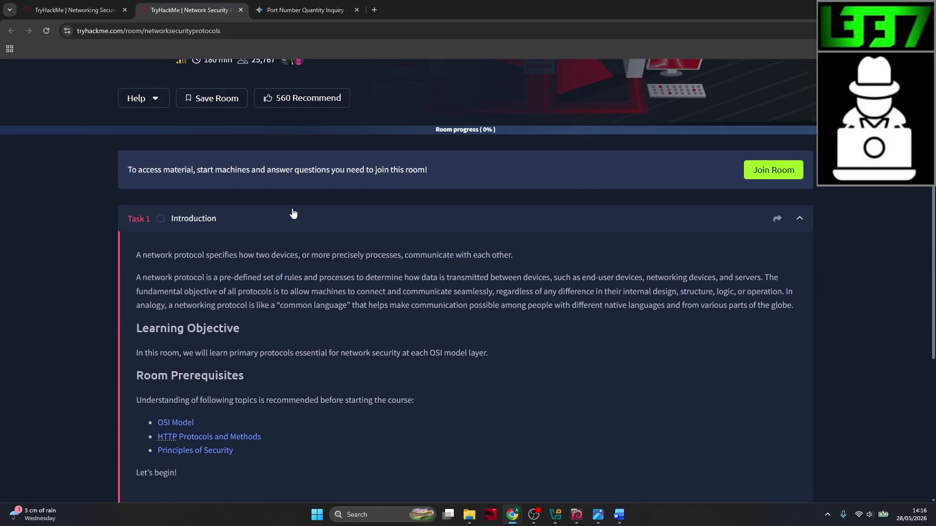
scroll(118, 116, "up", 3)
Return to the room tab and read the certificate signing request and Certificate Authority text
key("ctrl+shift+Tab")
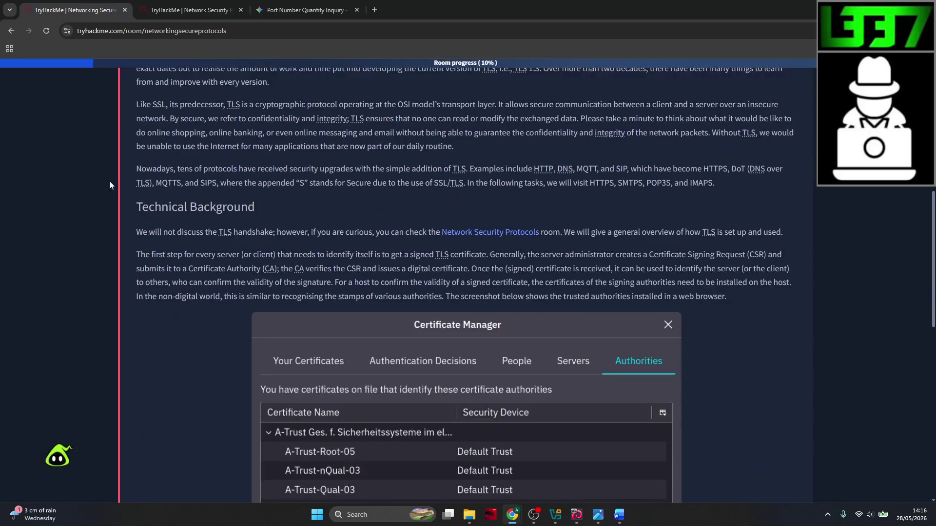
scroll(116, 241, "up", 10)
scroll(111, 209, "down", 9)
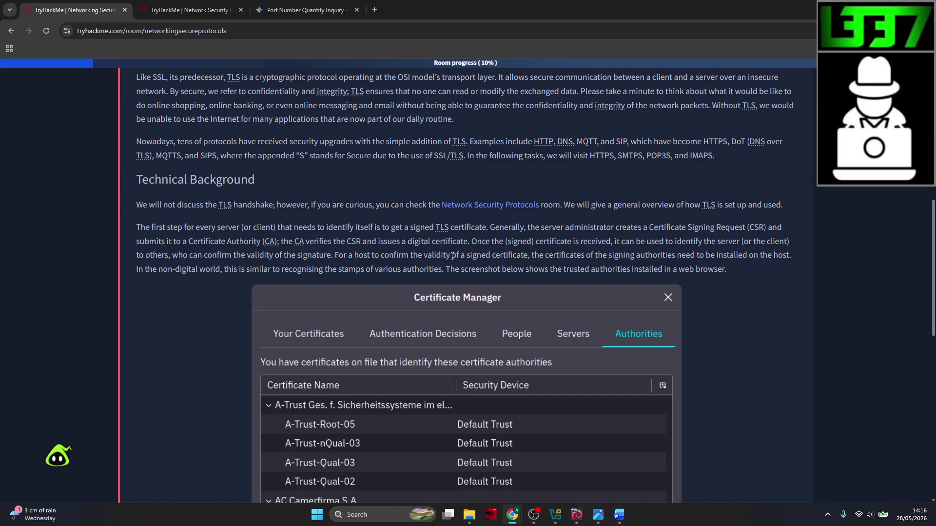
left_click_drag(163, 228, 482, 229)
left_click(529, 231)
left_click_drag(590, 228, 686, 228)
left_click(721, 228)
left_click_drag(188, 241, 264, 241)
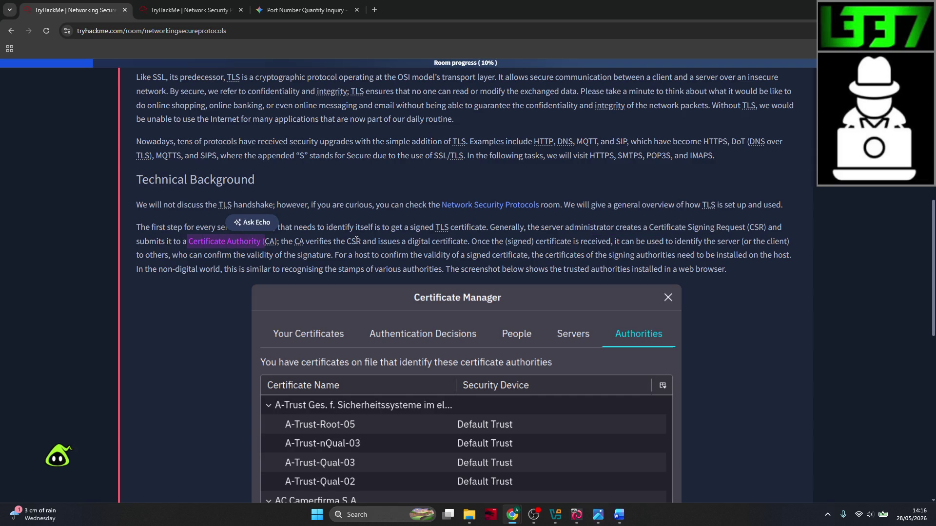
left_click_drag(448, 241, 602, 241)
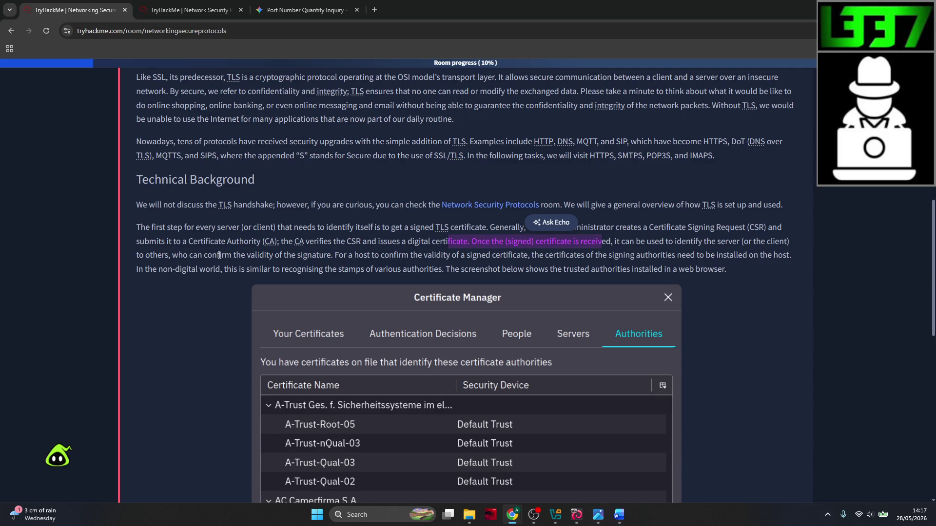
Read about installed signing authorities, the stamps comparison and annual signing fees, down to the questions
scroll(227, 255, "down", 2)
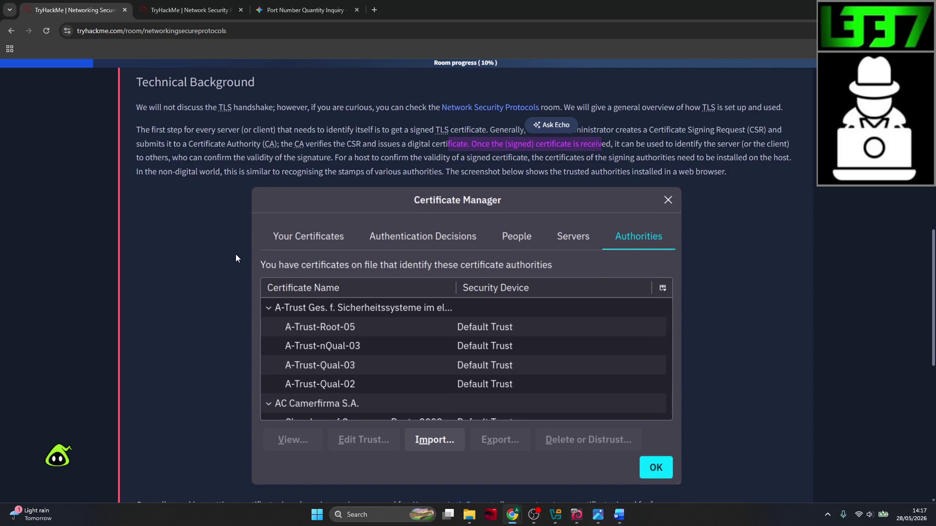
scroll(236, 255, "up", 1)
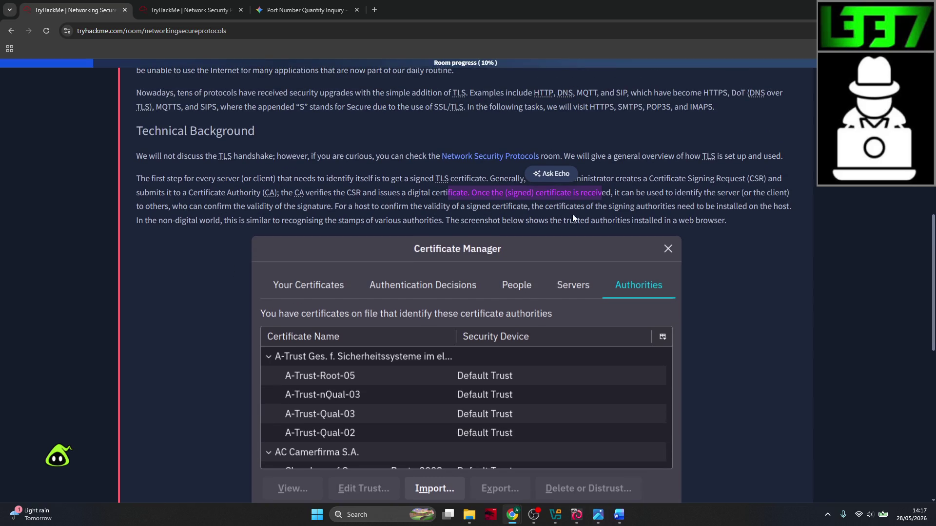
mouse_move(603, 206)
left_mouse_down()
mouse_move(636, 220)
mouse_move(758, 206)
left_mouse_up()
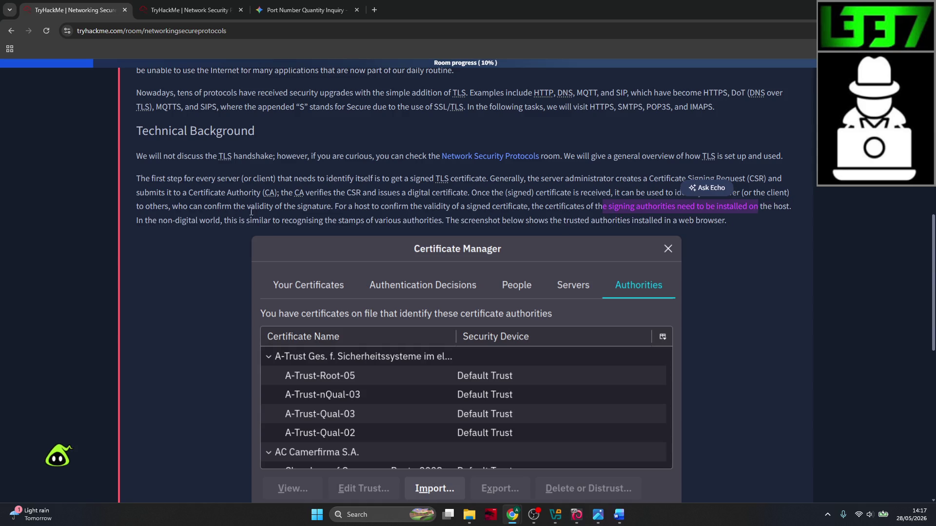
left_click_drag(191, 220, 374, 220)
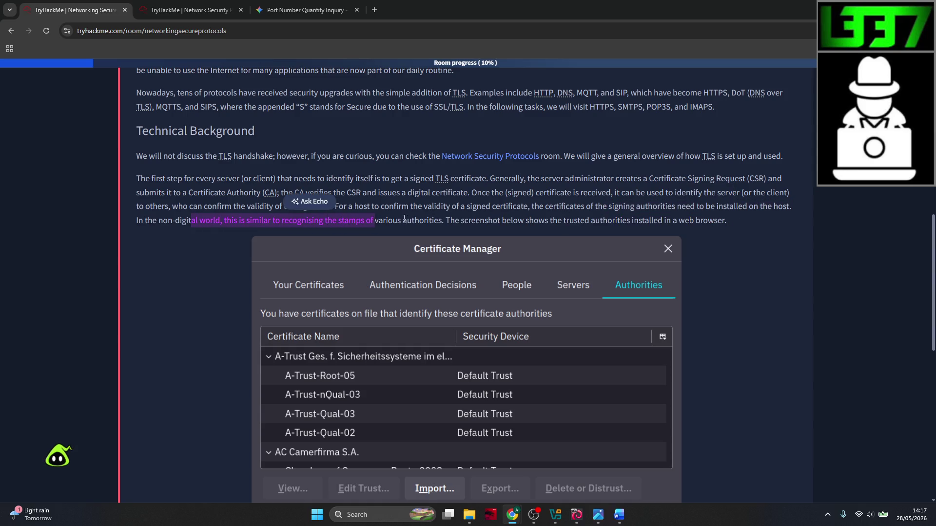
left_click_drag(444, 221, 503, 219)
scroll(542, 209, "down", 2)
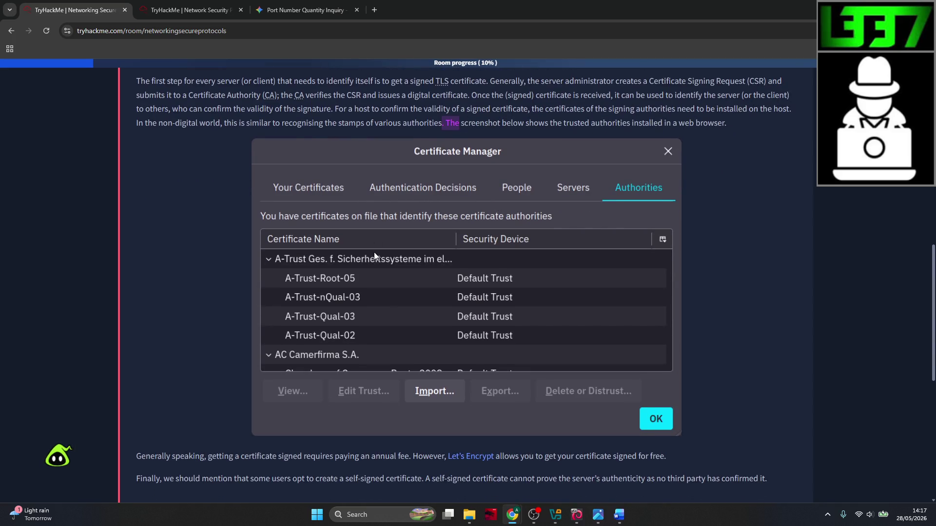
scroll(375, 250, "down", 3)
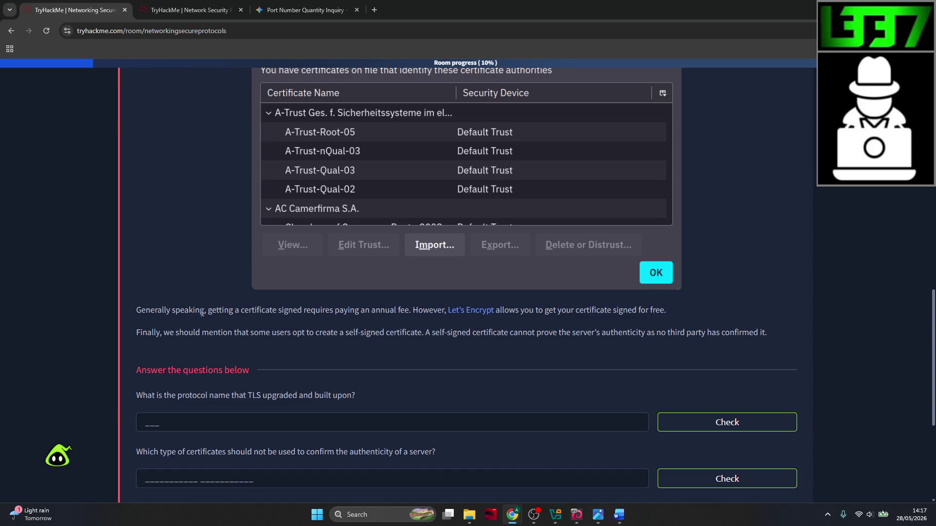
left_click_drag(246, 309, 394, 309)
left_click(522, 310)
scroll(288, 278, "down", 1)
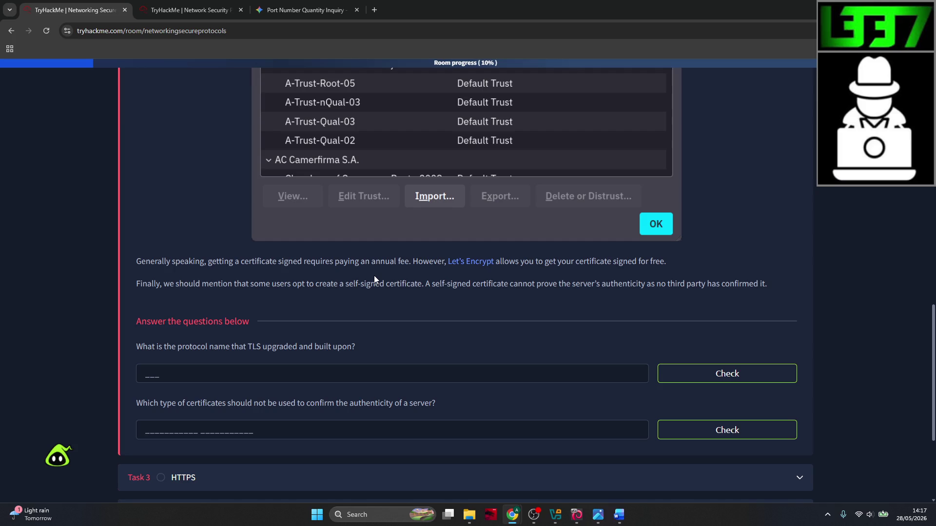
Answer the TLS predecessor question with 'ToS', which is marked incorrect
left_click(316, 373)
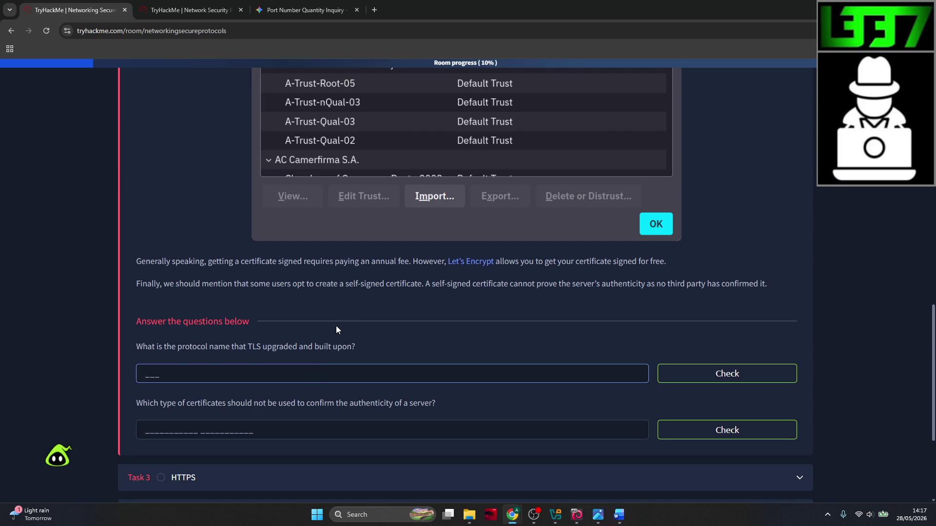
type("ToS")
key("Return")
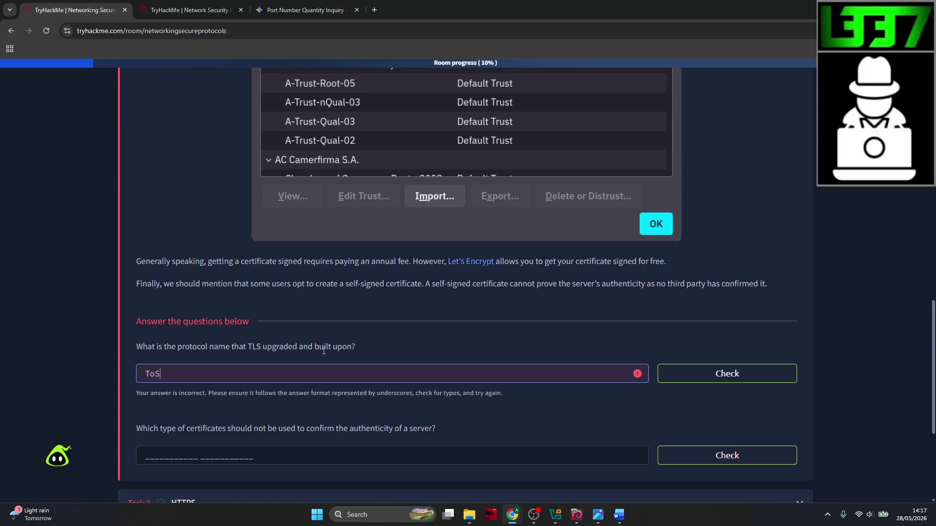
scroll(358, 367, "up", 10)
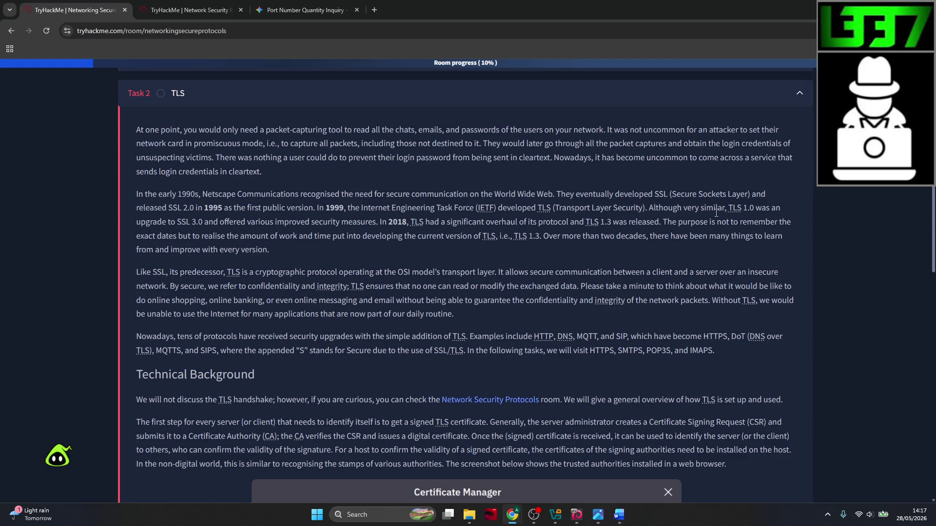
scroll(193, 232, "down", 10)
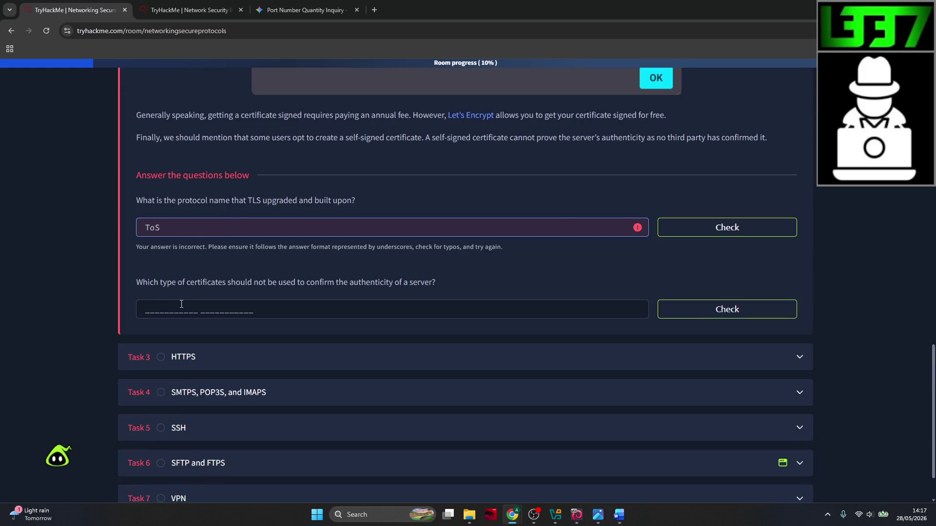
Replace the wrong answer with 'SSL' and submit it, raising room progress to 20%
key("ctrl+a")
key("Return")
scroll(230, 218, "up", 2)
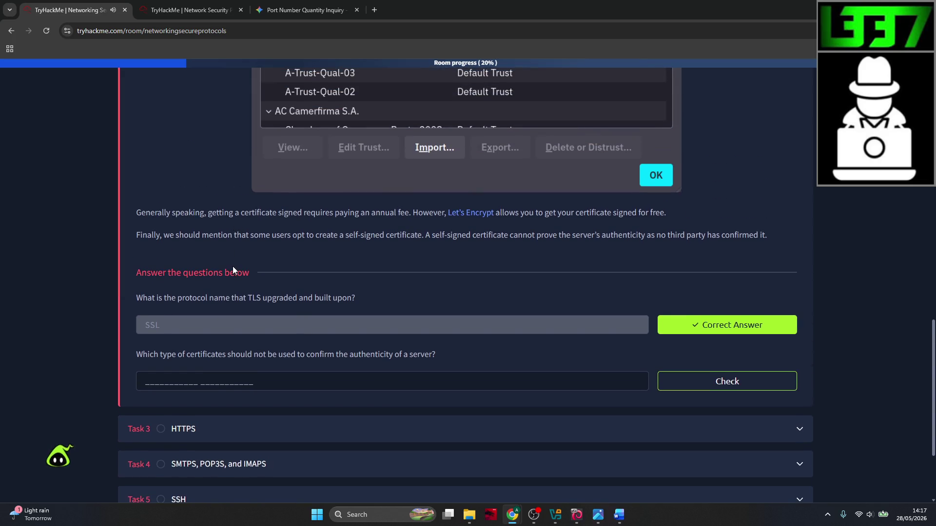
scroll(232, 268, "up", 15)
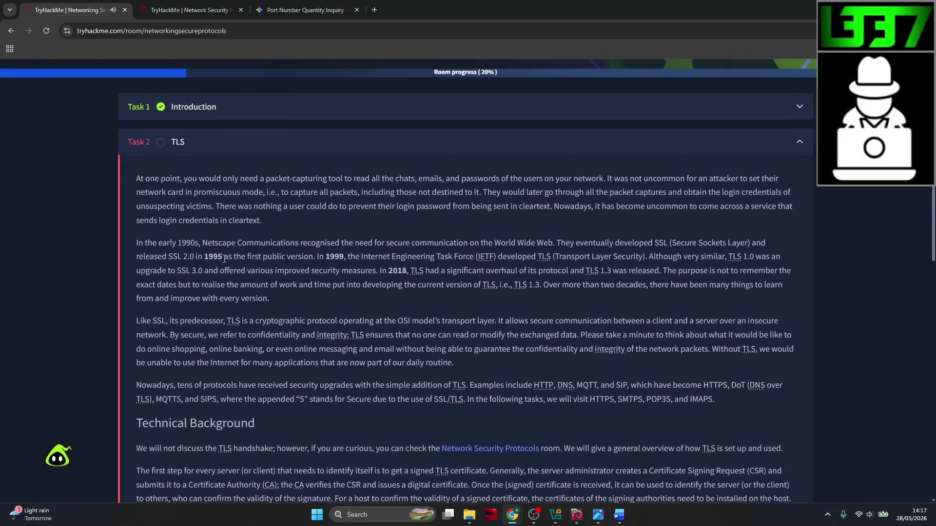
scroll(276, 225, "up", 4)
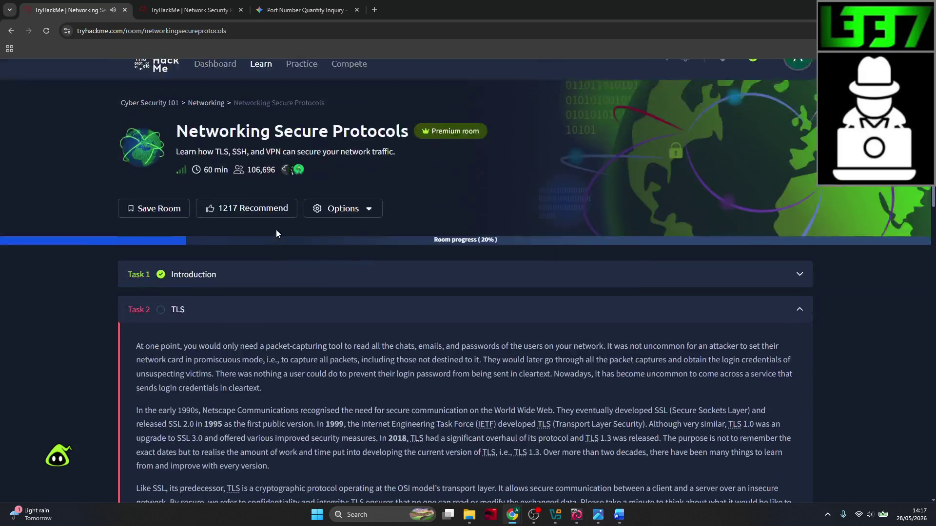
scroll(245, 264, "down", 8)
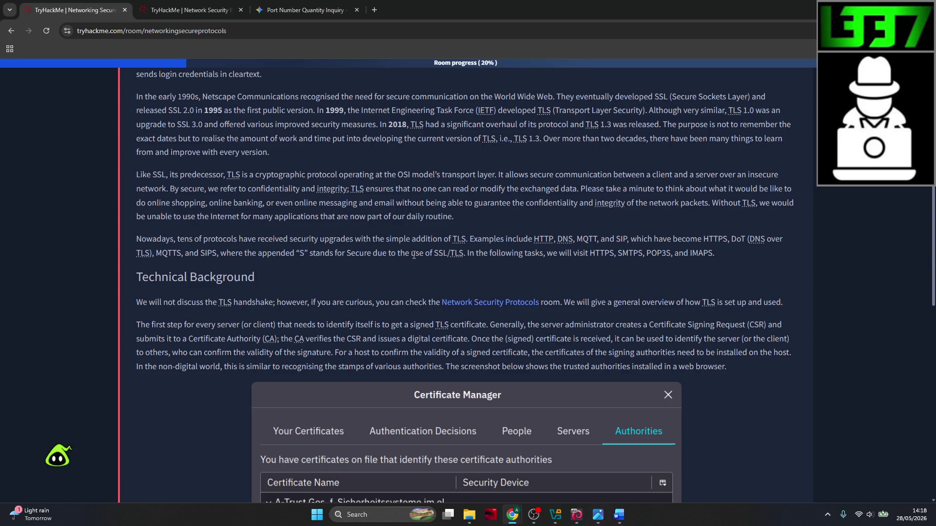
scroll(417, 254, "down", 10)
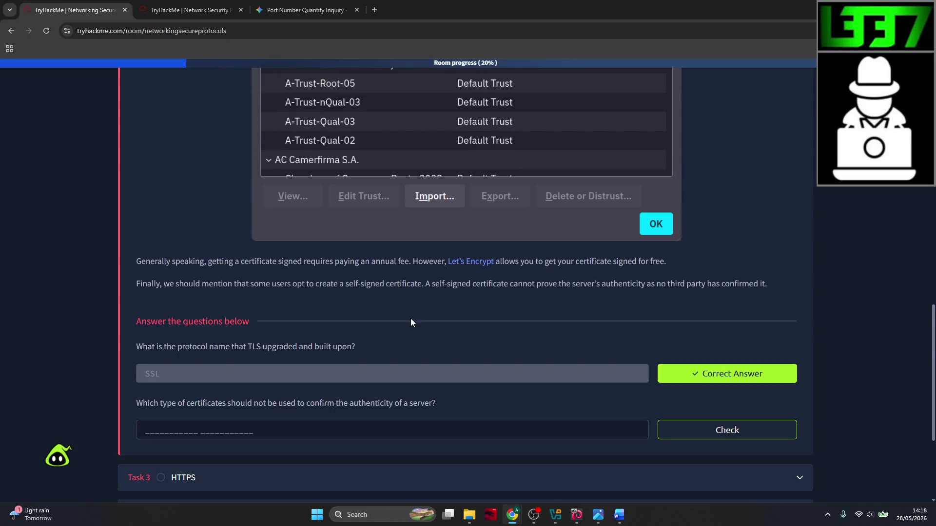
scroll(229, 360, "down", 1)
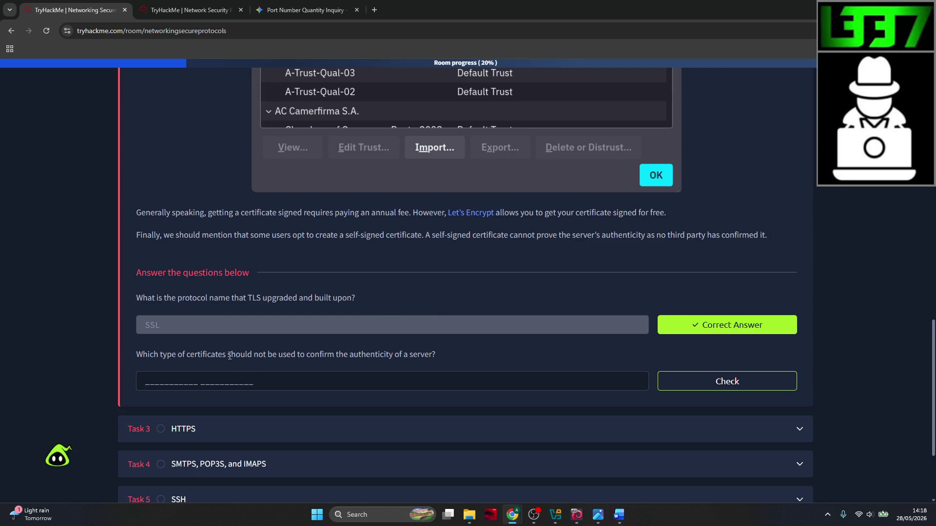
scroll(239, 357, "up", 2)
Answer the certificate question with 'self-signed certificate', bringing room progress to 30%
scroll(253, 357, "down", 2)
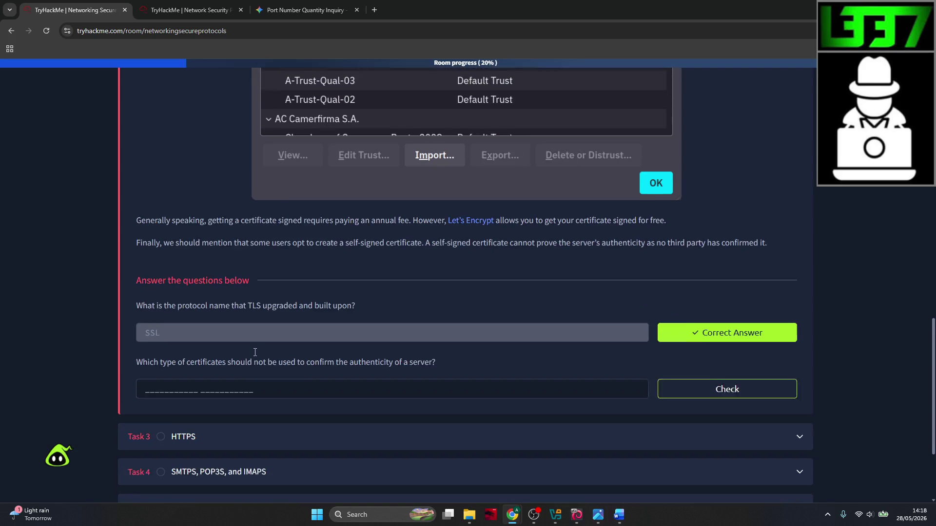
left_click(219, 379)
type("self-signed certific")
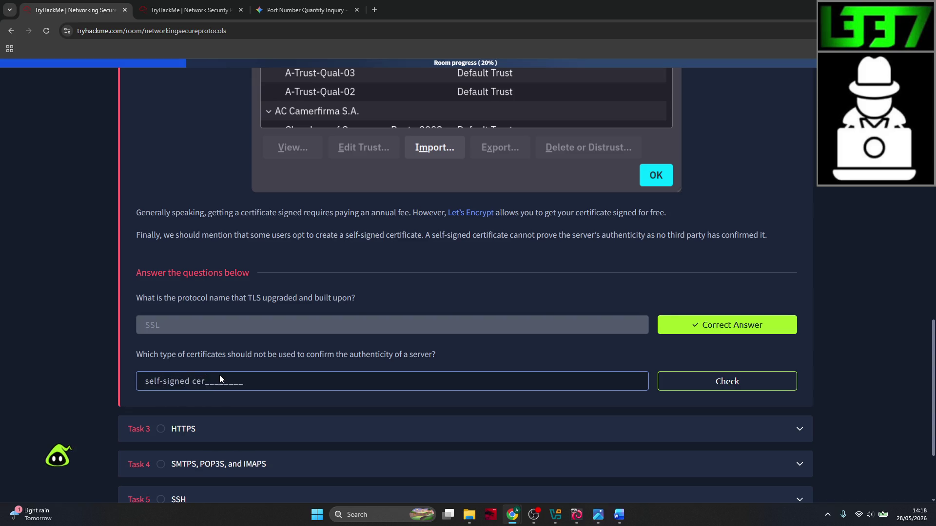
type("ate")
key("Return")
scroll(341, 307, "down", 1)
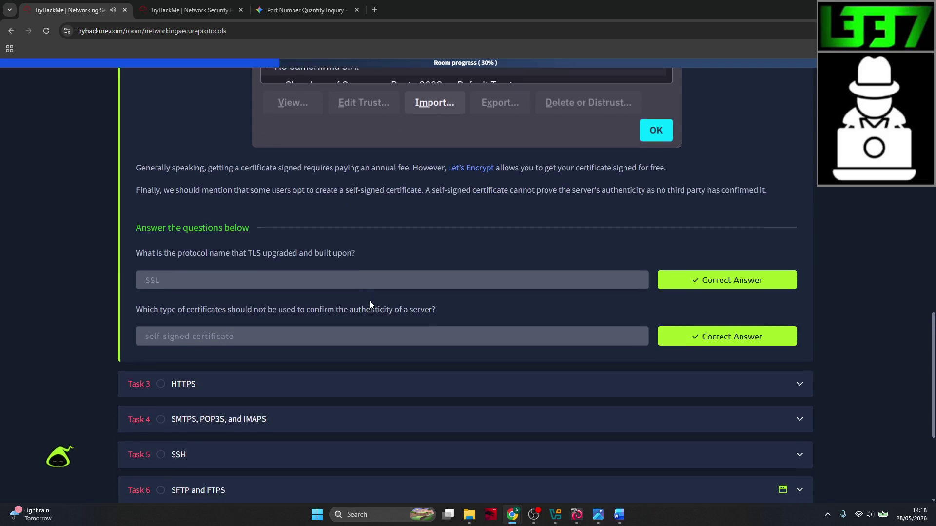
scroll(260, 264, "up", 10)
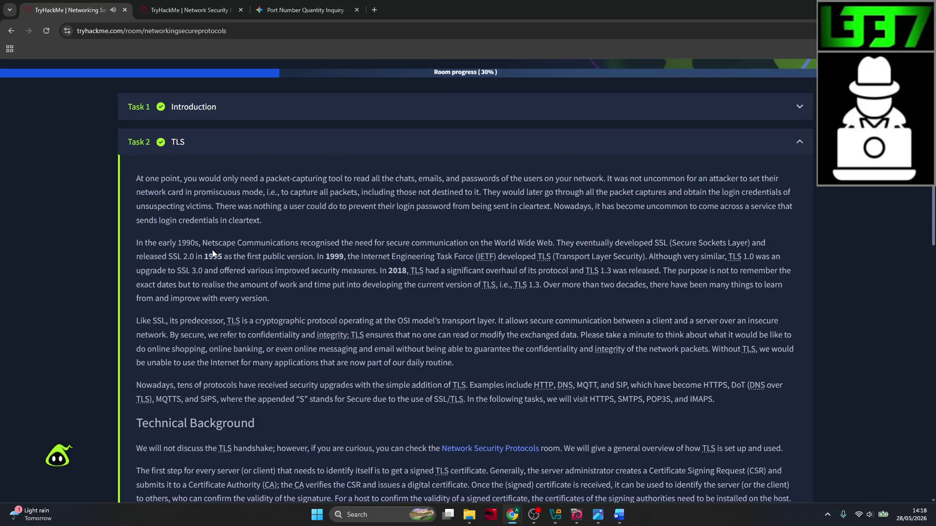
scroll(213, 250, "down", 1)
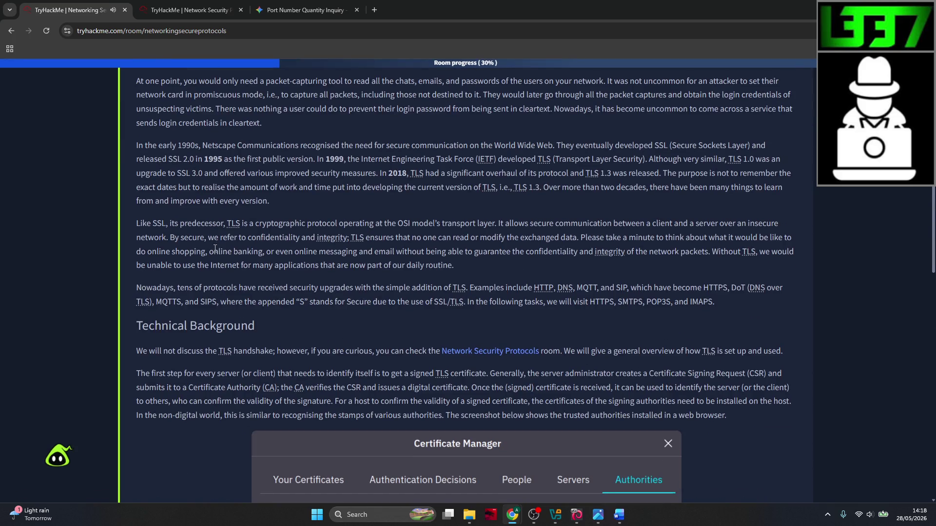
scroll(215, 248, "down", 2)
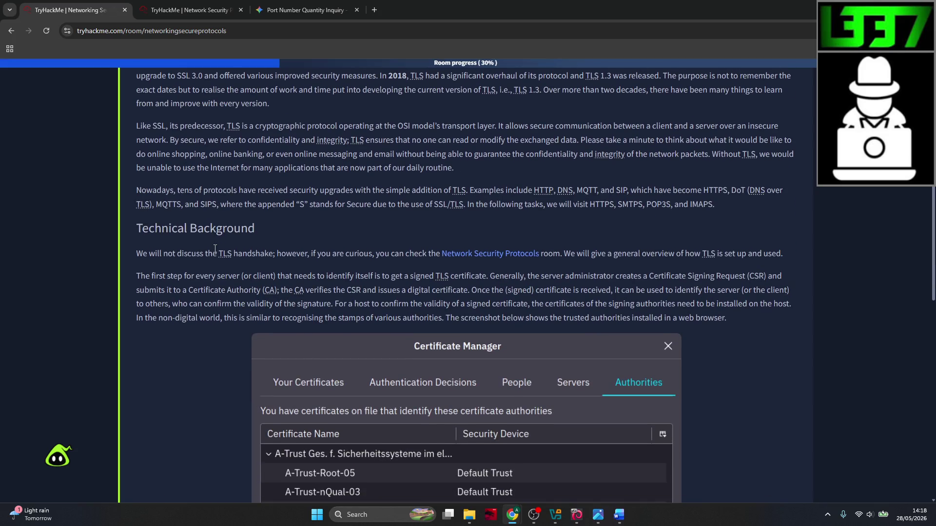
Switch to the Word notes document and scroll through it
left_click(619, 515)
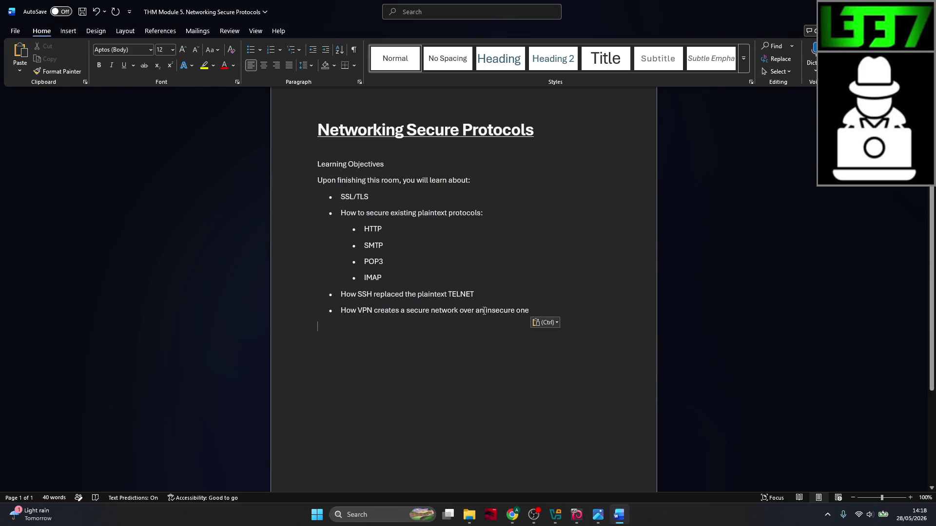
scroll(467, 312, "up", 1)
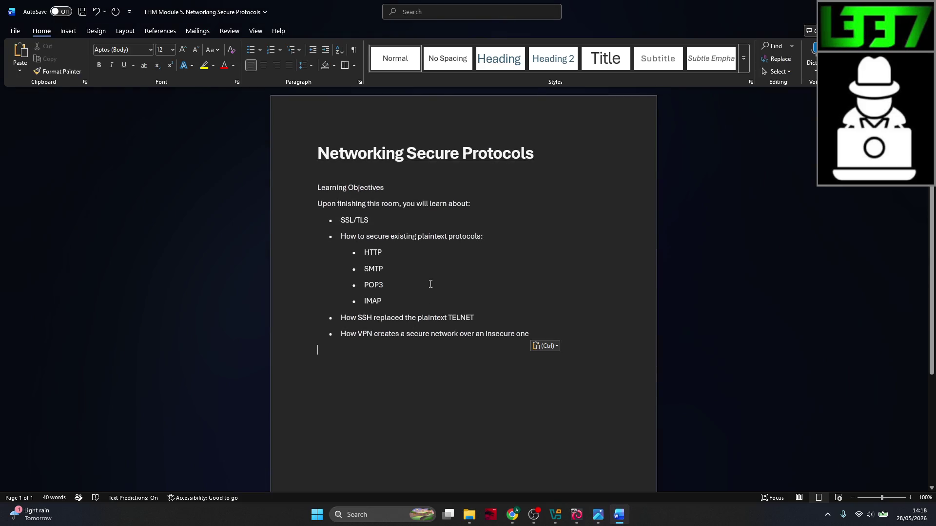
scroll(434, 276, "down", 3)
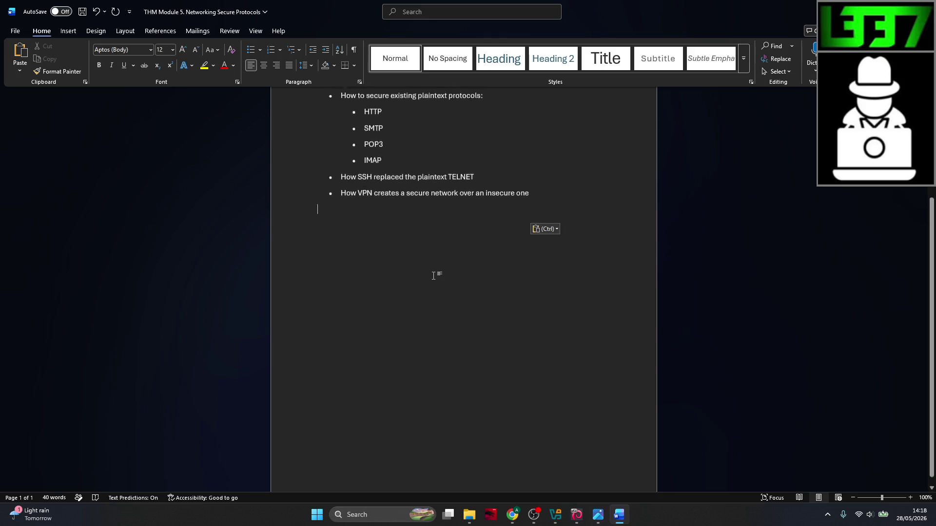
scroll(429, 285, "up", 2)
key("alt+Tab")
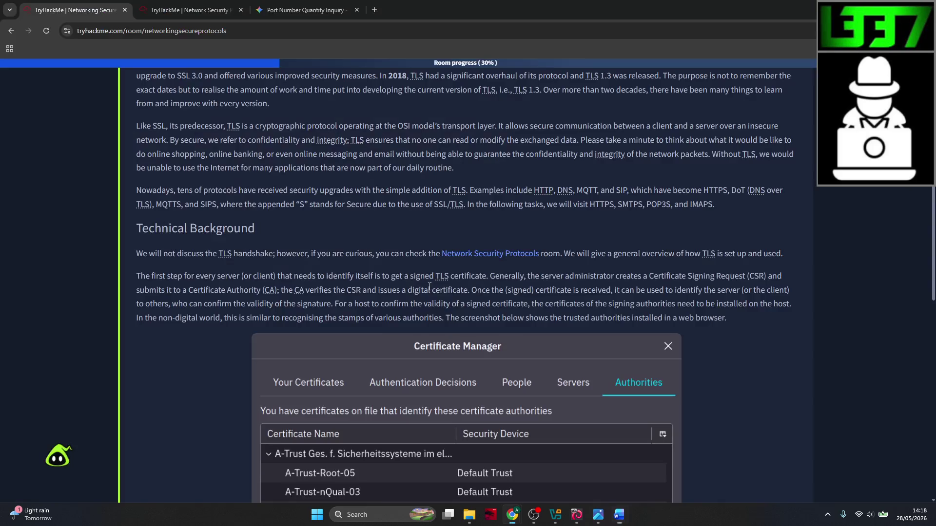
scroll(312, 317, "up", 2)
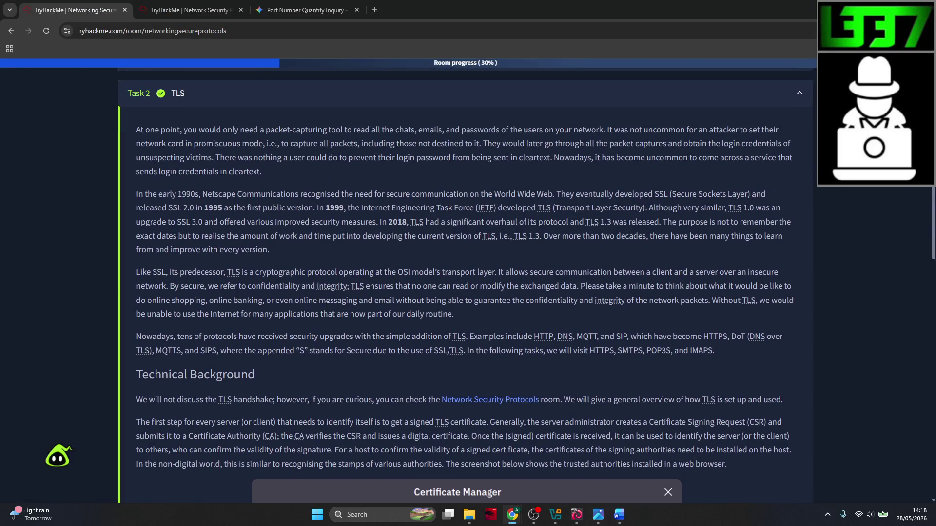
key("alt+Tab")
scroll(366, 306, "down", 3)
key("alt+Tab")
scroll(239, 249, "down", 5)
scroll(240, 249, "down", 10)
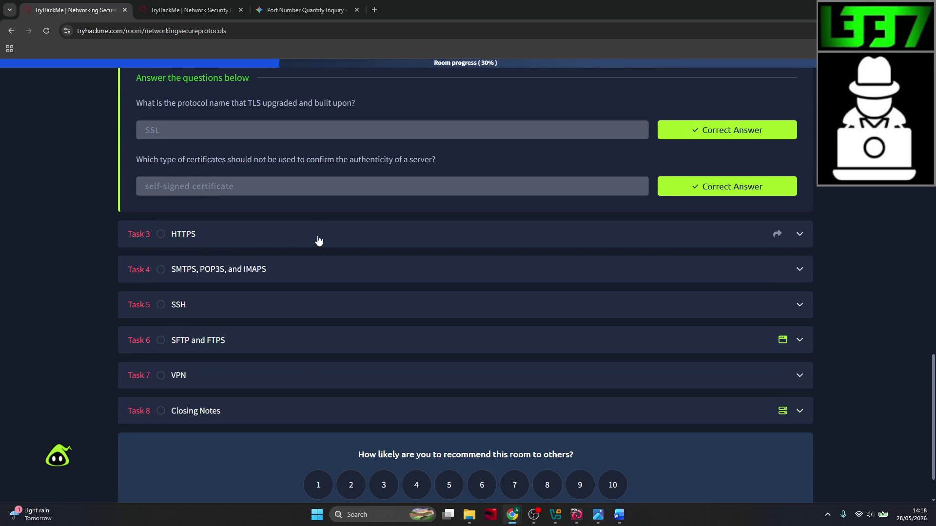
Expand Task 3 HTTPS and read its TCP handshake and HTTP-espresso.pcapng capture material
left_click(318, 240)
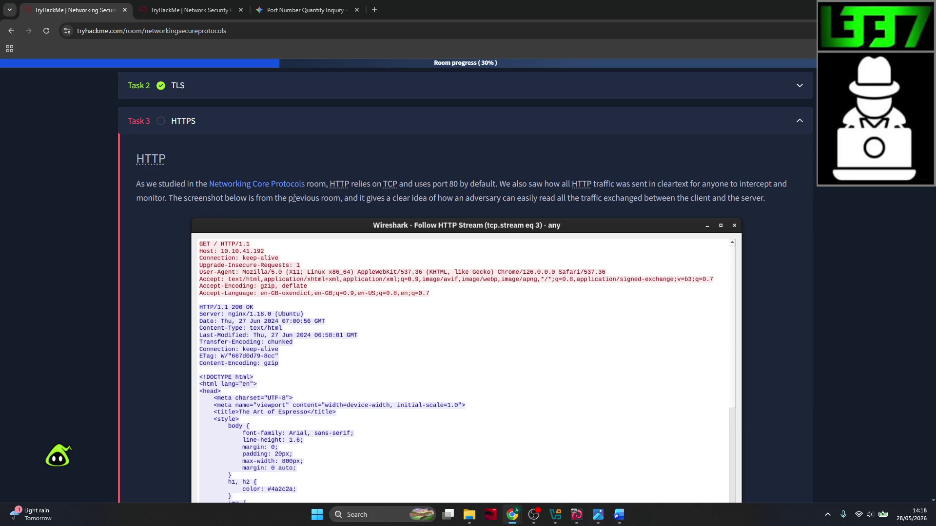
scroll(413, 197, "down", 1)
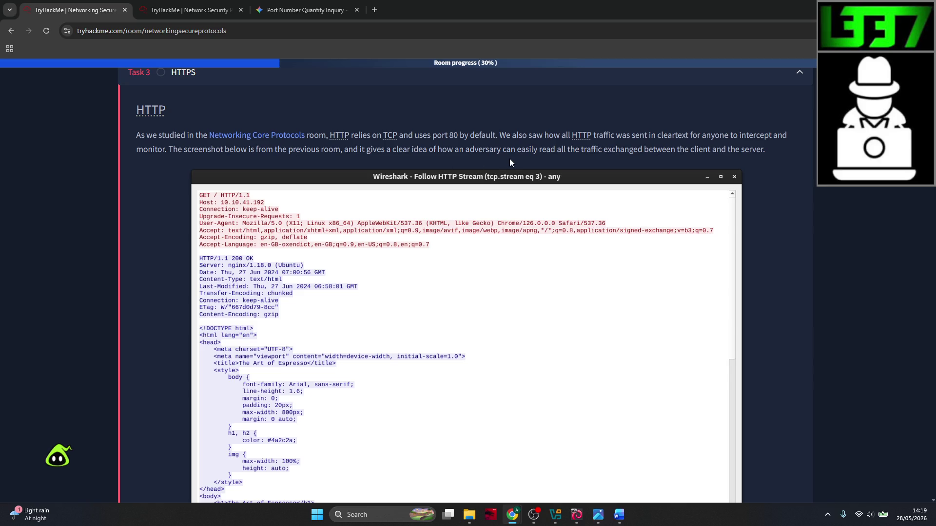
scroll(485, 158, "down", 8)
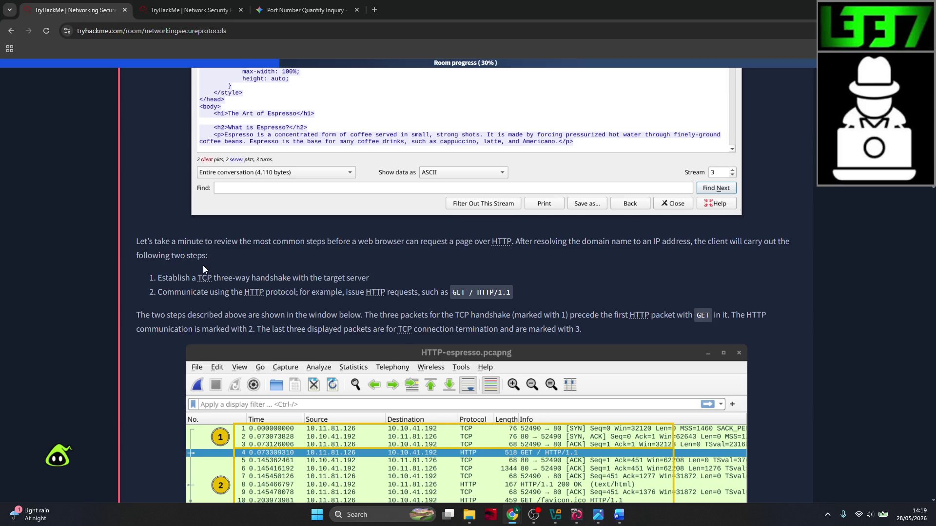
scroll(203, 265, "down", 2)
scroll(215, 223, "up", 2)
scroll(370, 287, "down", 1)
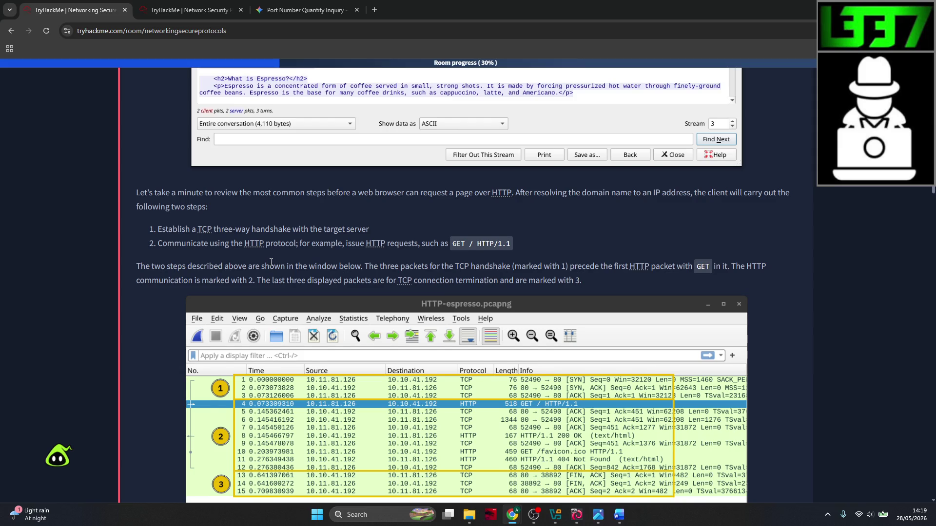
scroll(271, 262, "down", 1)
scroll(270, 265, "down", 2)
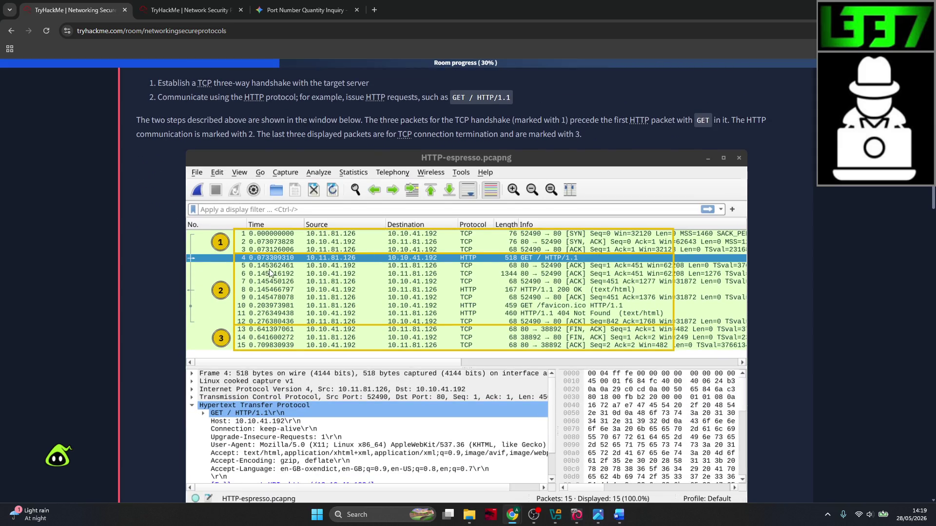
scroll(271, 268, "down", 1)
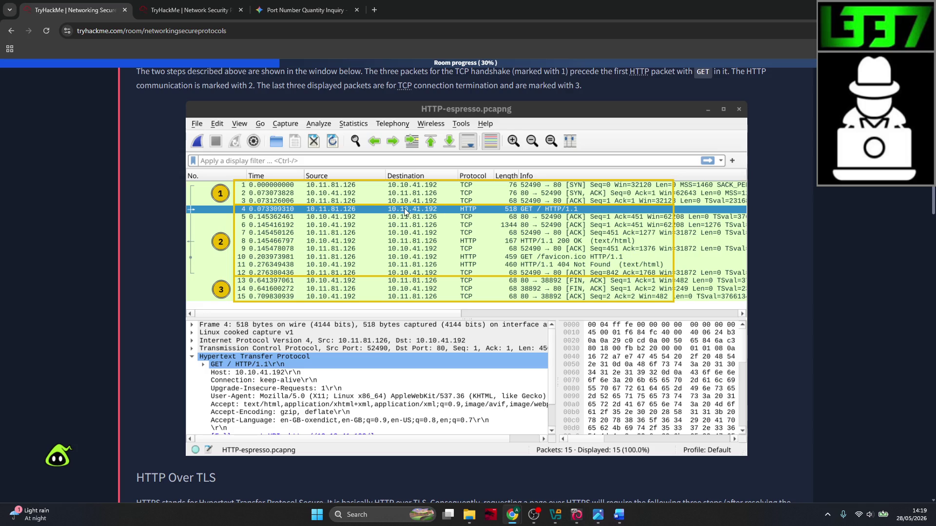
scroll(258, 239, "up", 4)
scroll(260, 246, "down", 5)
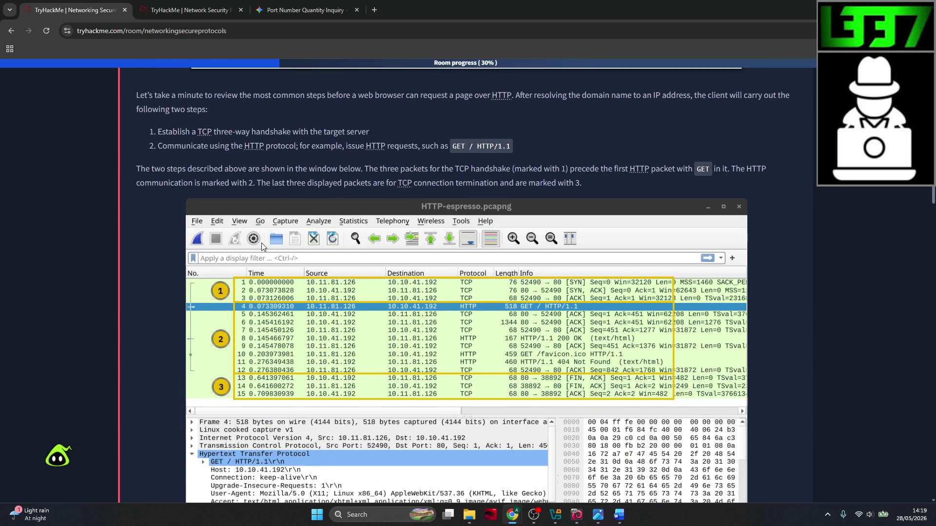
scroll(262, 245, "down", 1)
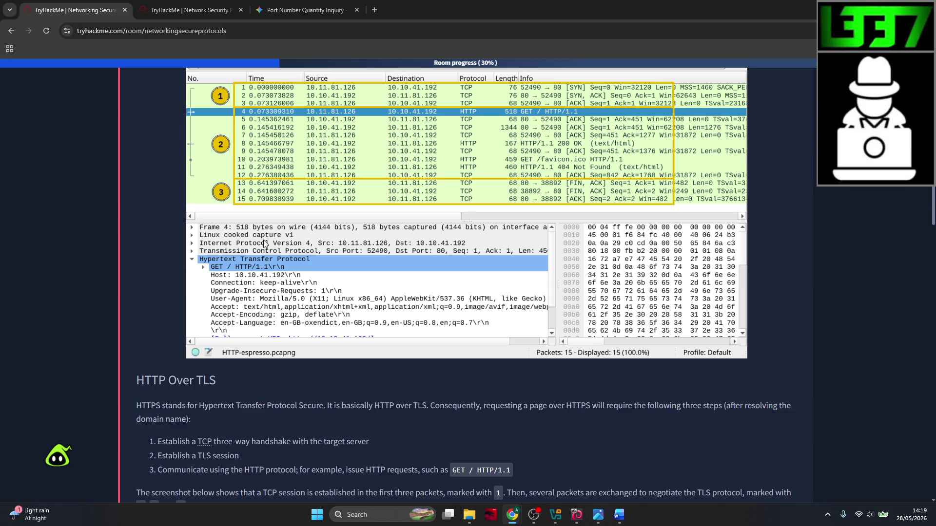
scroll(263, 242, "down", 2)
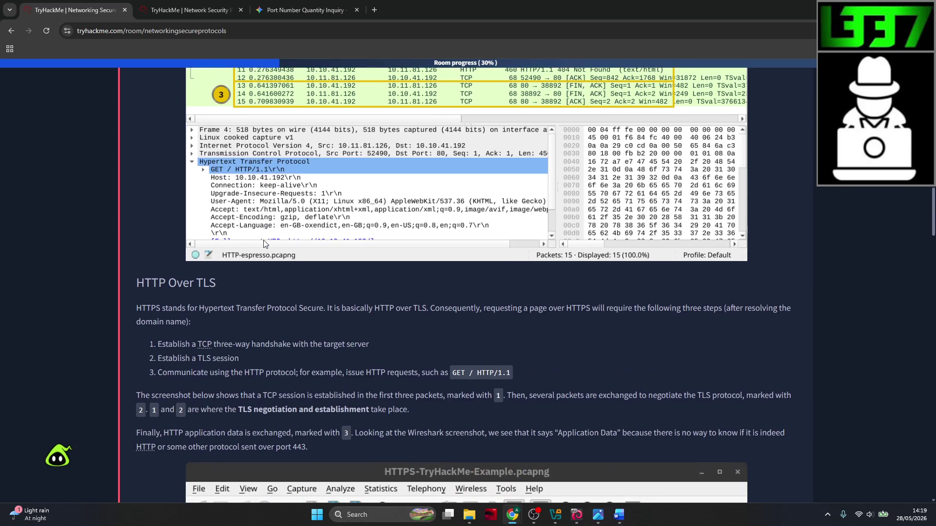
scroll(264, 243, "up", 6)
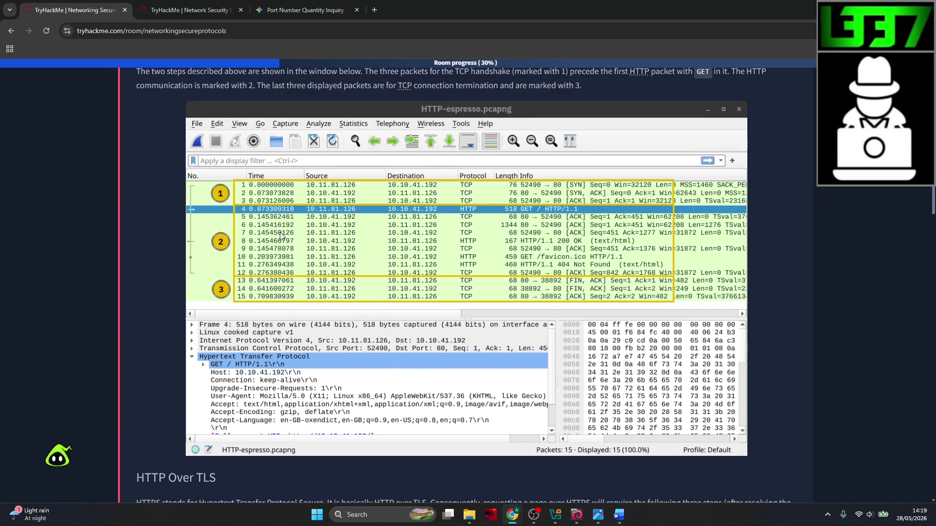
scroll(290, 229, "down", 2)
scroll(353, 233, "up", 2)
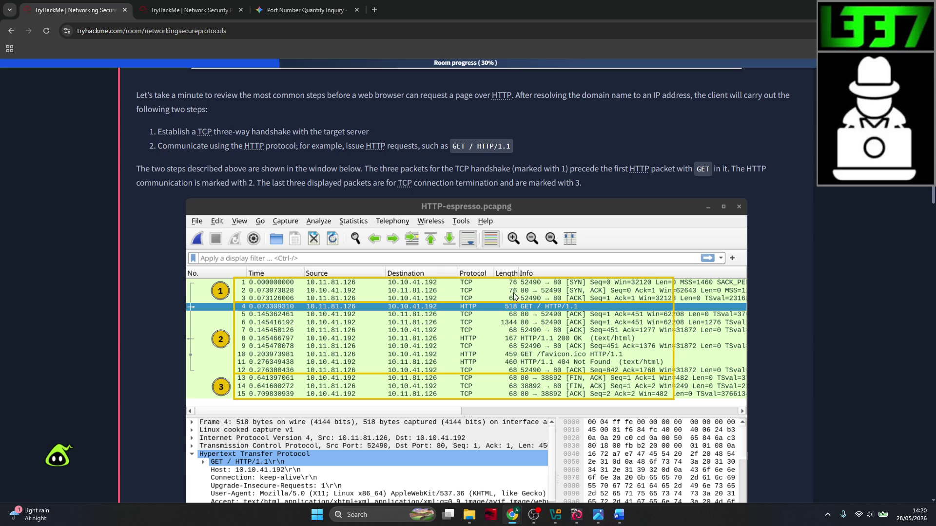
scroll(180, 225, "down", 5)
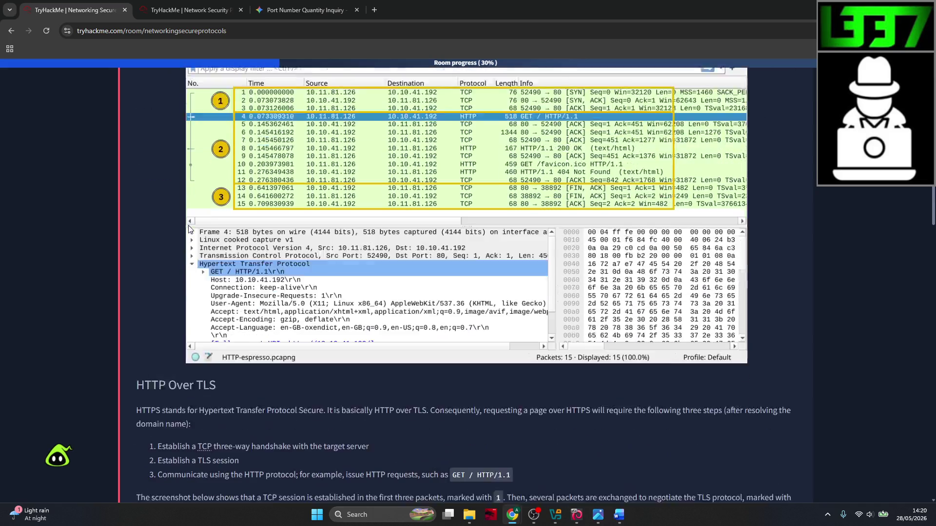
scroll(185, 232, "up", 3)
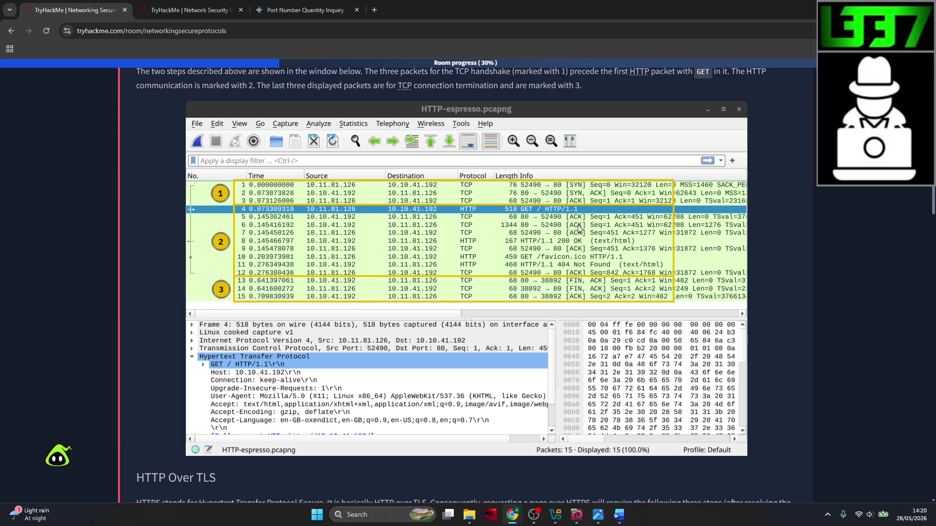
scroll(521, 241, "up", 3)
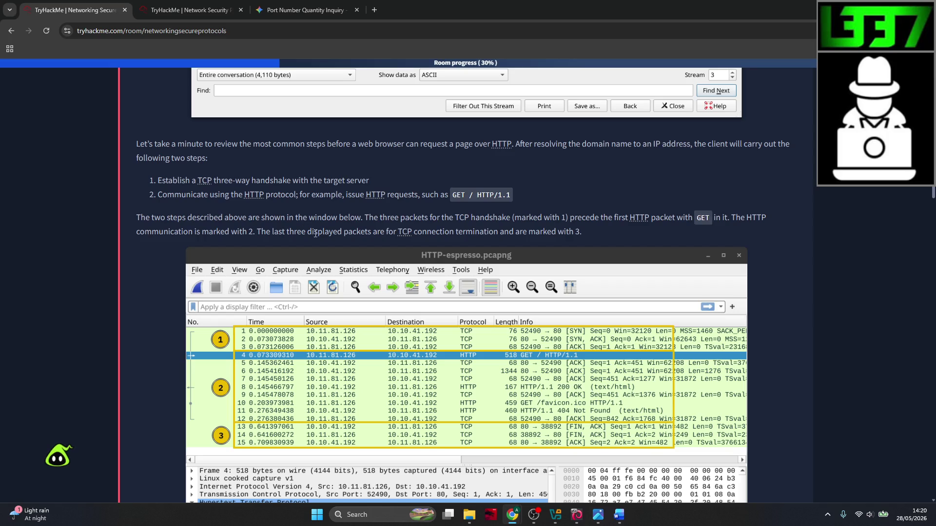
scroll(346, 230, "down", 2)
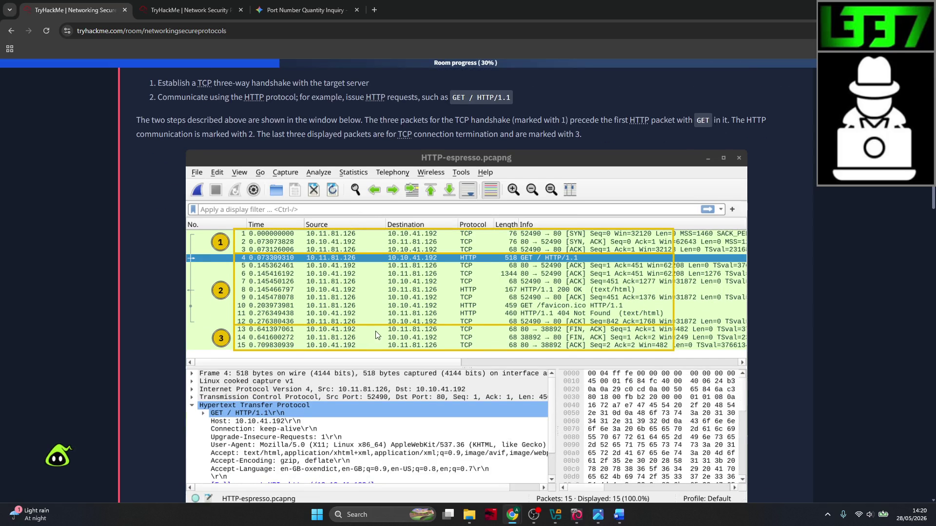
scroll(485, 325, "down", 1)
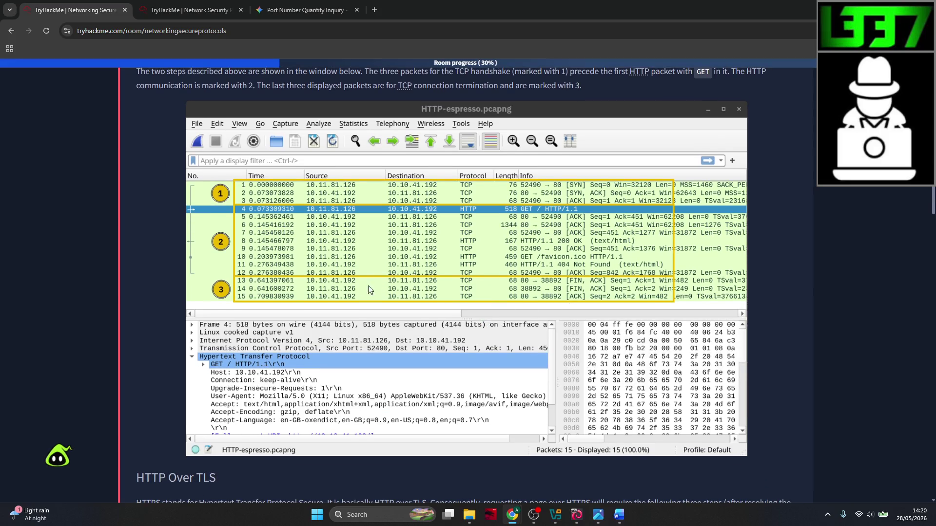
scroll(367, 286, "down", 5)
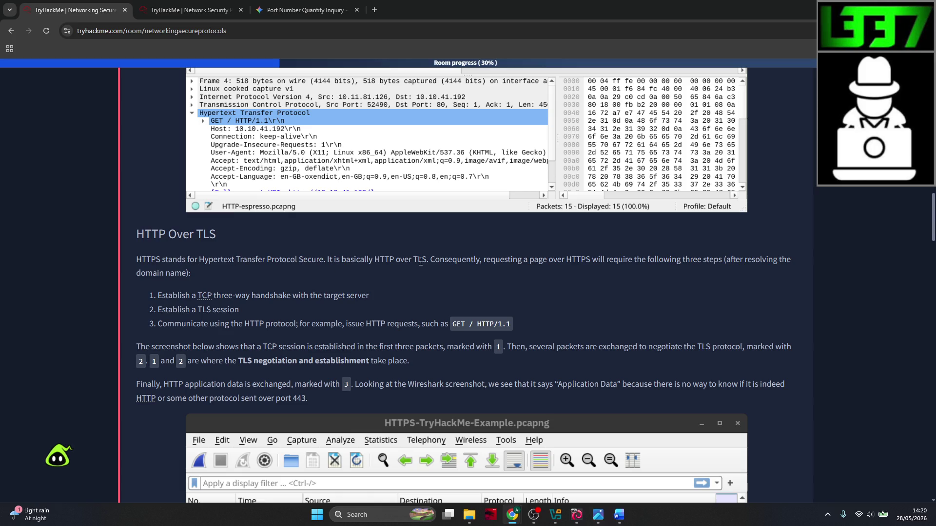
left_click_drag(520, 260, 560, 261)
left_click(566, 264)
scroll(177, 281, "down", 1)
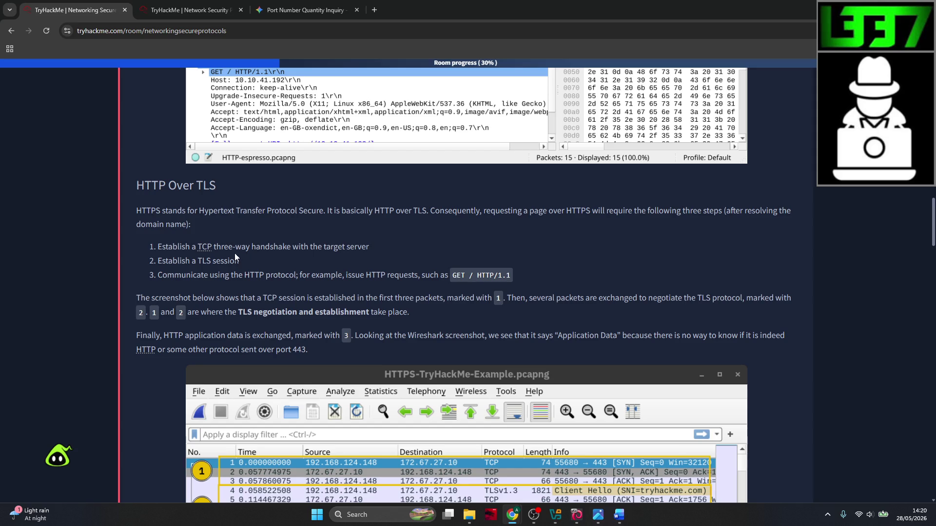
scroll(235, 253, "up", 10)
scroll(262, 263, "up", 13)
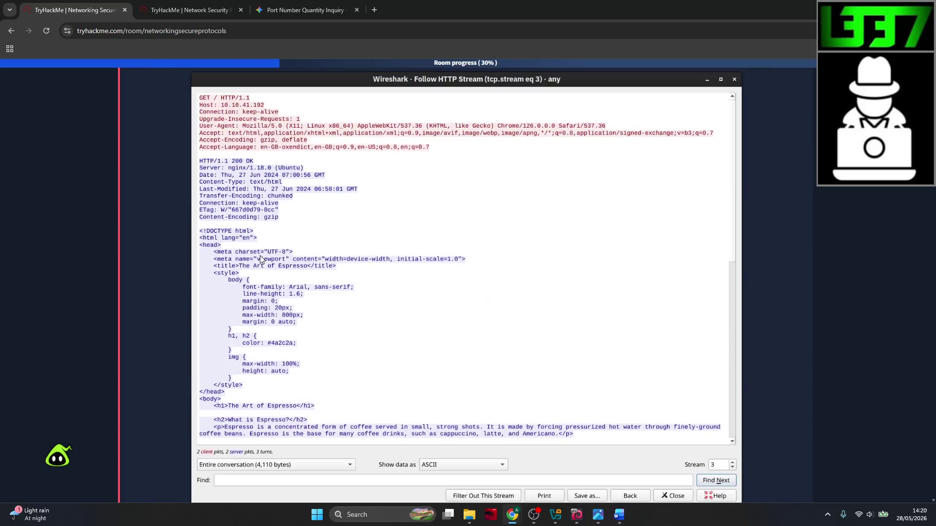
scroll(243, 299, "down", 5)
scroll(243, 299, "down", 15)
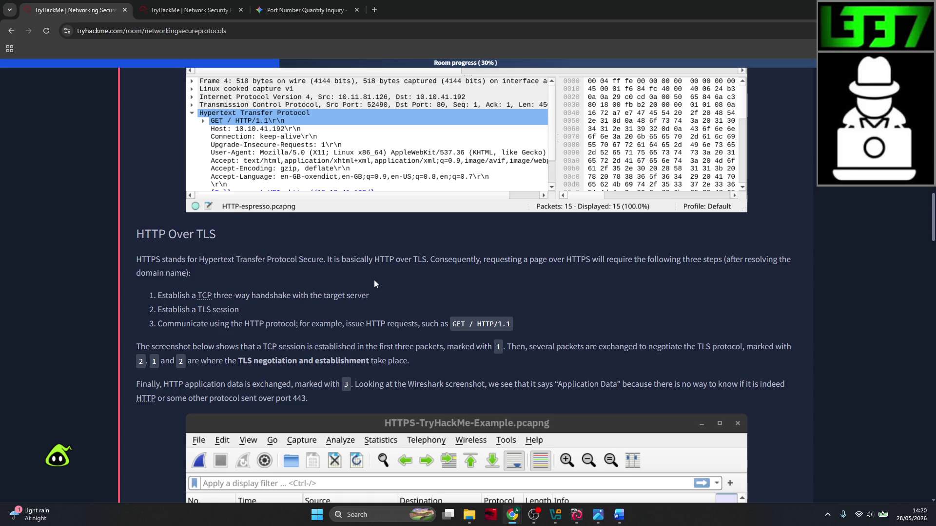
scroll(374, 284, "down", 1)
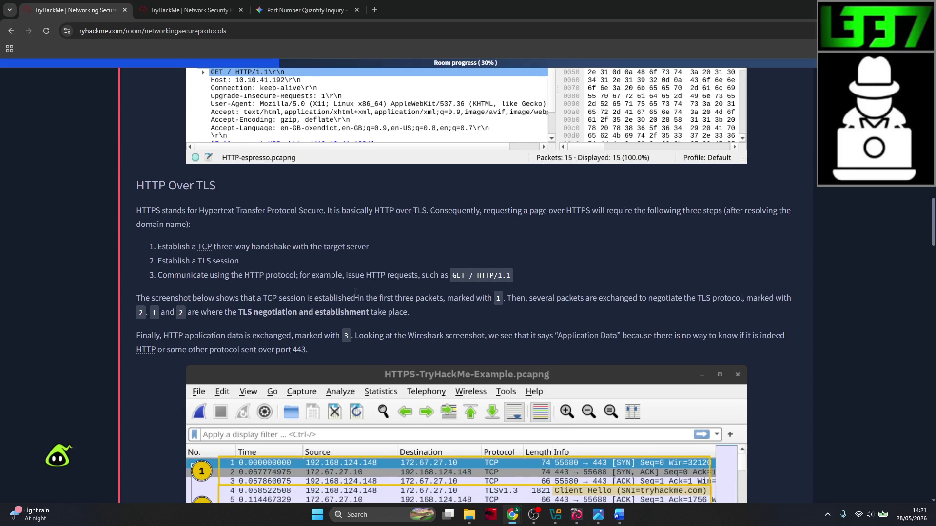
scroll(370, 297, "down", 1)
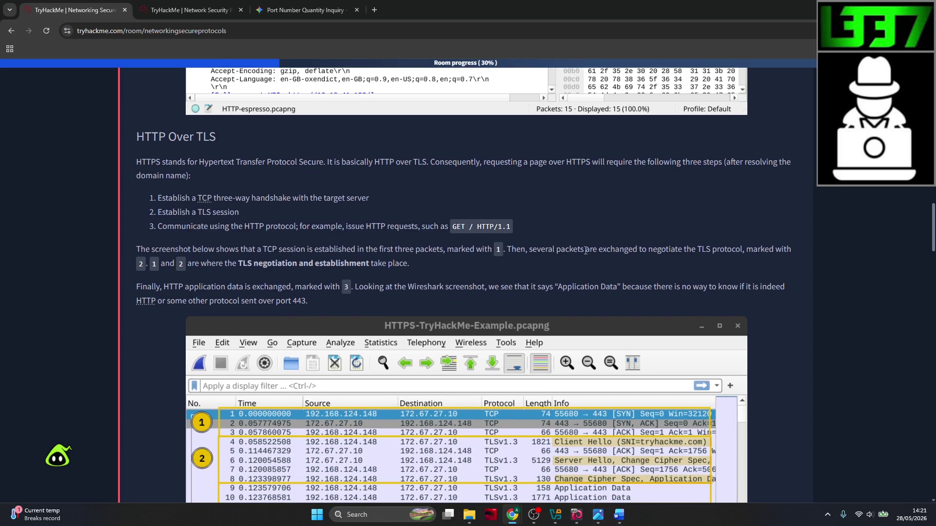
scroll(606, 249, "down", 1)
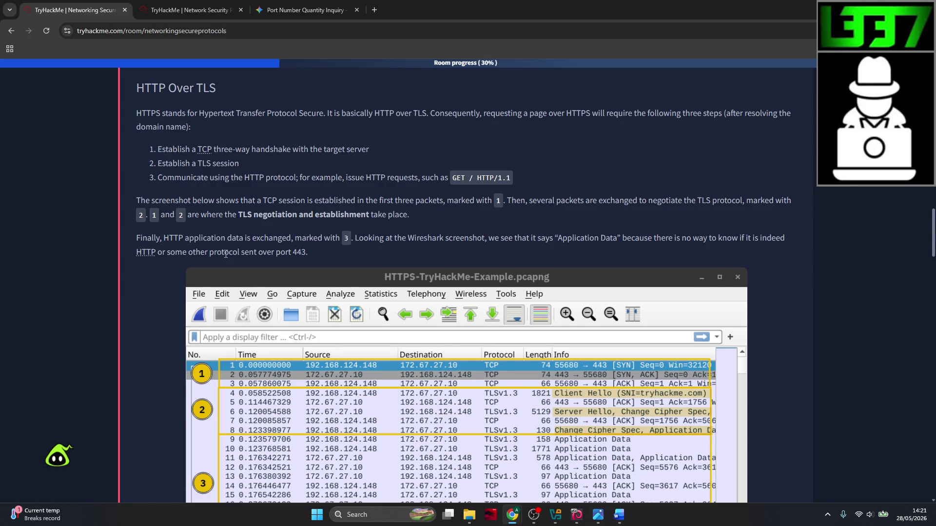
scroll(537, 359, "down", 2)
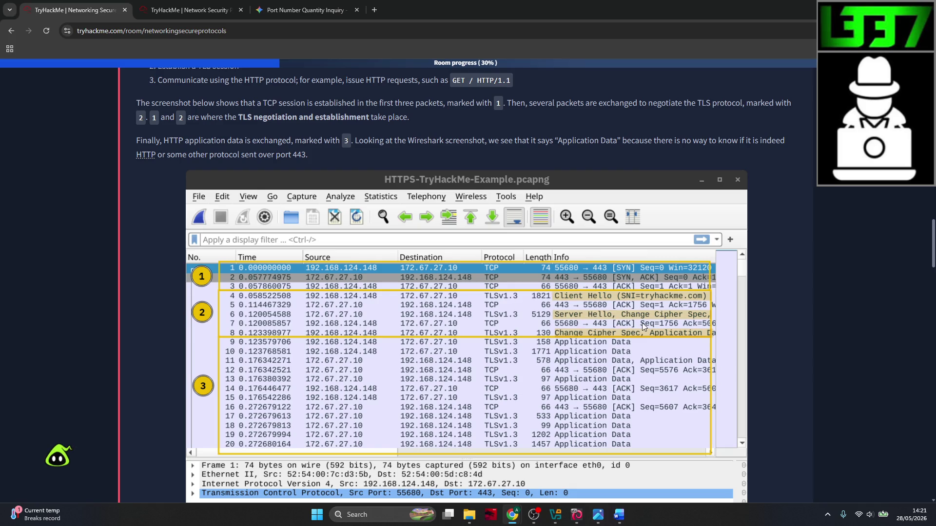
scroll(513, 299, "down", 1)
scroll(513, 299, "down", 6)
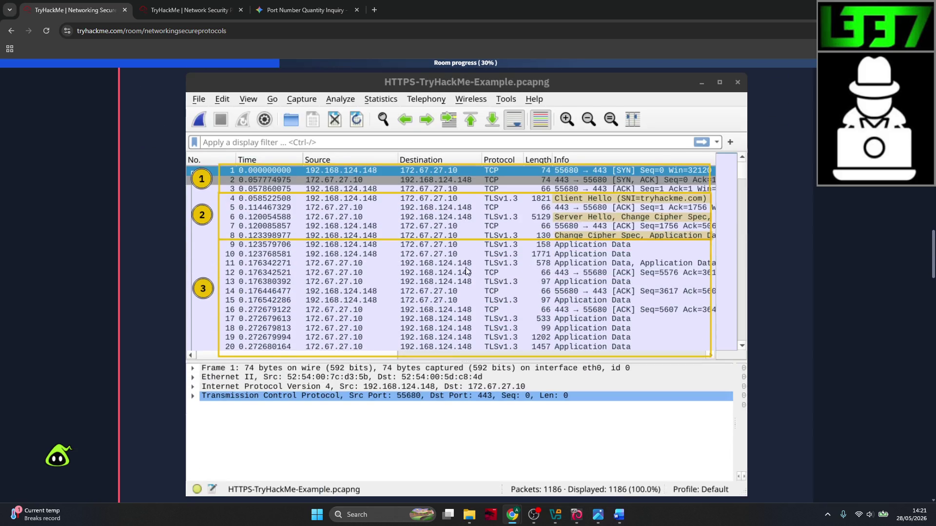
scroll(314, 262, "up", 8)
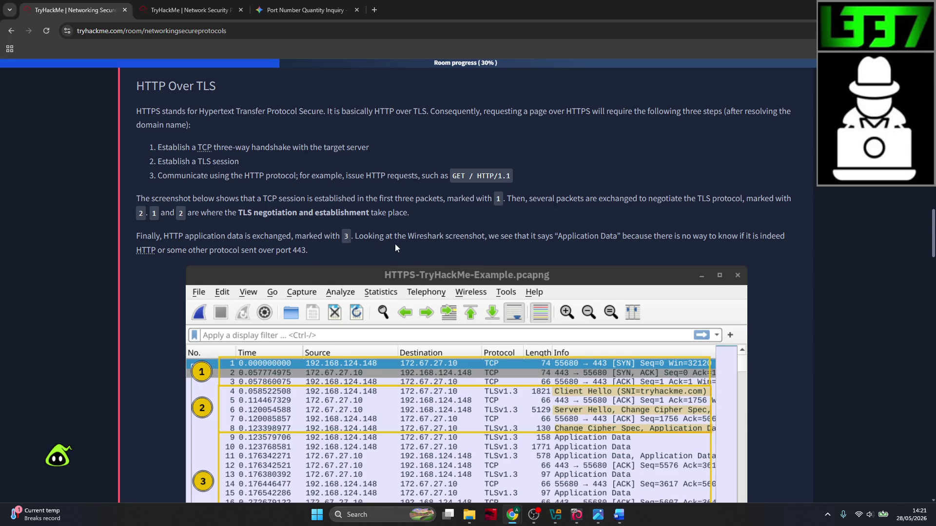
scroll(394, 244, "down", 3)
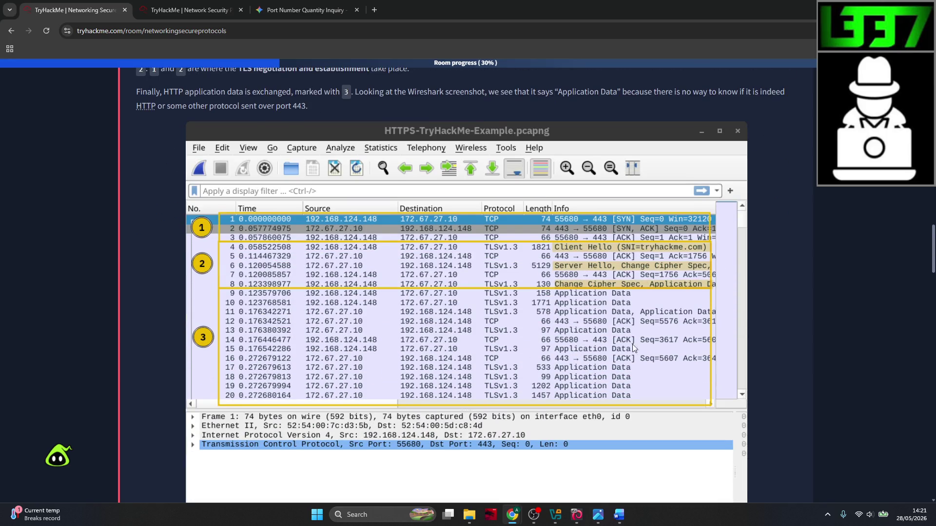
scroll(557, 326, "up", 3)
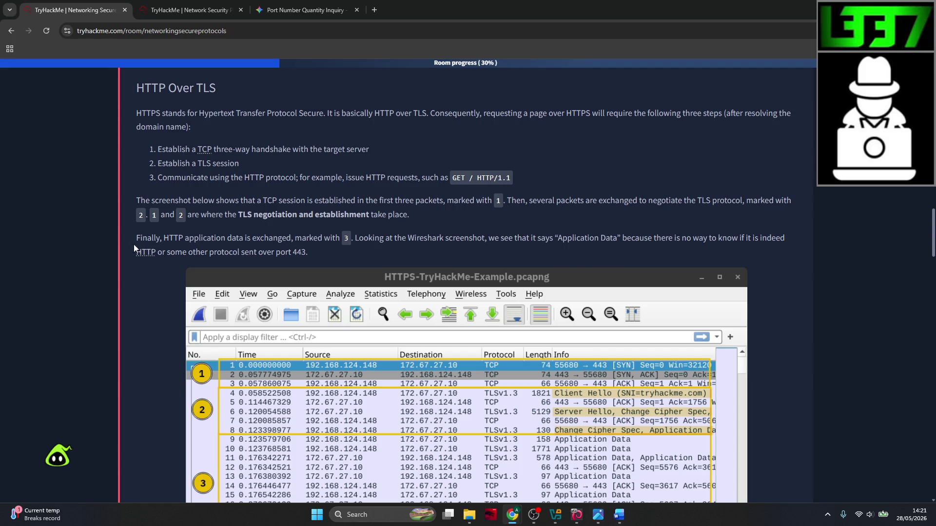
scroll(134, 244, "down", 9)
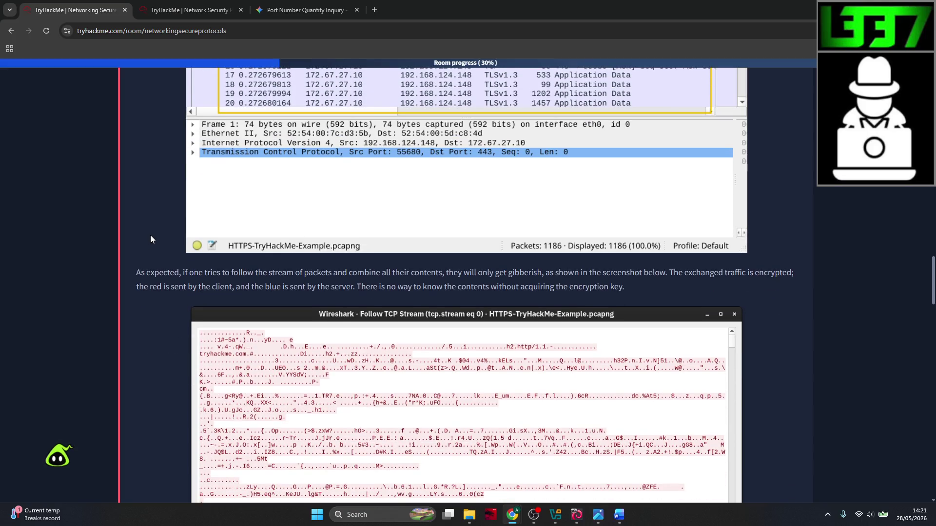
scroll(153, 241, "down", 1)
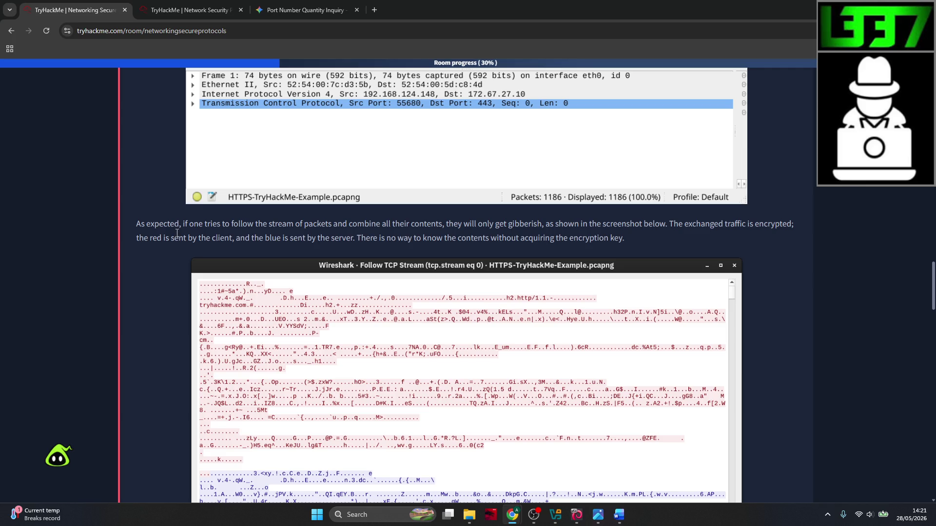
scroll(177, 233, "down", 4)
scroll(176, 232, "down", 5)
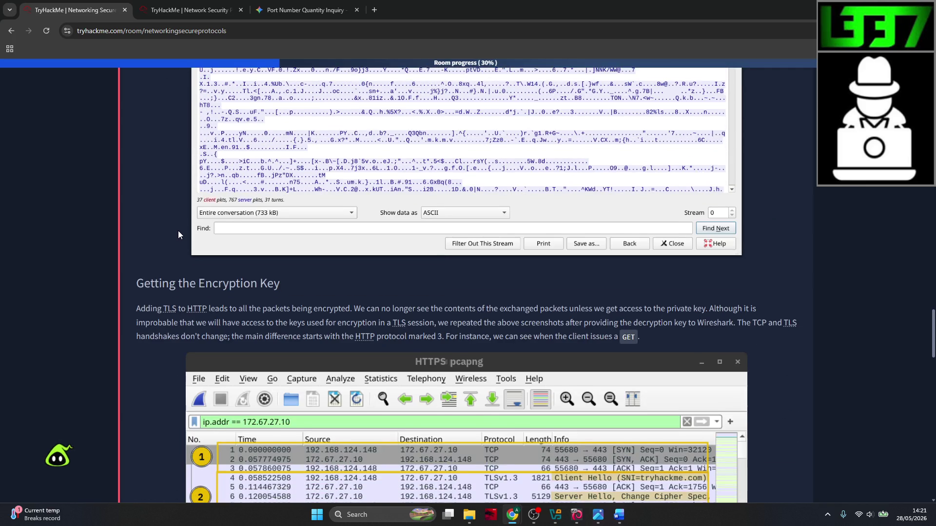
scroll(166, 236, "down", 1)
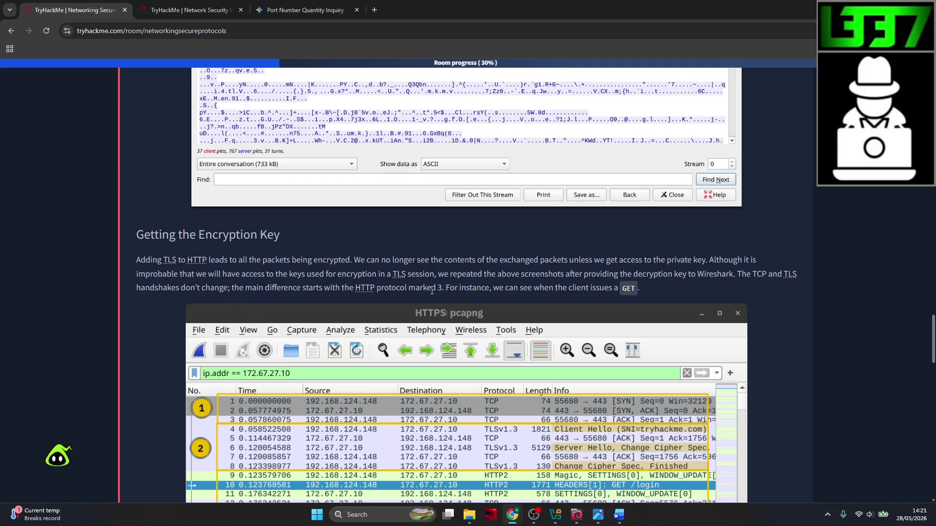
Scroll past the Wireshark screenshots to the HTTPS task's TLS negotiation and GET /login questions
scroll(431, 291, "down", 3)
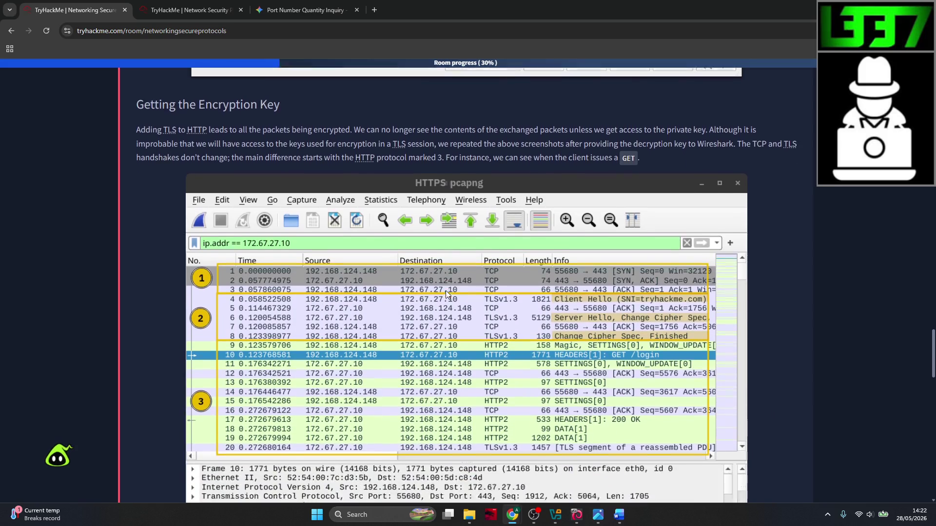
scroll(530, 331, "down", 4)
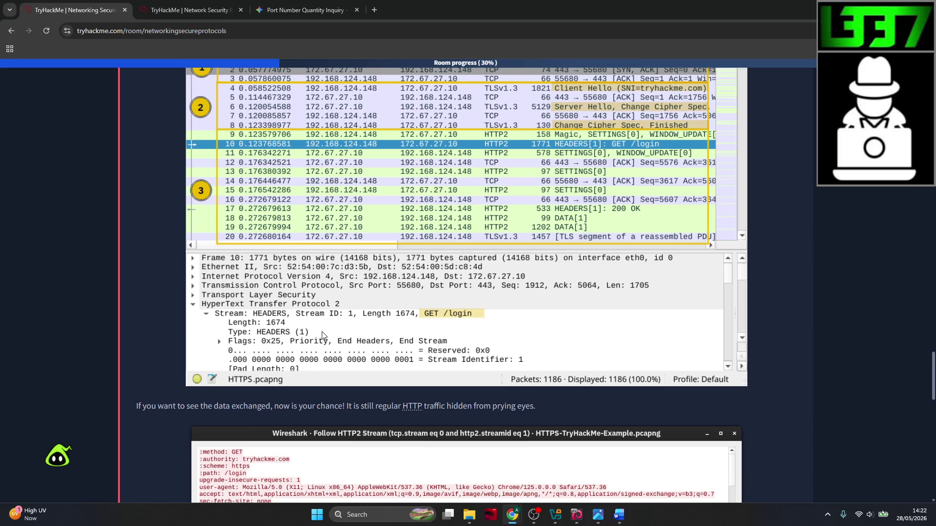
scroll(324, 334, "down", 4)
scroll(324, 329, "down", 8)
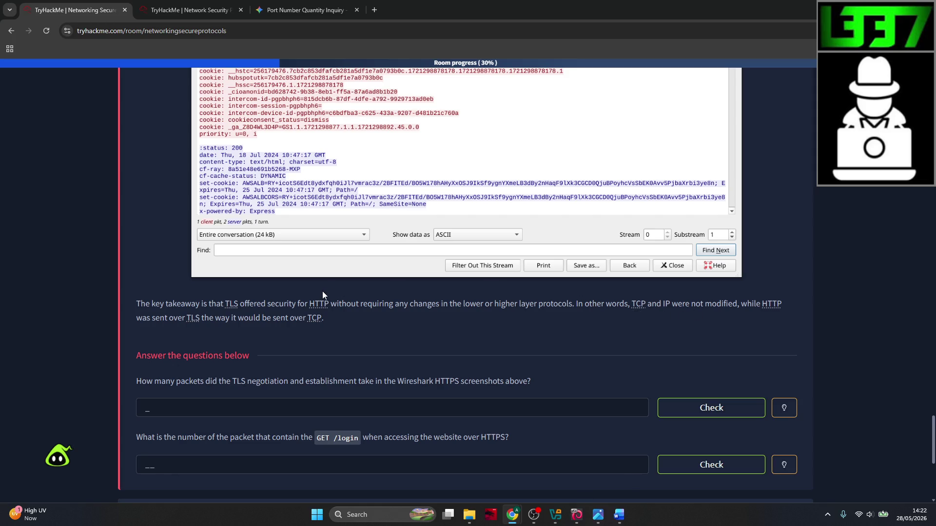
scroll(320, 290, "down", 1)
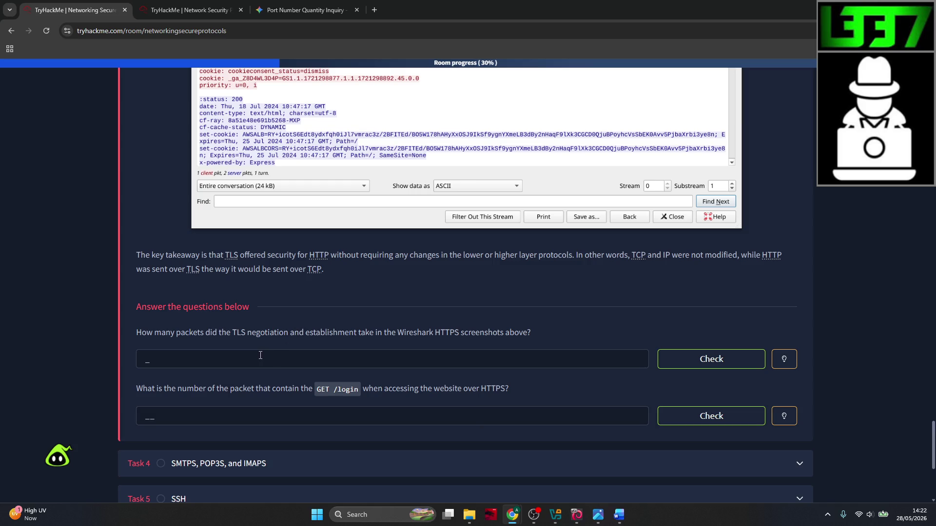
Try 3 as the TLS negotiation packet count, which is flagged incorrect
left_click(448, 356)
type("3")
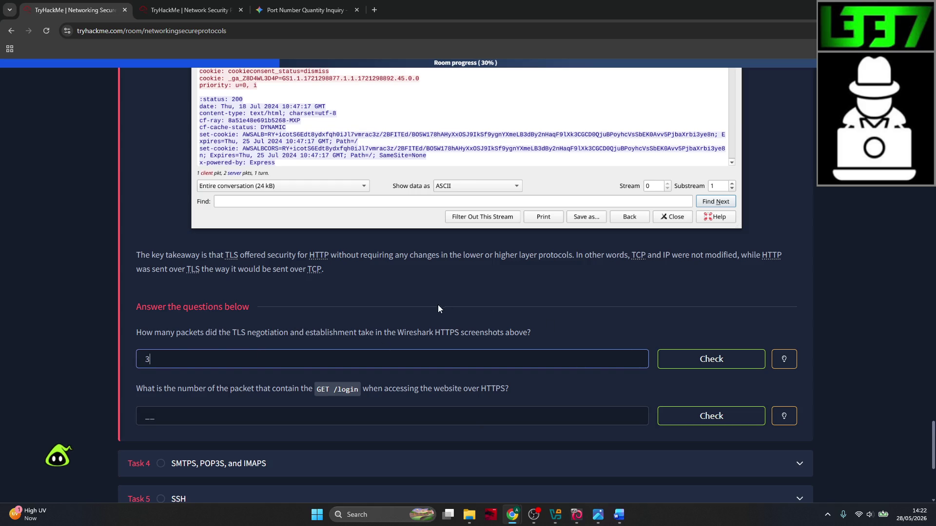
scroll(437, 305, "up", 5)
scroll(393, 332, "down", 4)
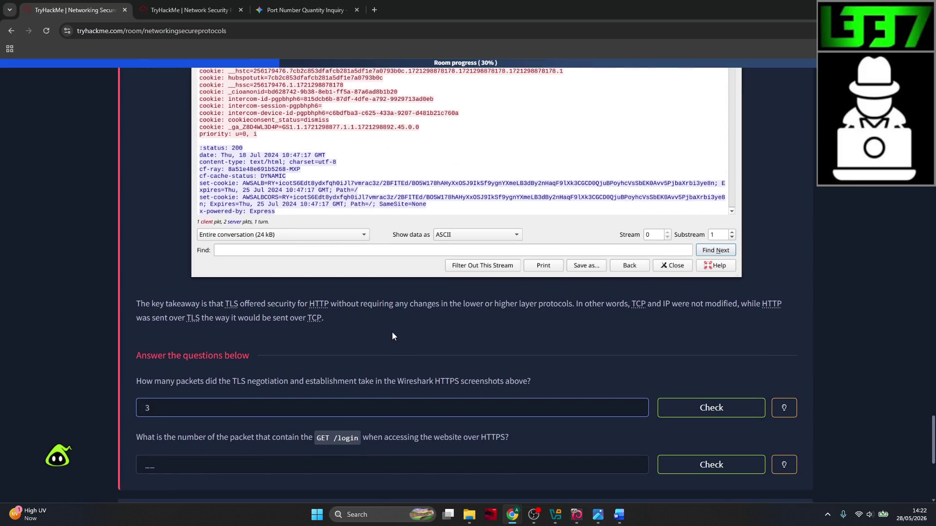
scroll(392, 332, "up", 10)
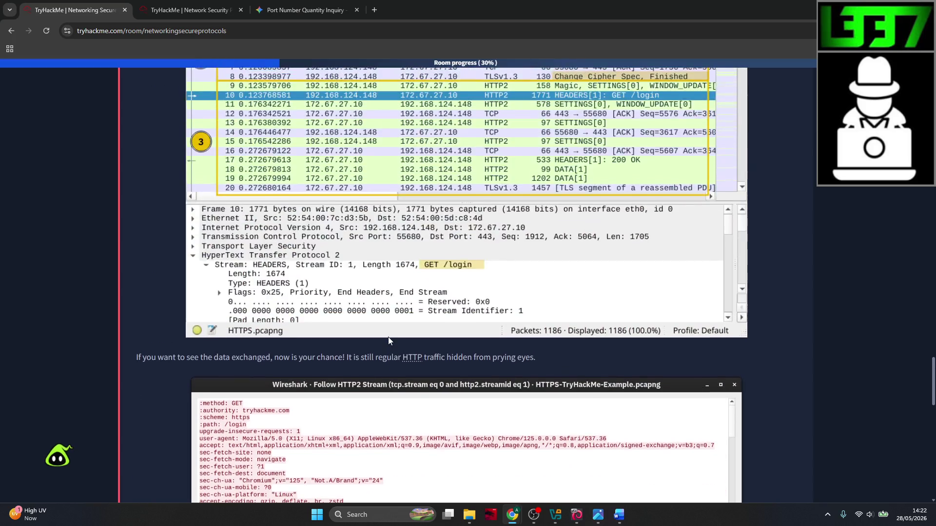
scroll(388, 338, "up", 2)
scroll(388, 339, "up", 1)
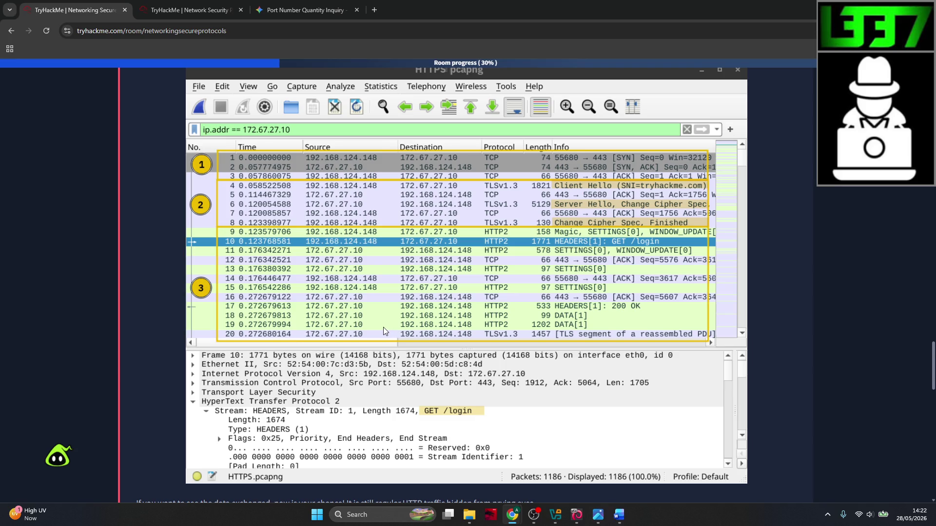
scroll(372, 324, "down", 10)
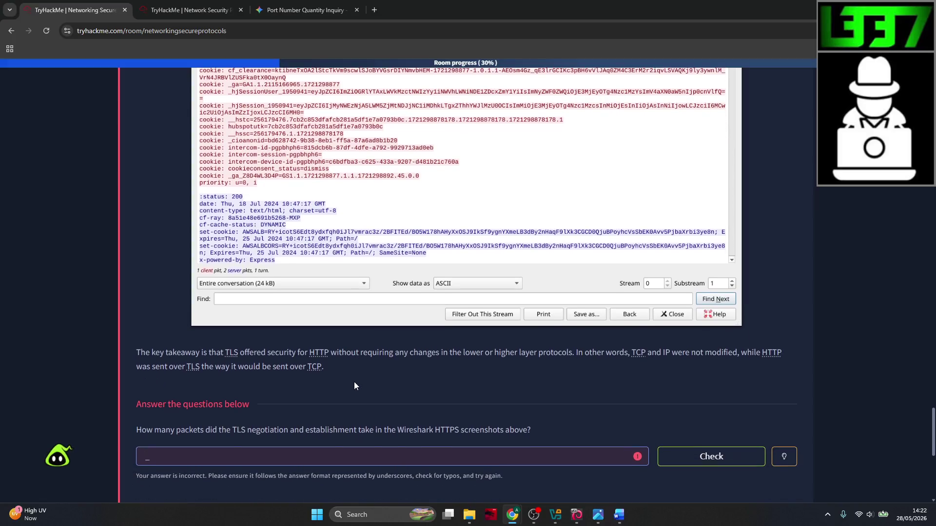
left_click_drag(154, 430, 242, 429)
left_click(254, 425)
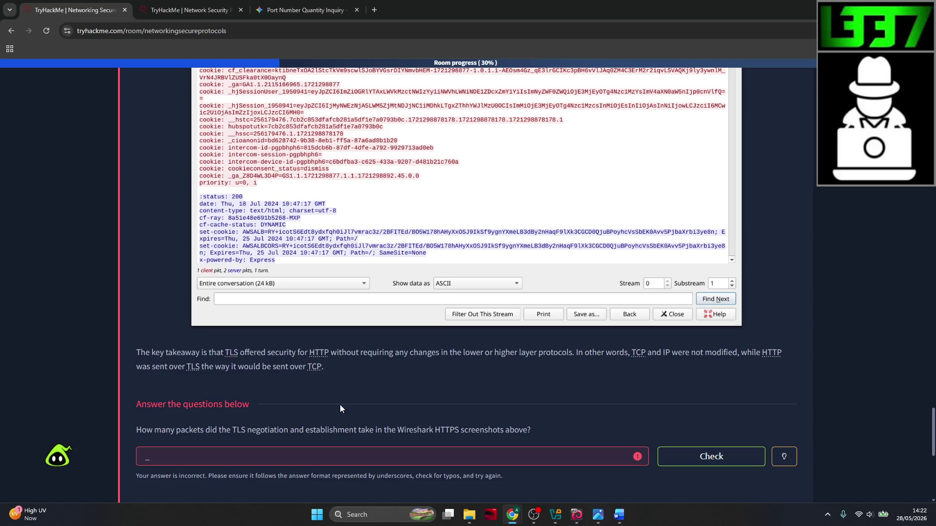
scroll(333, 395, "up", 7)
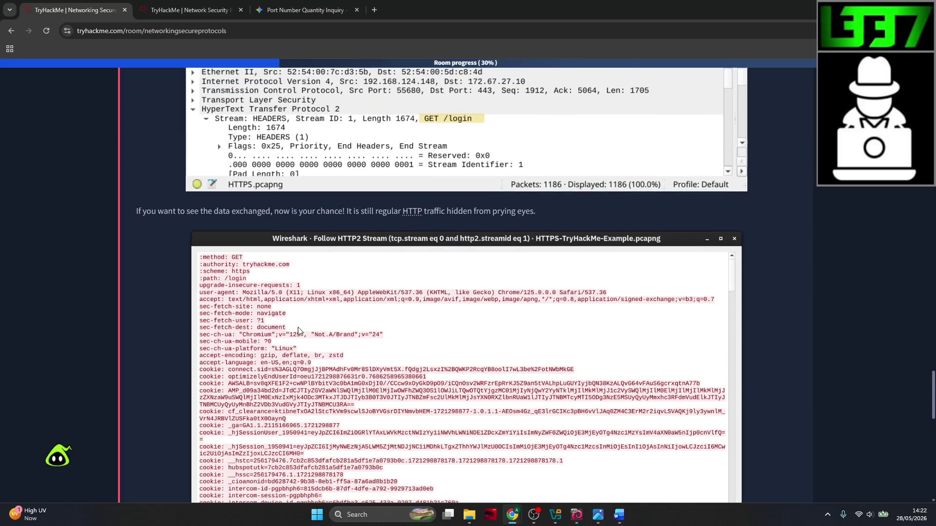
Scroll back through the decrypted HTTPS screenshots and the Follow HTTP2 Stream window
scroll(274, 322, "down", 2)
scroll(274, 323, "down", 2)
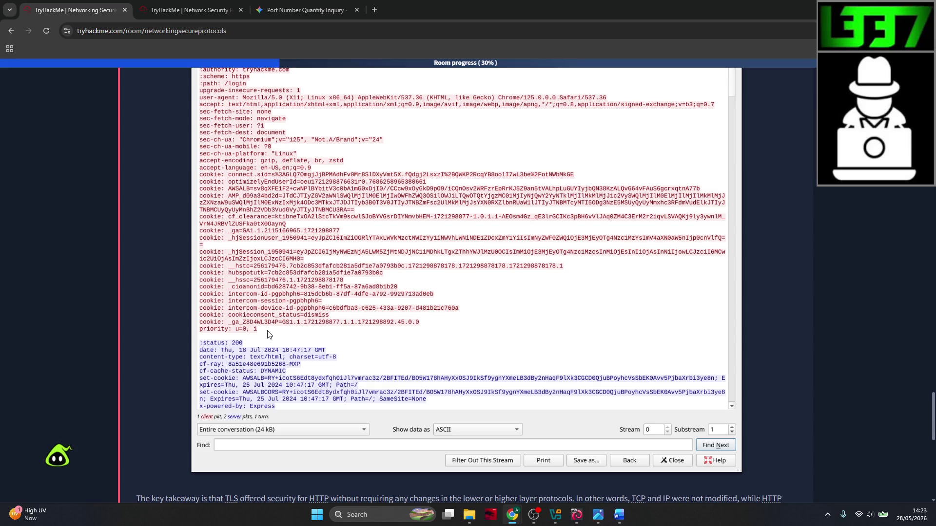
scroll(267, 333, "down", 5)
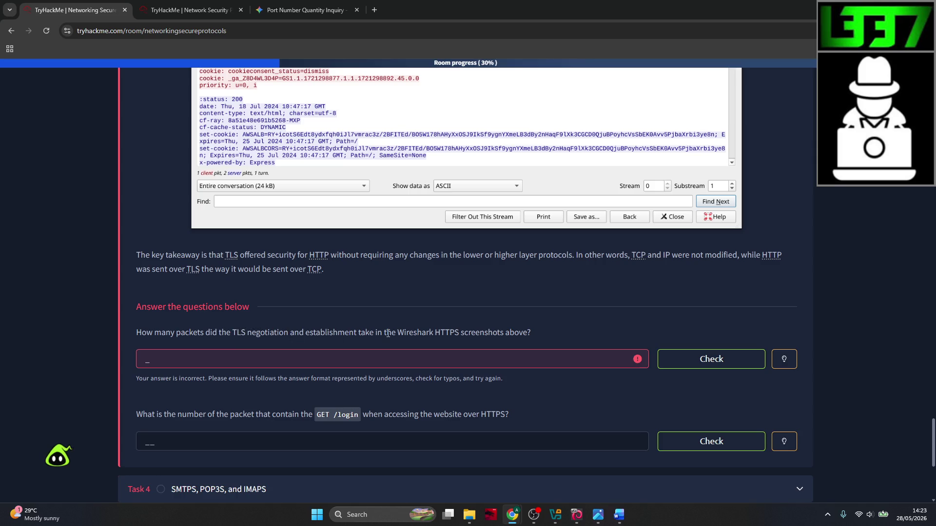
scroll(312, 336, "up", 10)
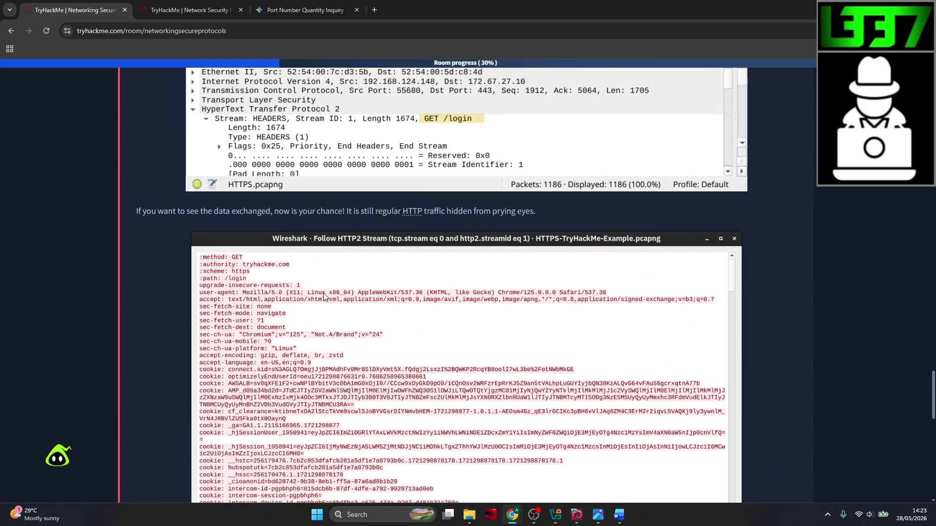
scroll(263, 327, "up", 7)
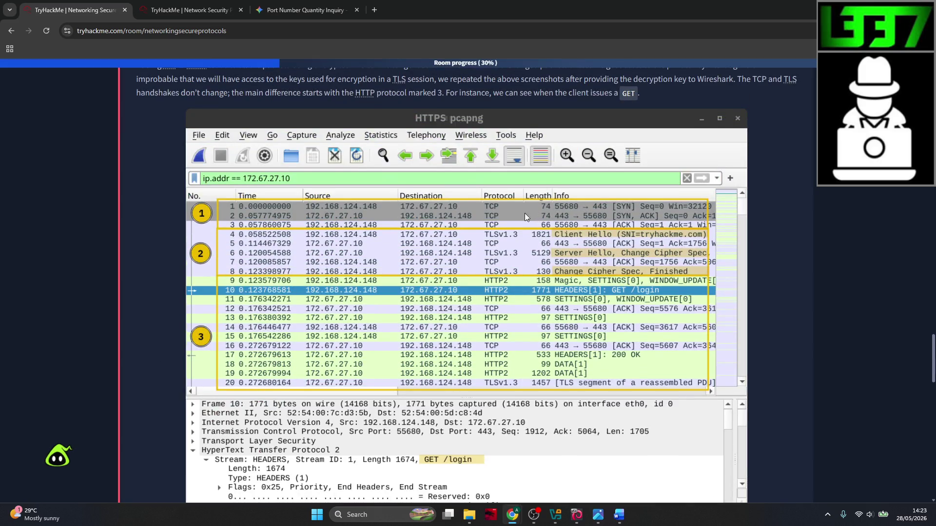
scroll(324, 247, "up", 3)
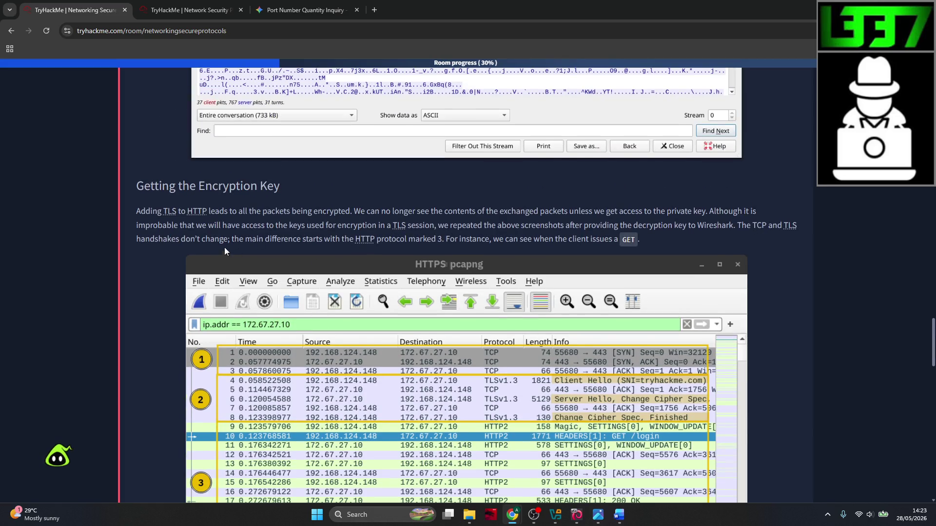
scroll(398, 250, "up", 10)
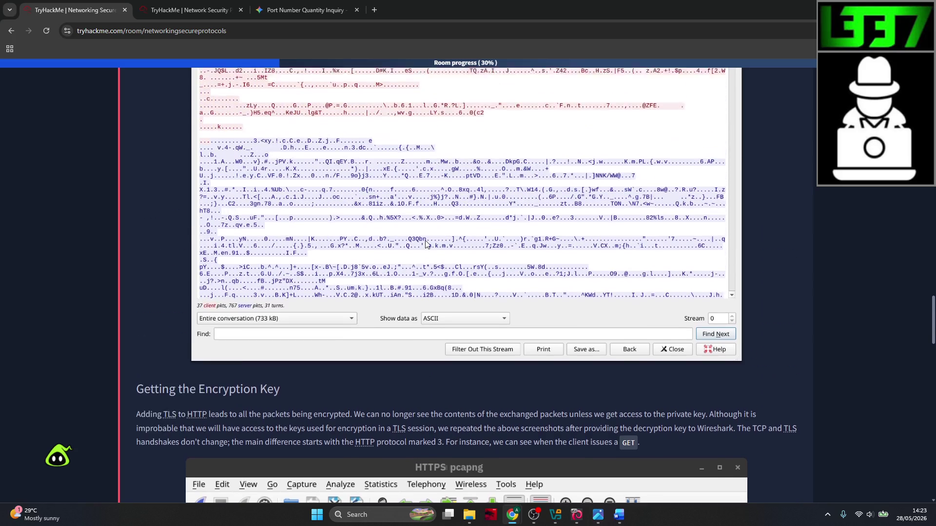
scroll(424, 240, "up", 8)
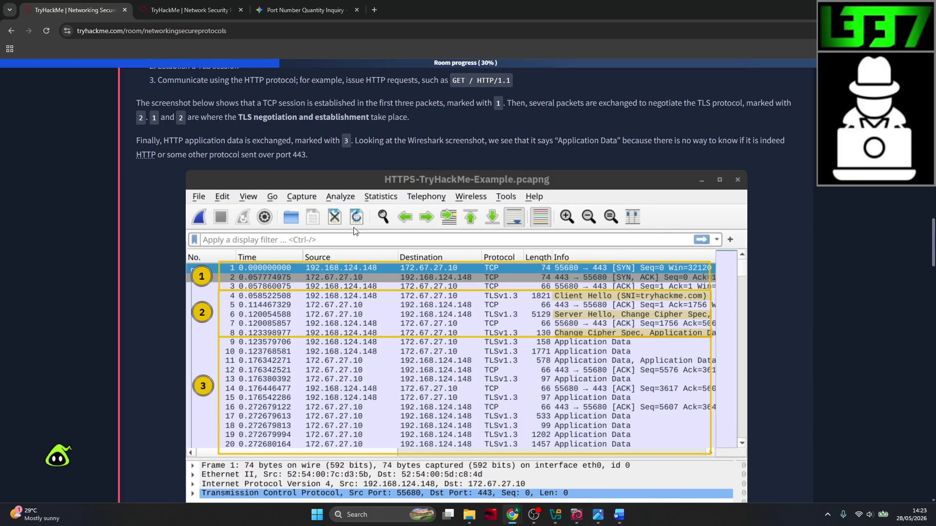
scroll(347, 214, "down", 4)
scroll(343, 224, "up", 6)
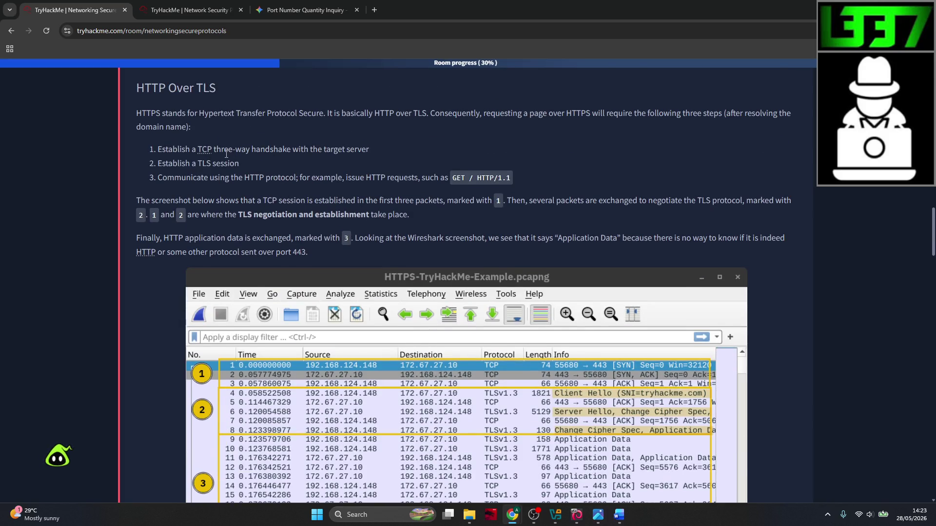
scroll(211, 267, "down", 2)
scroll(211, 267, "up", 2)
scroll(215, 267, "down", 15)
scroll(217, 267, "down", 15)
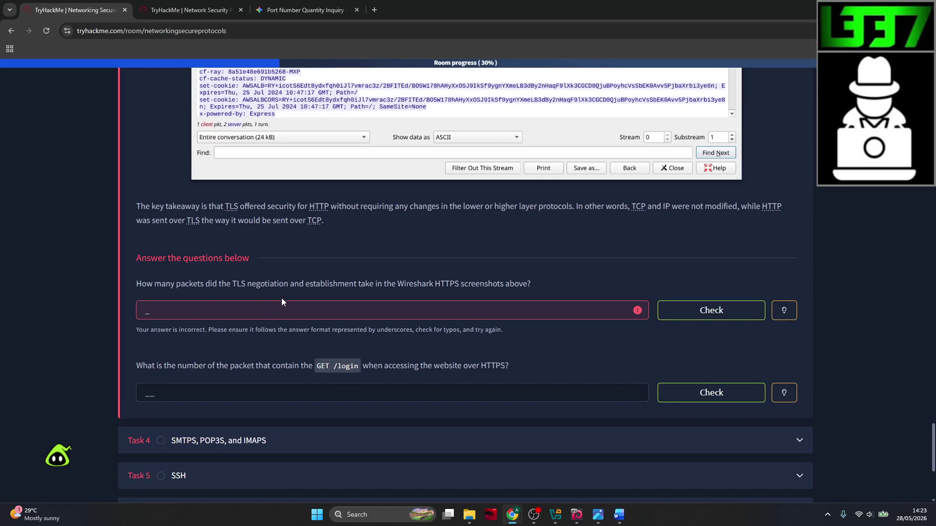
scroll(330, 317, "up", 10)
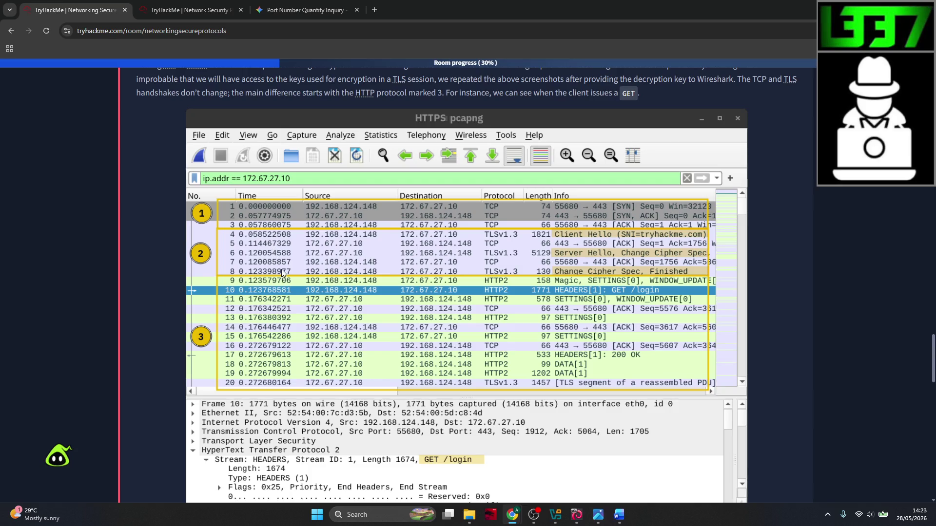
scroll(280, 273, "down", 5)
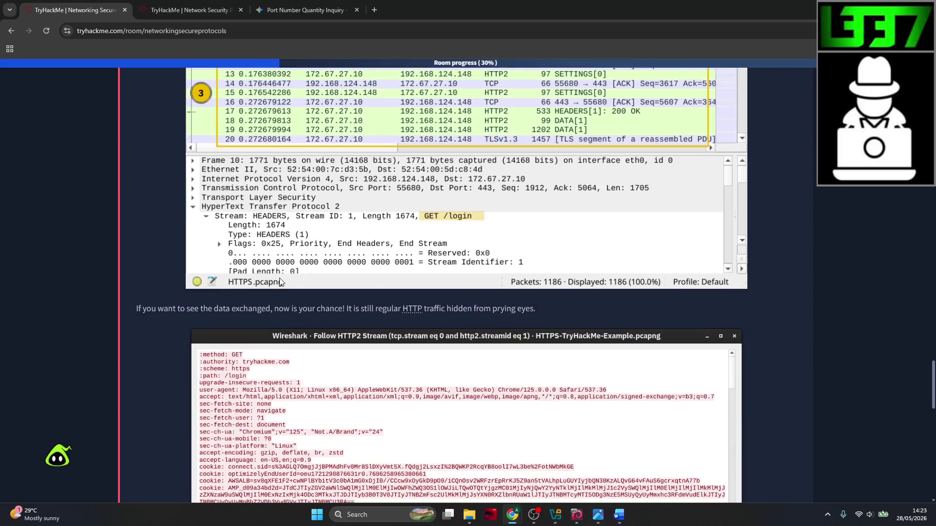
Answer 8 as the TLS negotiation packet count, lifting room progress to 40%
scroll(275, 283, "down", 12)
scroll(565, 412, "up", 2)
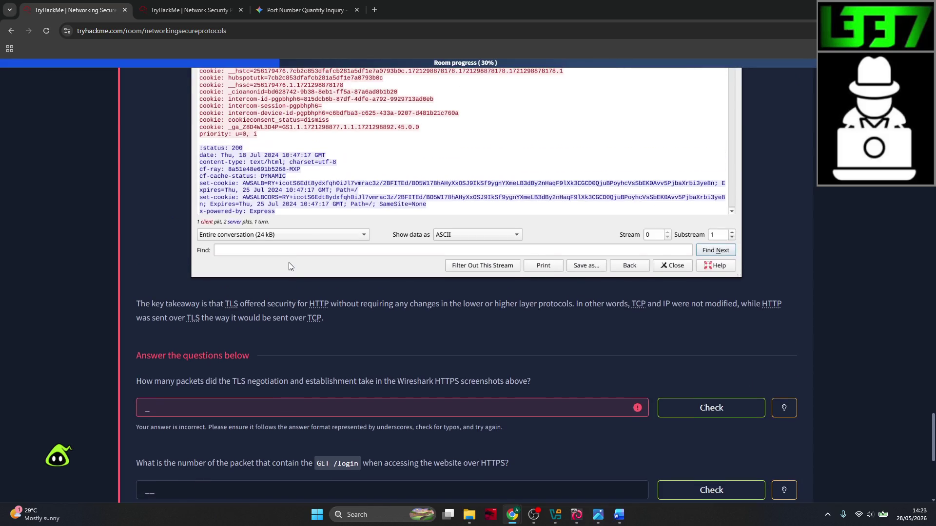
left_click(565, 413)
type("8")
left_click(706, 404)
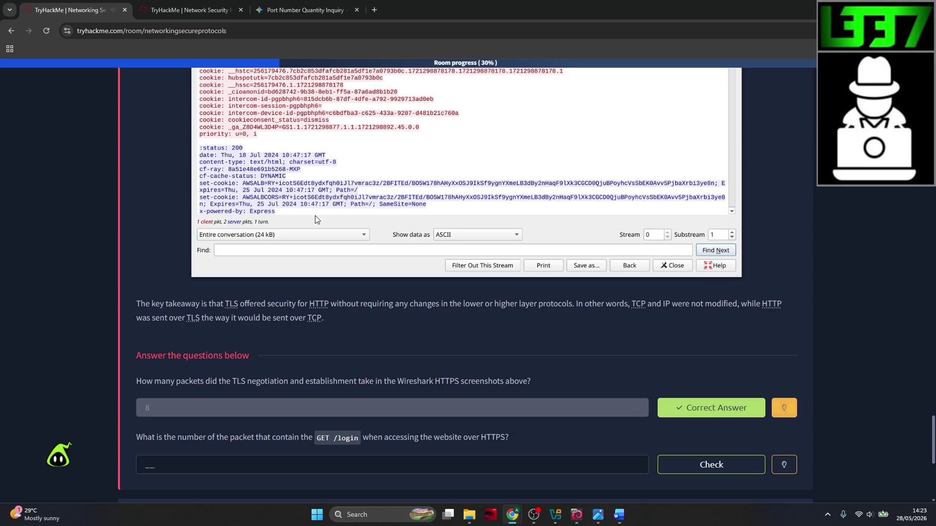
scroll(167, 213, "down", 1)
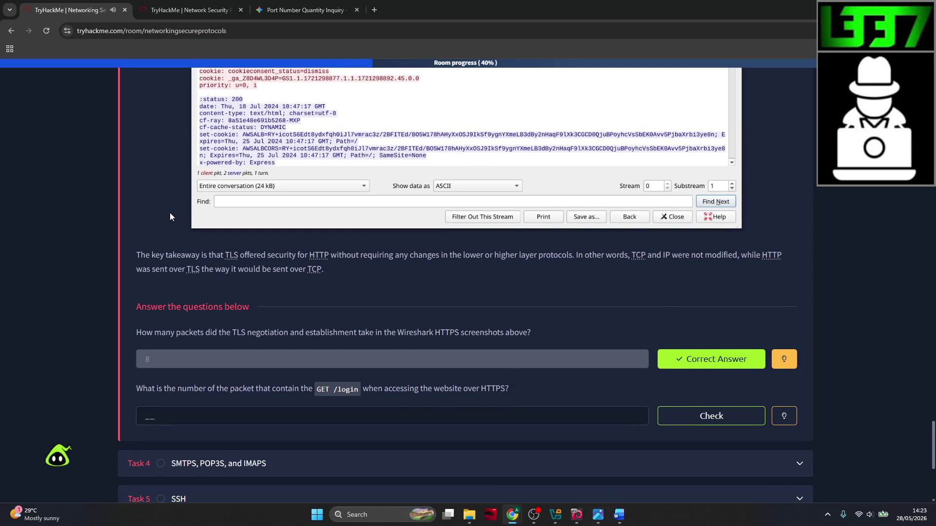
scroll(176, 224, "up", 15)
scroll(244, 166, "down", 2)
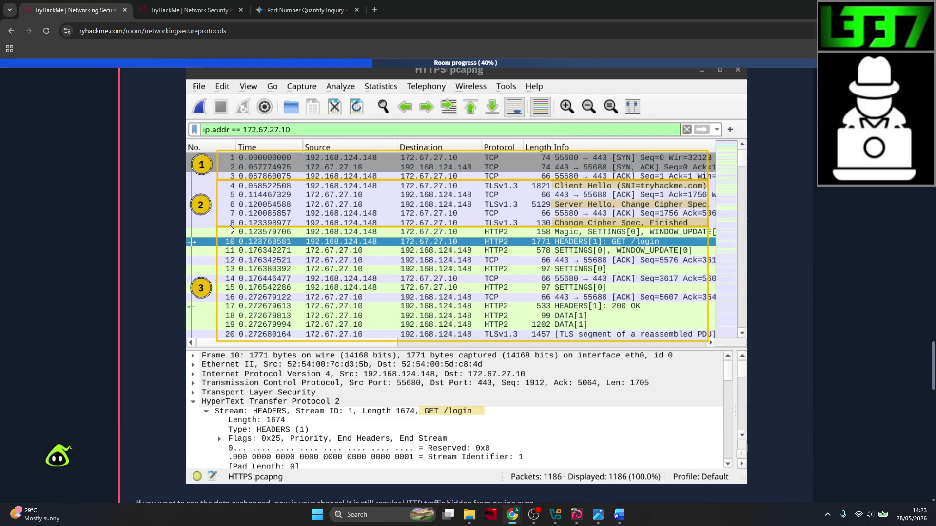
scroll(133, 229, "down", 10)
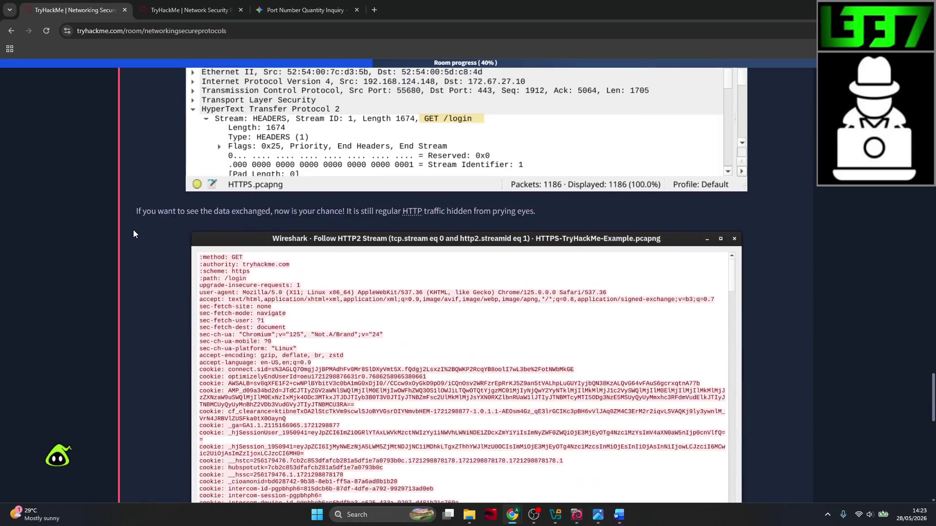
scroll(149, 231, "down", 2)
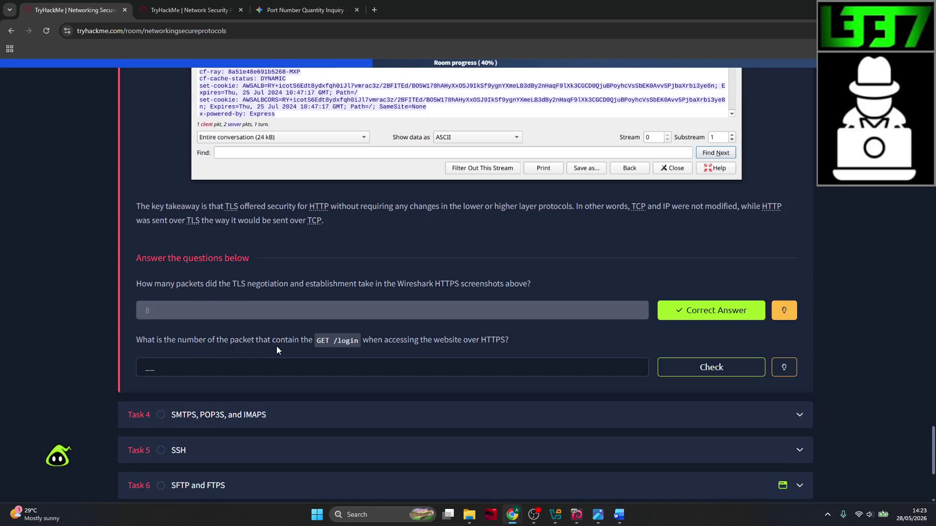
Re-read the GET /login question and search the Wireshark screenshots for that packet's number
left_click_drag(208, 339, 280, 341)
left_click(293, 340)
scroll(185, 325, "up", 3)
scroll(101, 319, "up", 7)
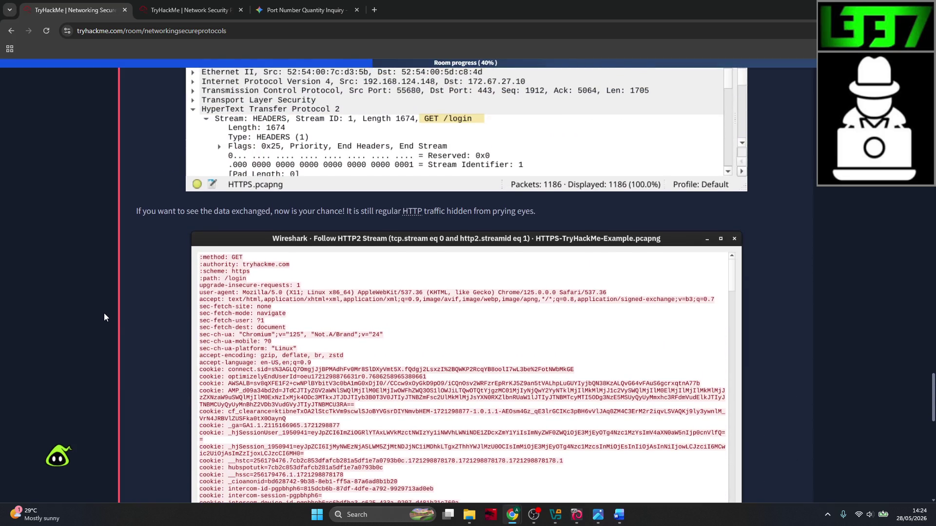
scroll(104, 316, "up", 7)
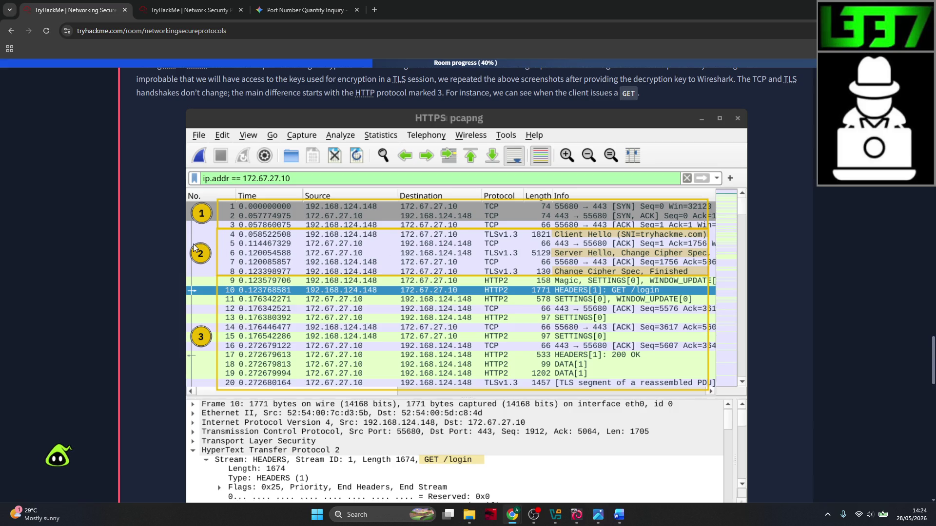
scroll(195, 249, "down", 14)
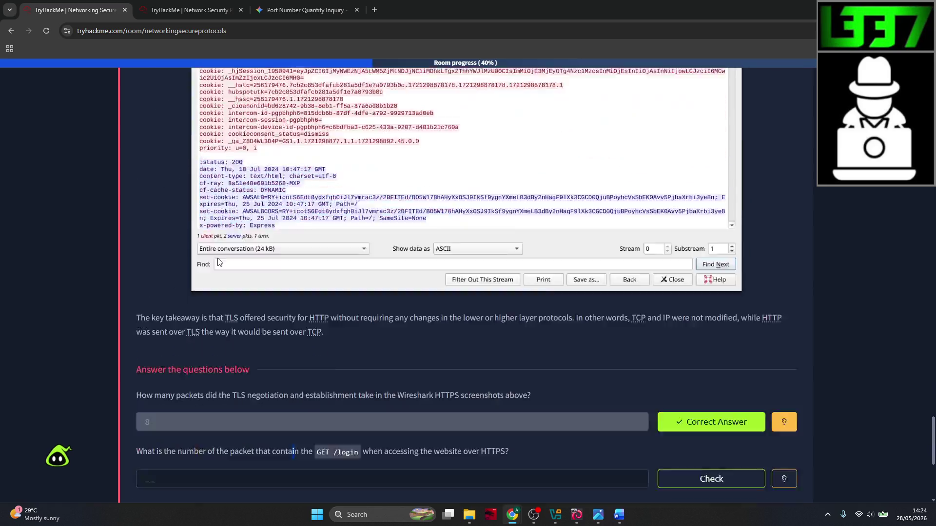
scroll(217, 261, "down", 6)
scroll(195, 265, "up", 3)
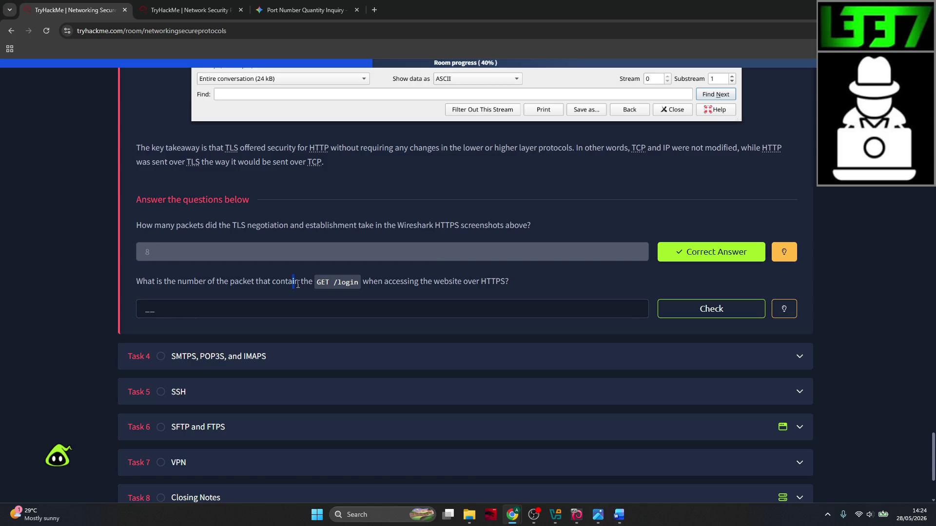
scroll(156, 255, "up", 6)
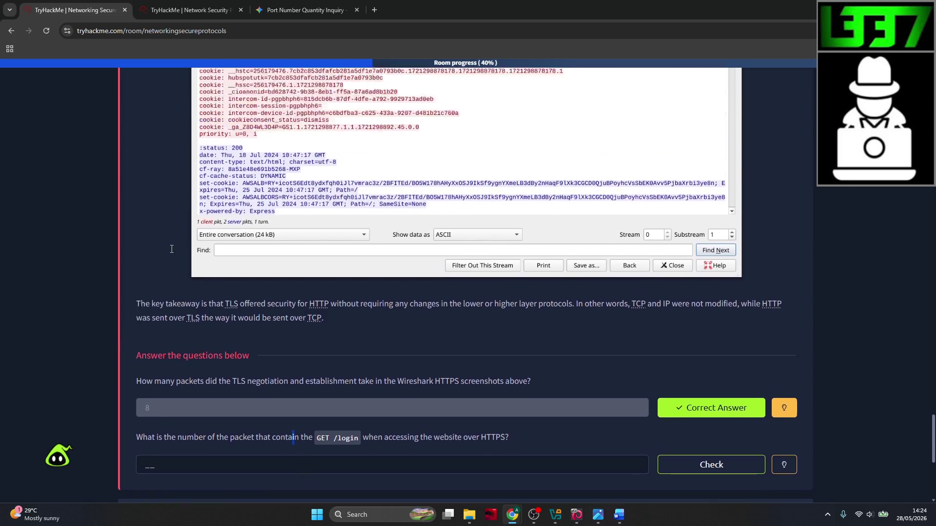
scroll(171, 252, "up", 4)
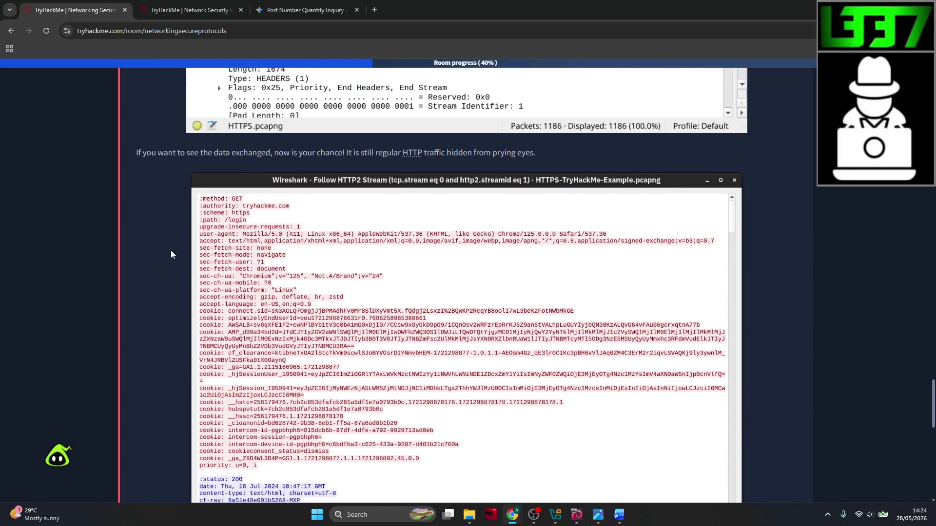
scroll(171, 253, "down", 6)
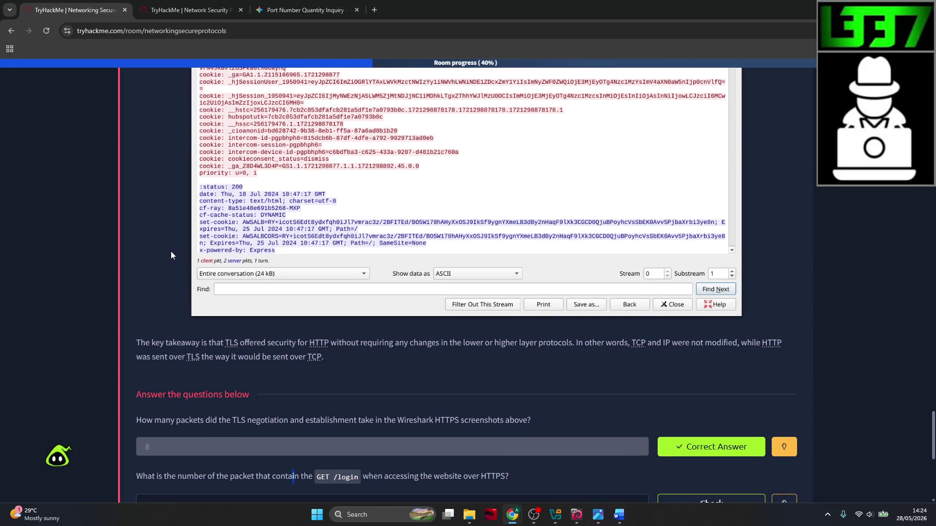
scroll(171, 254, "up", 14)
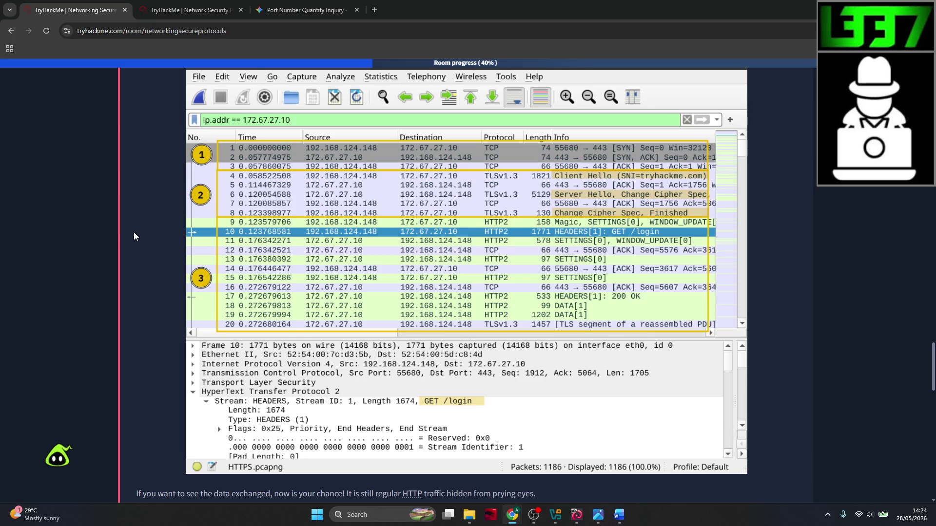
scroll(130, 239, "up", 6)
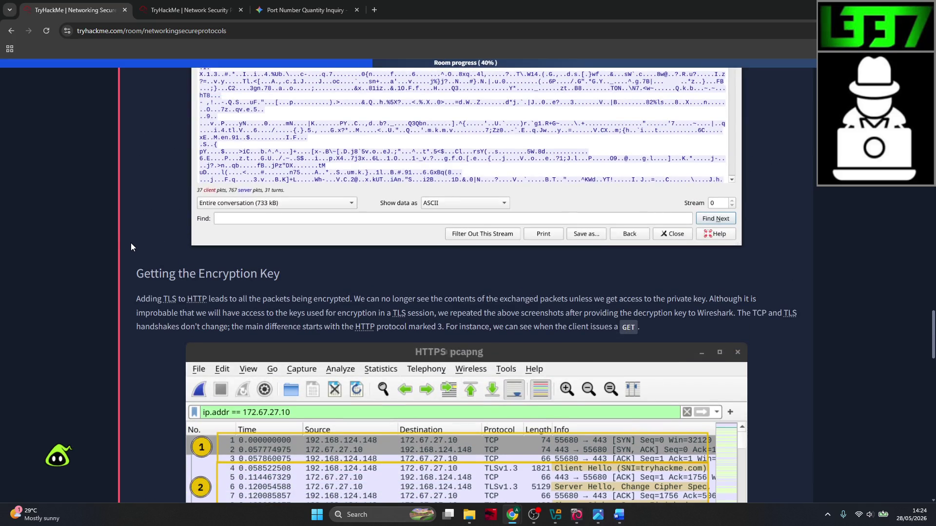
scroll(130, 243, "up", 10)
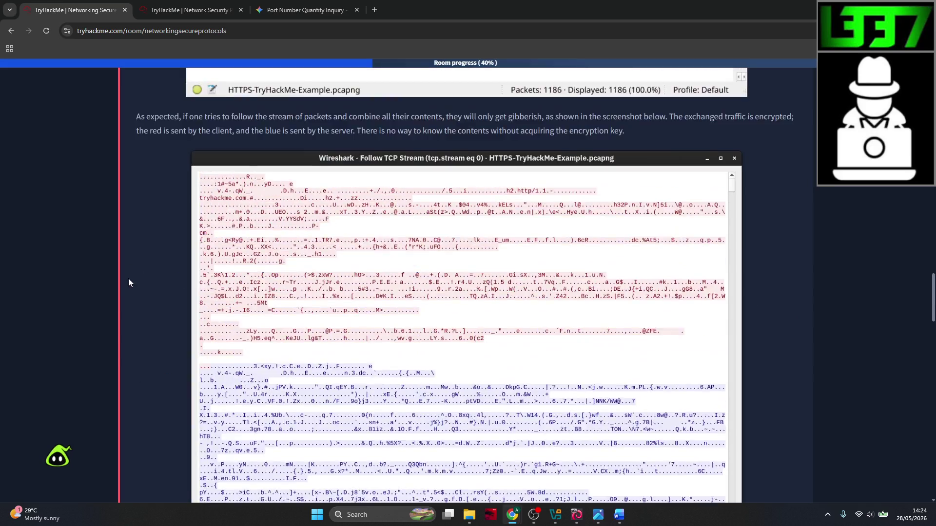
scroll(126, 271, "up", 5)
scroll(125, 271, "down", 2)
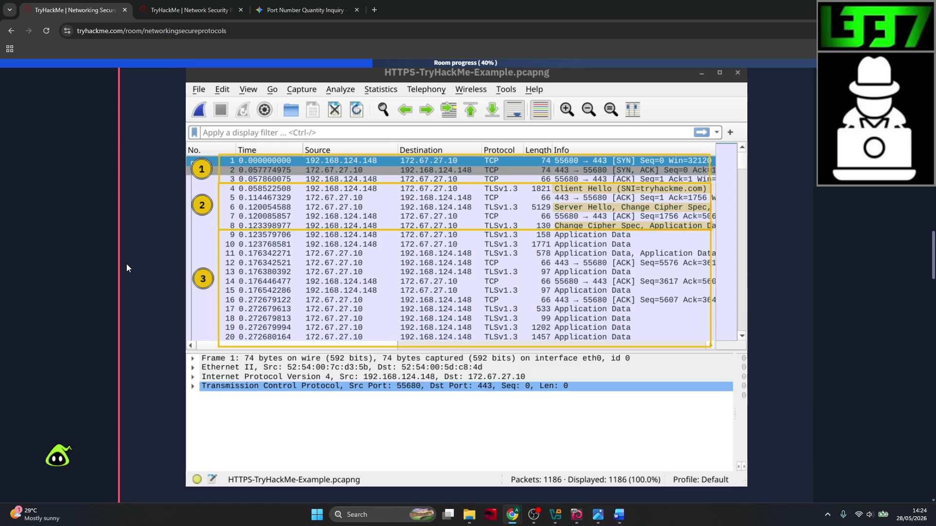
scroll(127, 265, "down", 8)
scroll(119, 302, "up", 10)
scroll(131, 275, "up", 4)
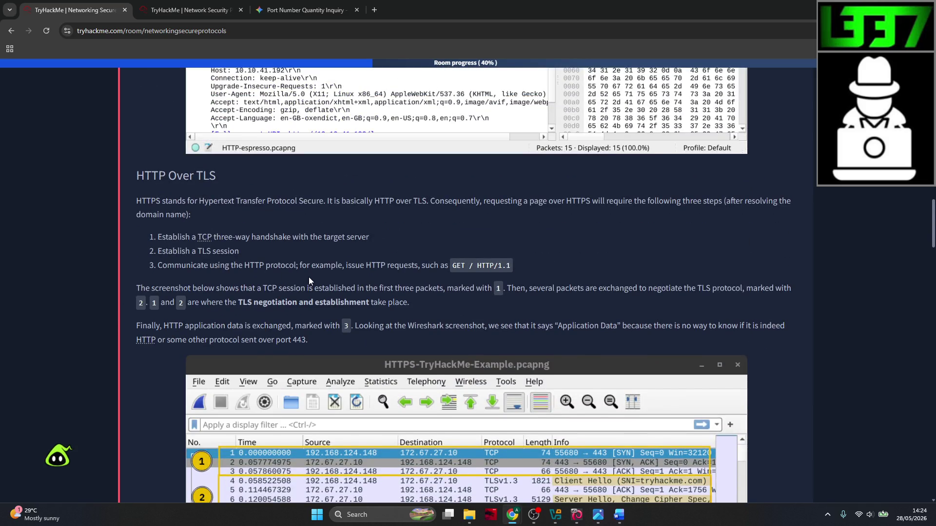
scroll(120, 279, "down", 5)
scroll(109, 287, "down", 18)
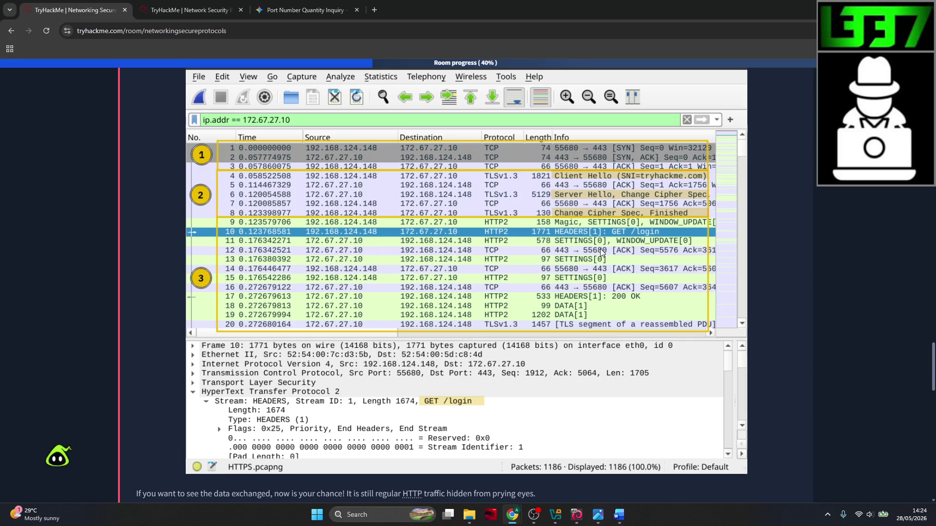
scroll(366, 335, "down", 1)
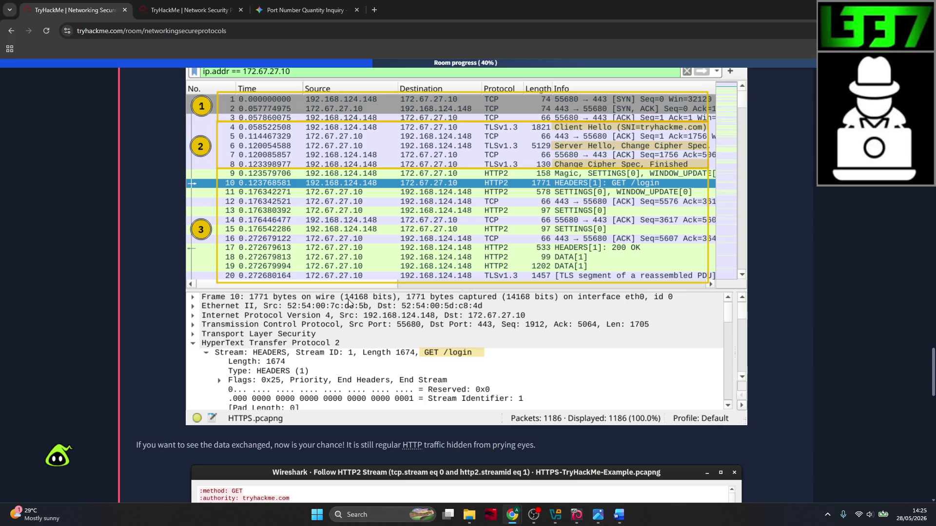
scroll(343, 297, "down", 2)
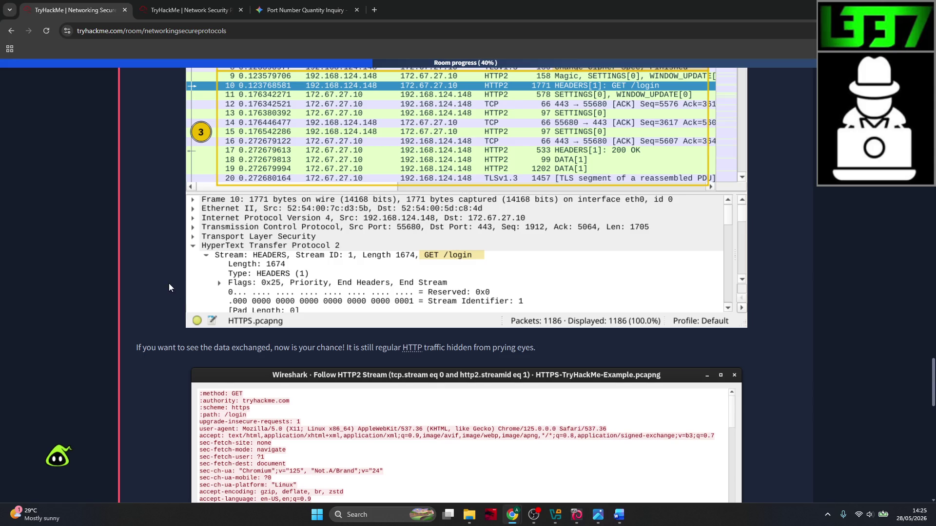
scroll(168, 287, "up", 1)
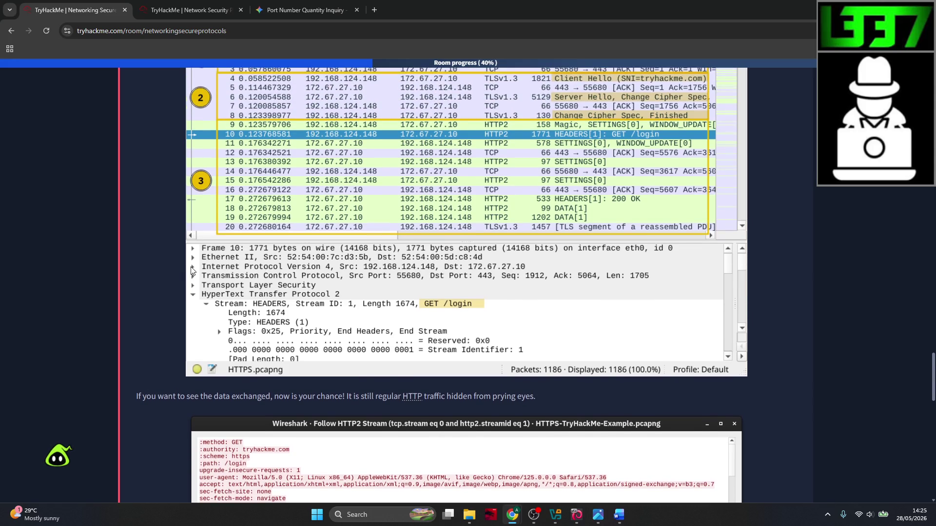
scroll(192, 269, "up", 2)
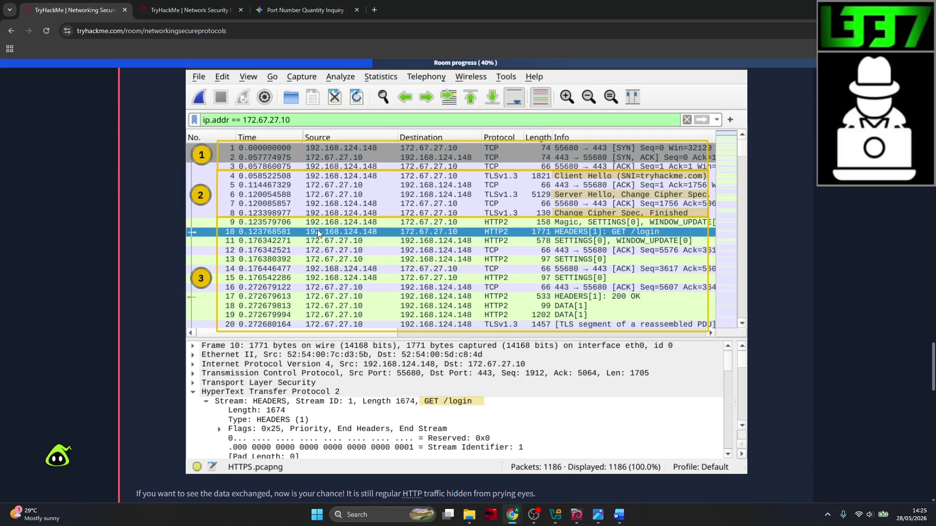
scroll(264, 319, "down", 1)
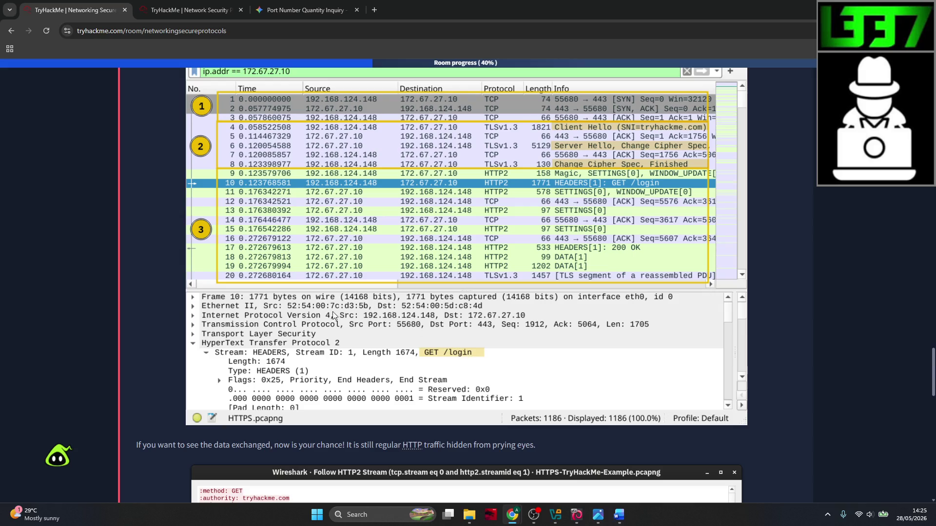
scroll(176, 310, "down", 2)
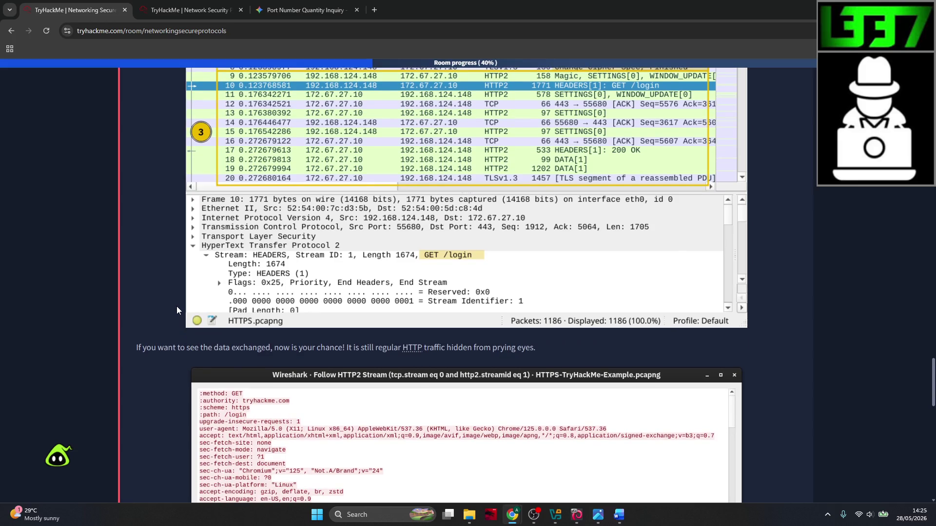
scroll(177, 306, "down", 10)
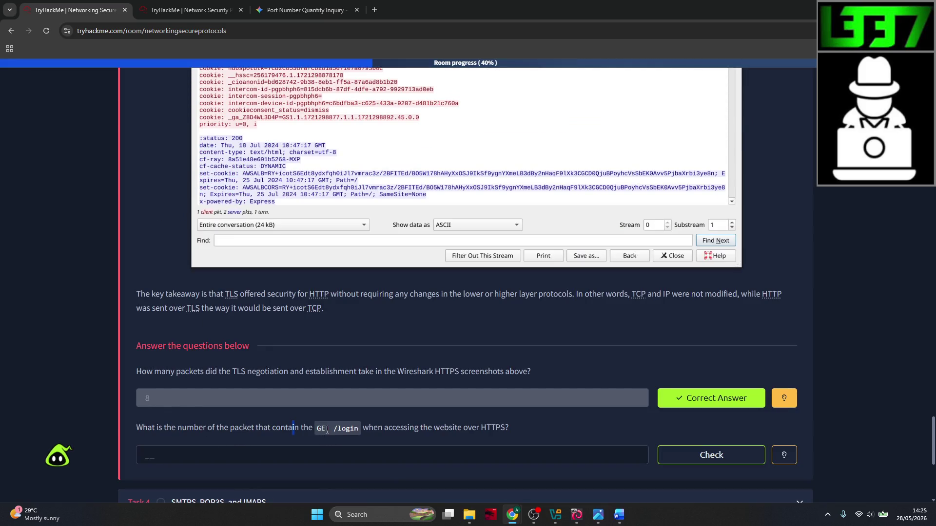
scroll(267, 416, "up", 15)
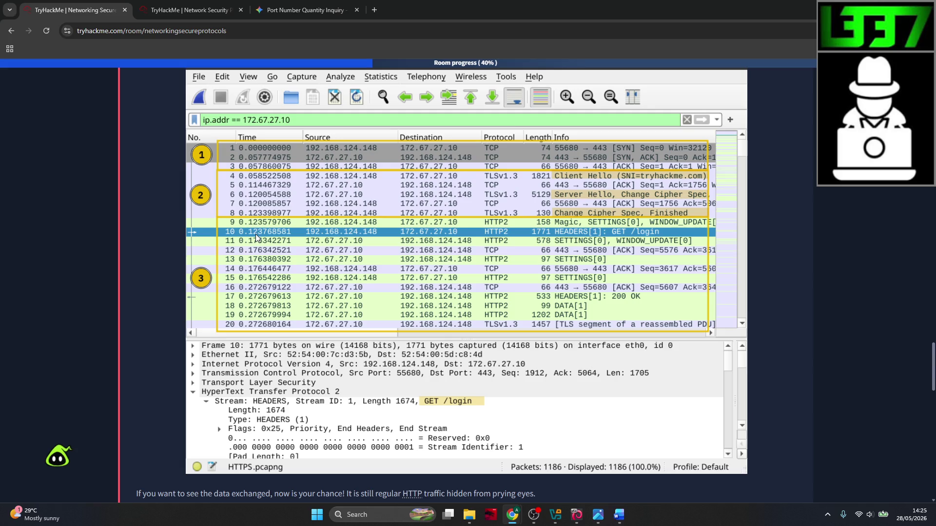
scroll(274, 415, "down", 6)
scroll(274, 415, "down", 8)
Answer 10 as the GET /login packet number, raising room progress to 50%
left_click(274, 308)
type("10")
key("Return")
scroll(379, 365, "up", 2)
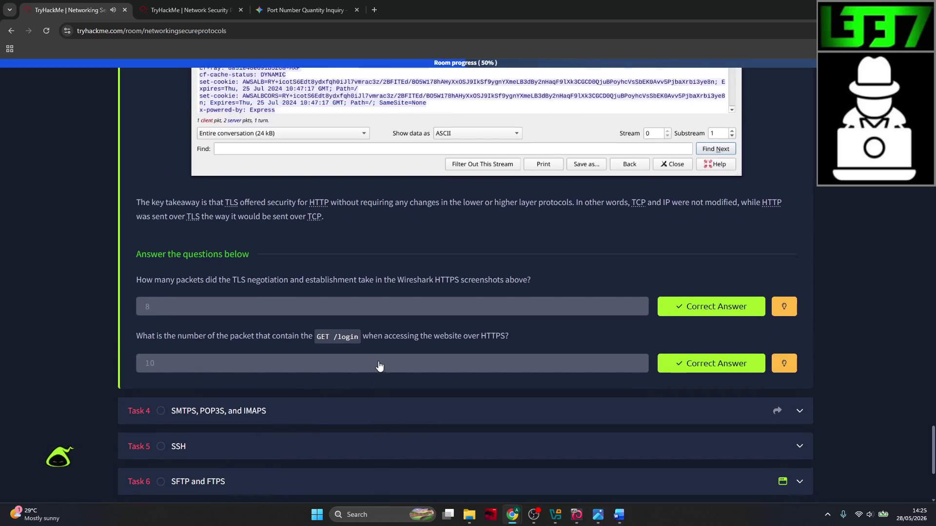
scroll(370, 350, "down", 3)
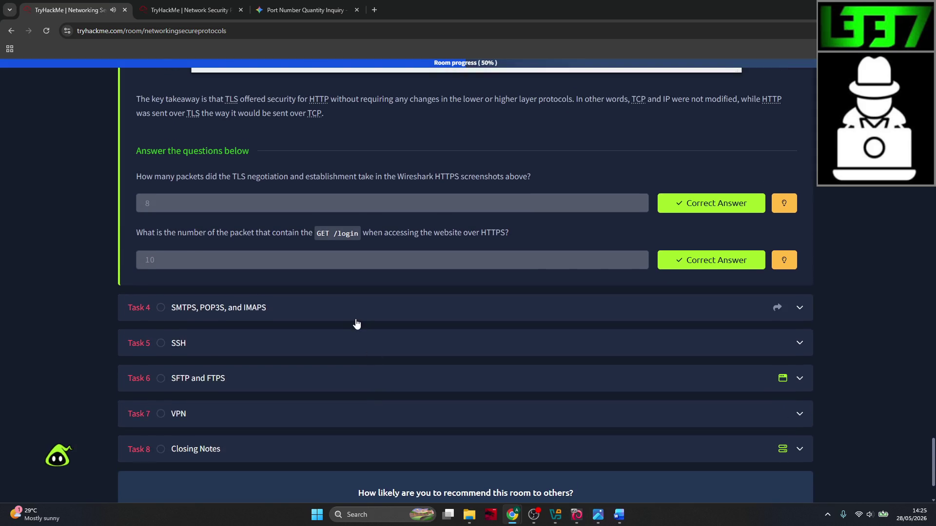
Expand Task 4 on SMTPS, POP3S and IMAPS and read its default port table
left_click(351, 309)
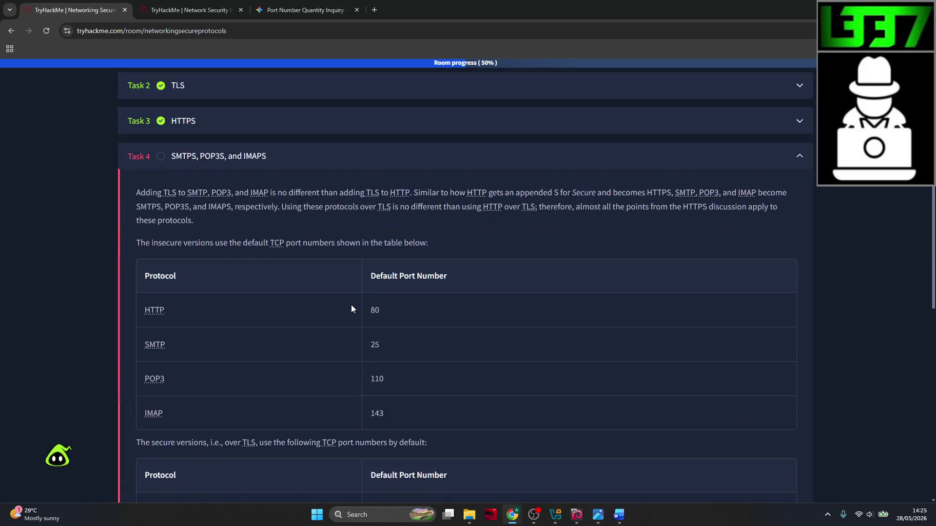
scroll(243, 273, "up", 3)
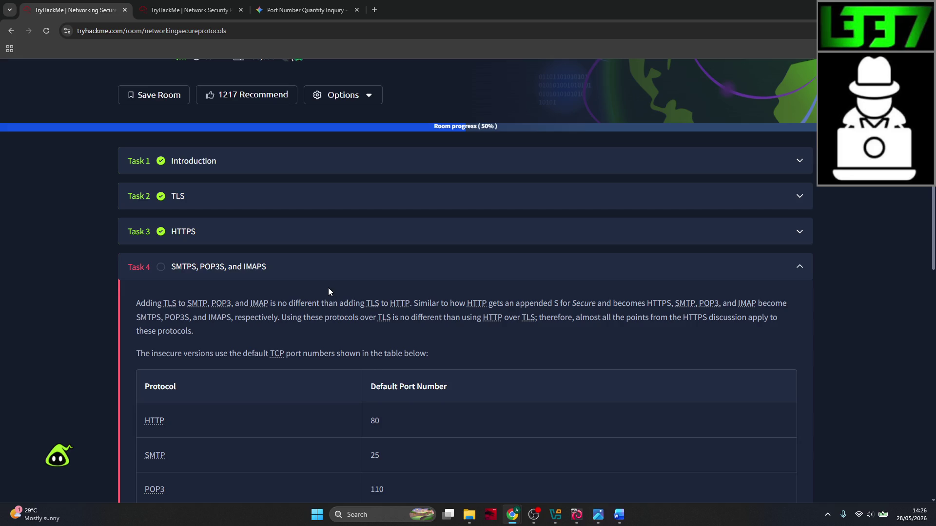
scroll(122, 325, "down", 2)
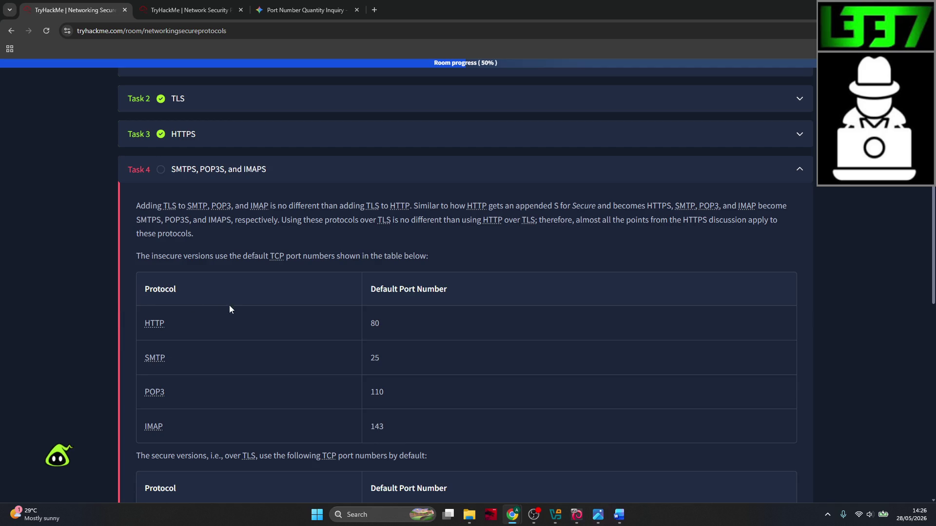
mouse_move(519, 515)
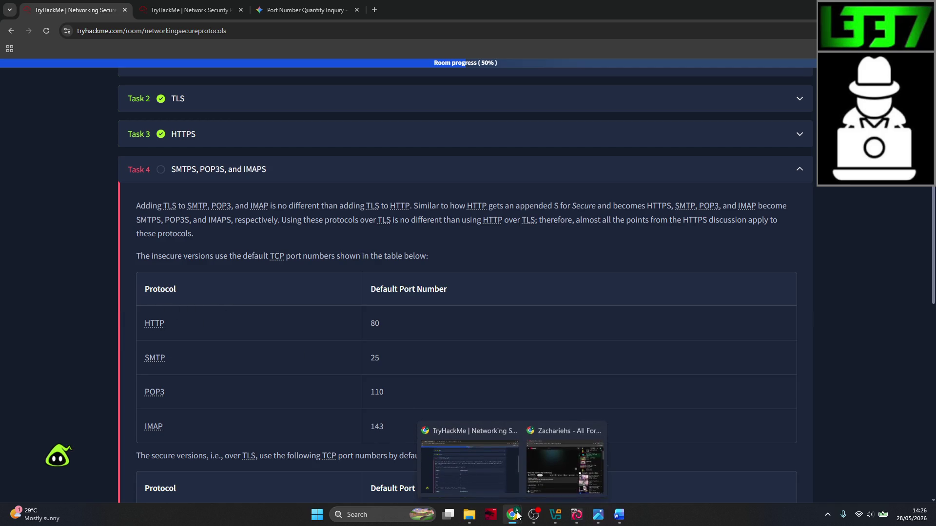
left_click(565, 466)
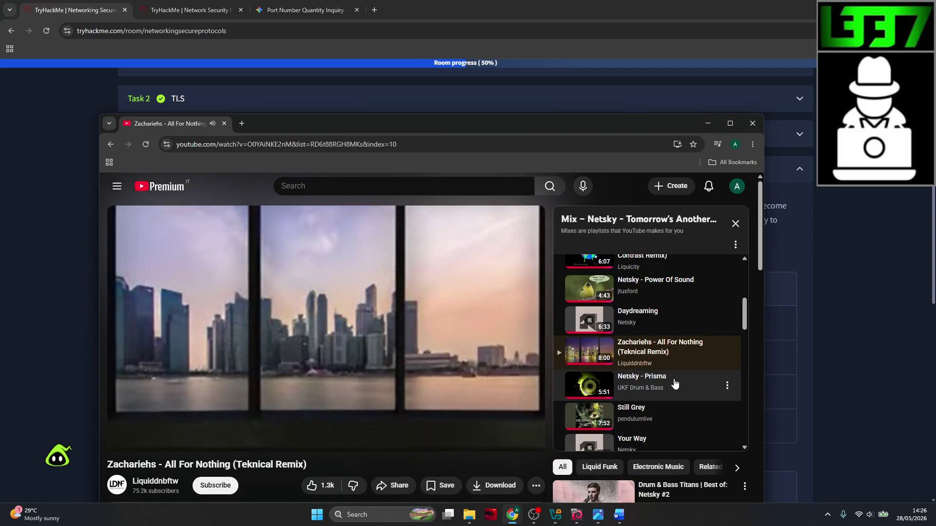
left_click(68, 215)
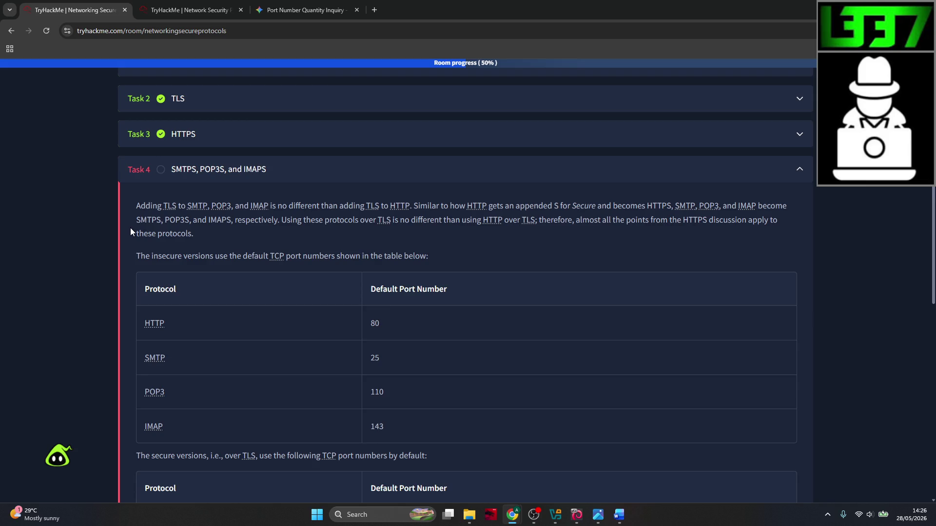
mouse_move(517, 512)
left_click(570, 482)
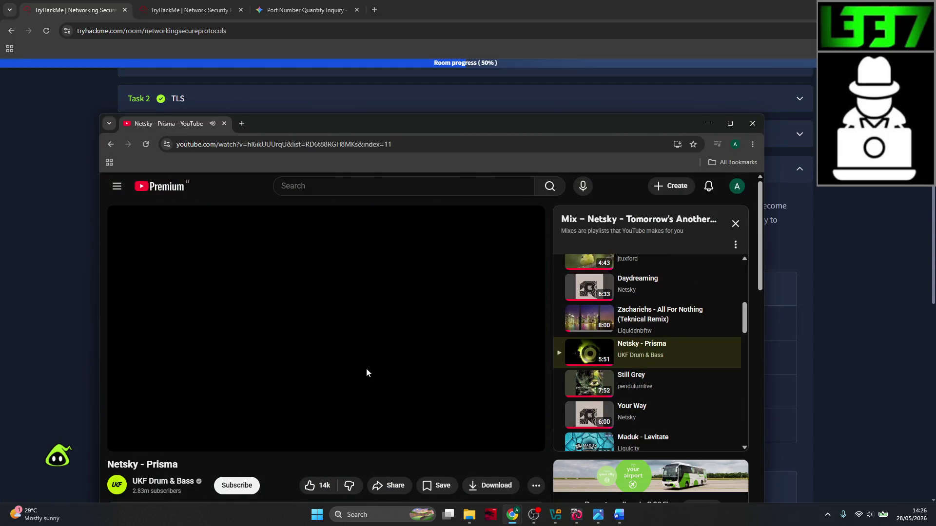
left_click(35, 271)
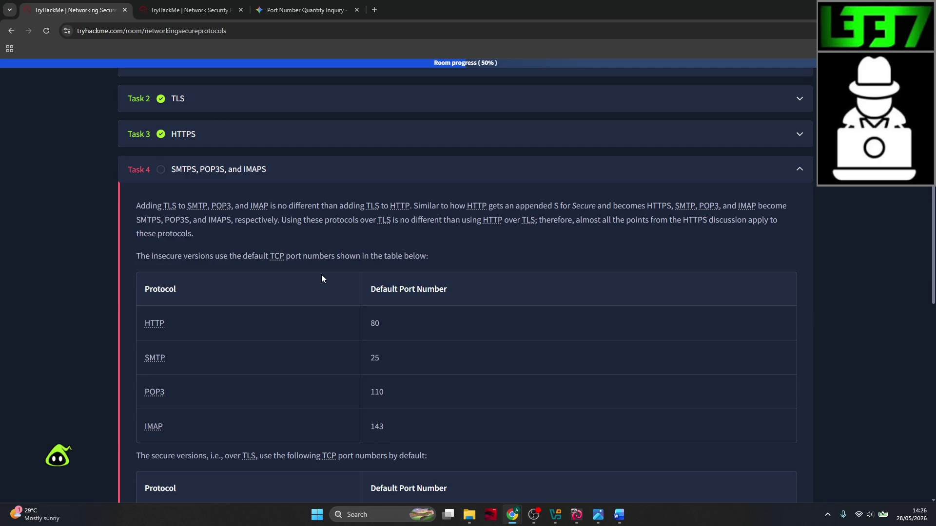
Read Task 4's port tables, comparing POP3 port 110 with POP3S 995, down to the credentials question
scroll(487, 346, "up", 1)
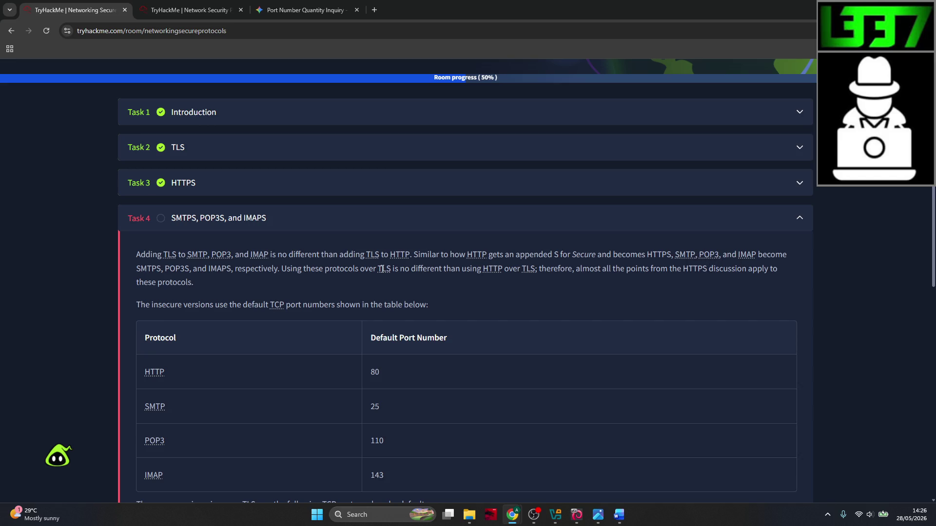
scroll(198, 270, "down", 1)
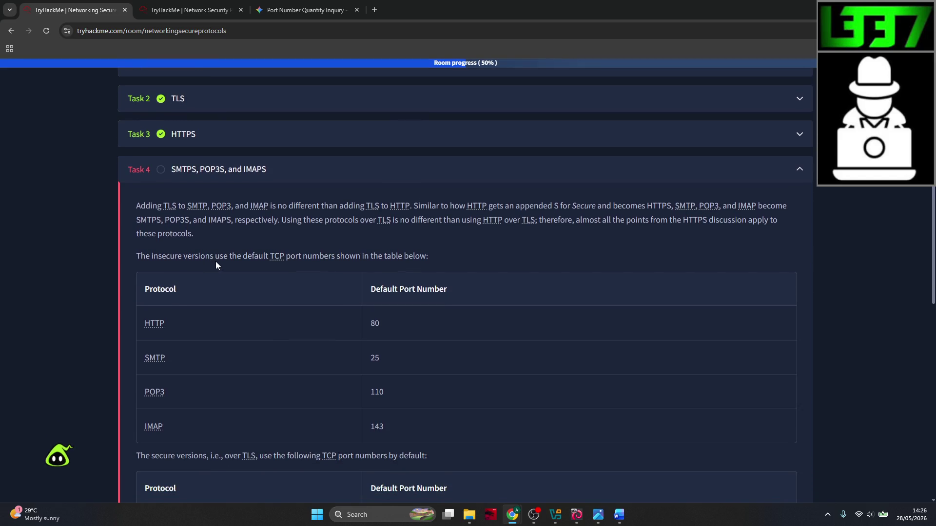
scroll(217, 261, "down", 3)
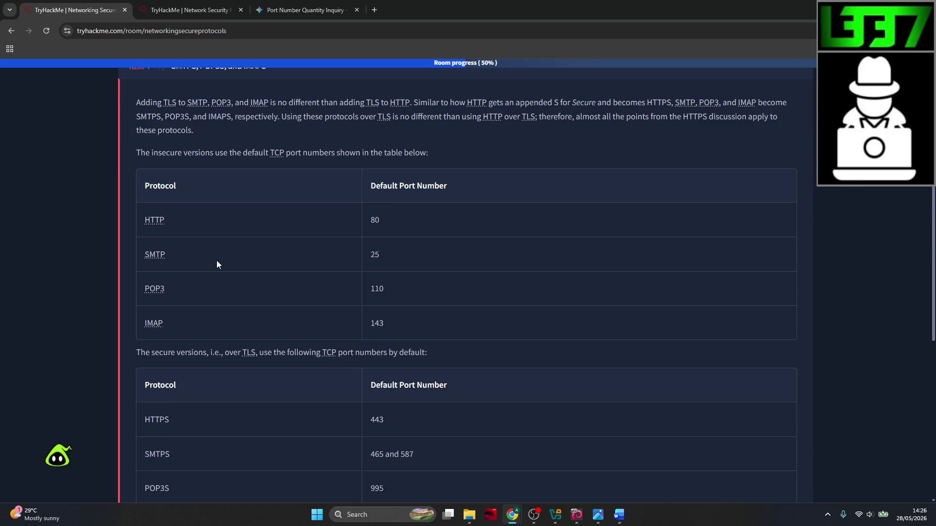
scroll(217, 263, "down", 2)
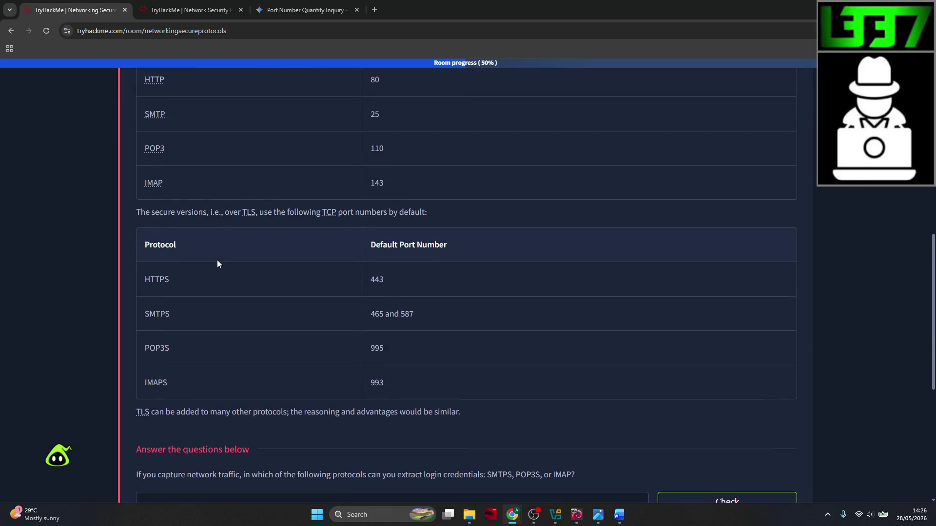
scroll(218, 259, "up", 1)
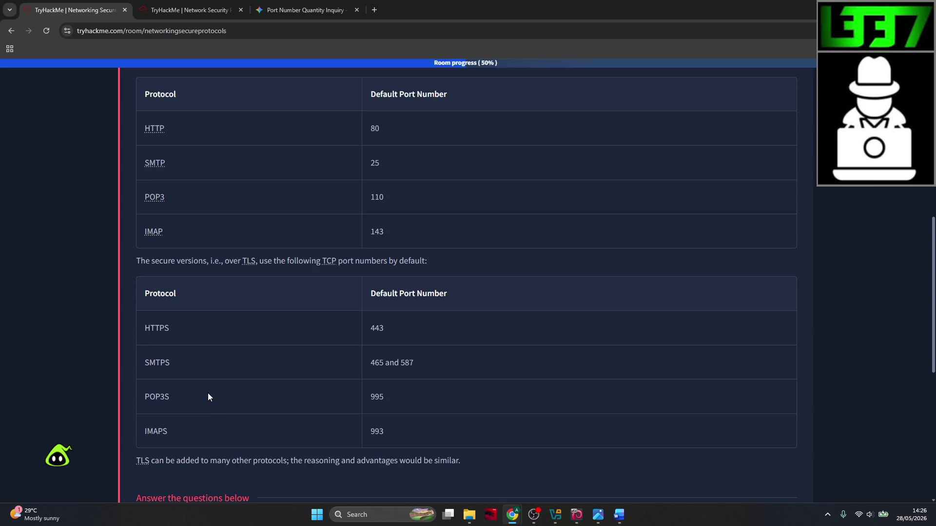
double_click(398, 397)
scroll(444, 232, "up", 1)
double_click(375, 247)
left_click(387, 253)
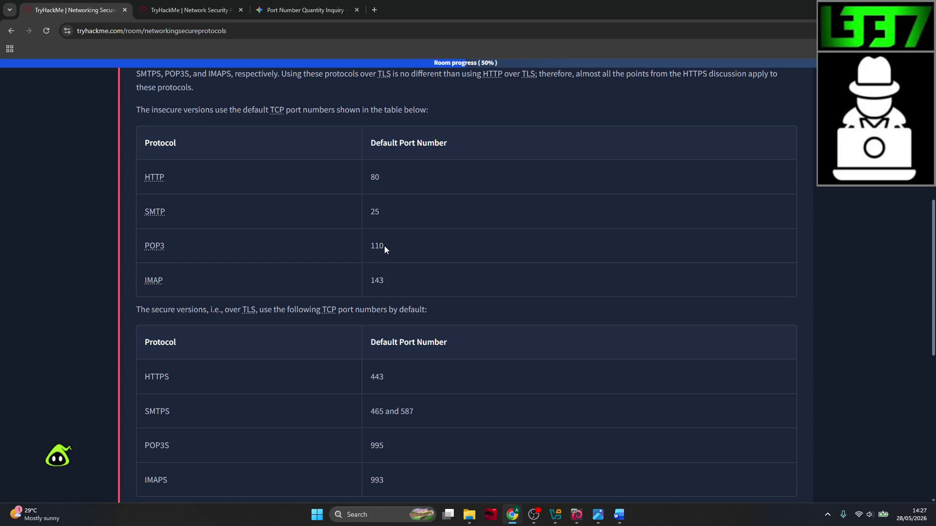
scroll(384, 246, "up", 3)
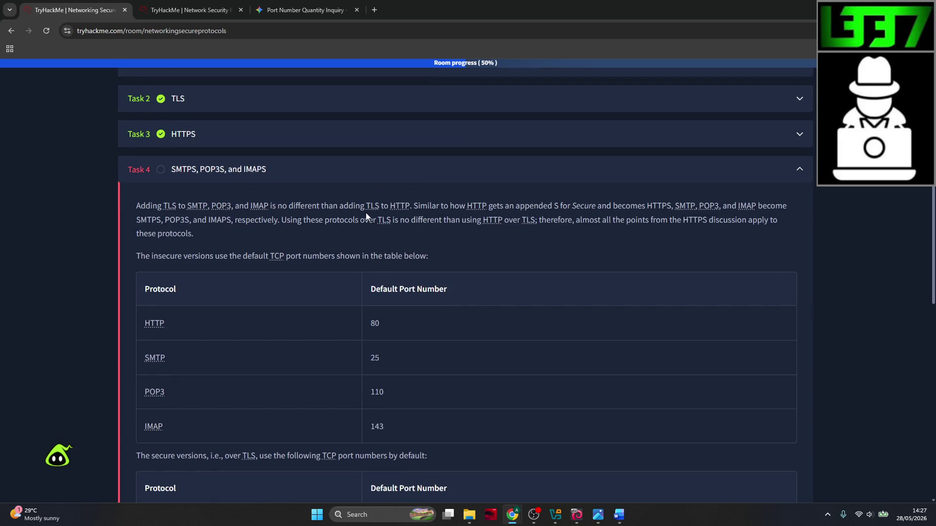
scroll(367, 216, "down", 5)
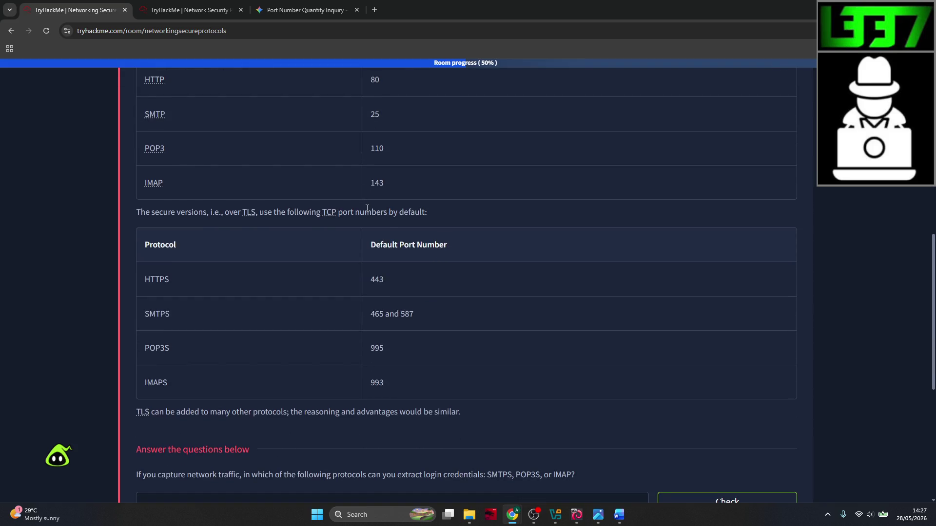
scroll(222, 254, "down", 3)
scroll(210, 343, "up", 1)
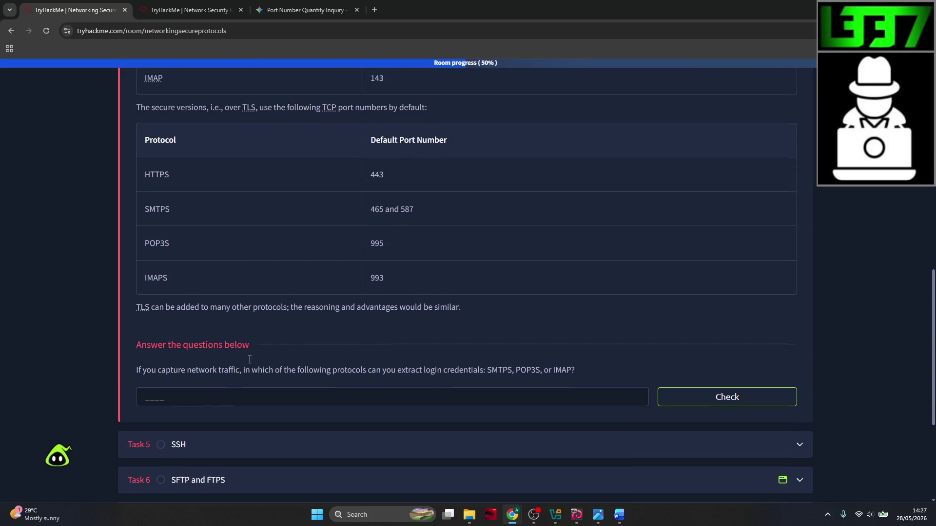
Answer IMAP to Task 4's credentials question, reaching 60%, and open the TryHackMe notes folder
left_click(424, 403)
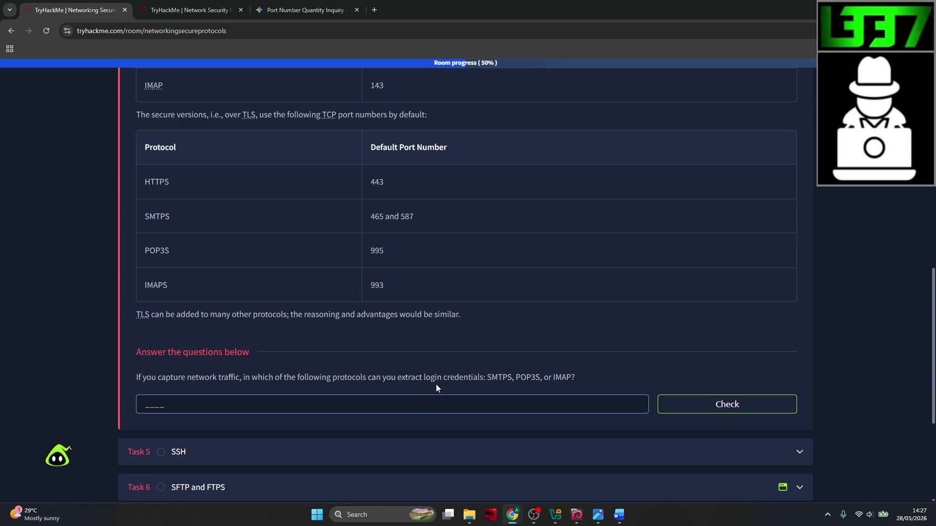
type("IMAP")
key("Return")
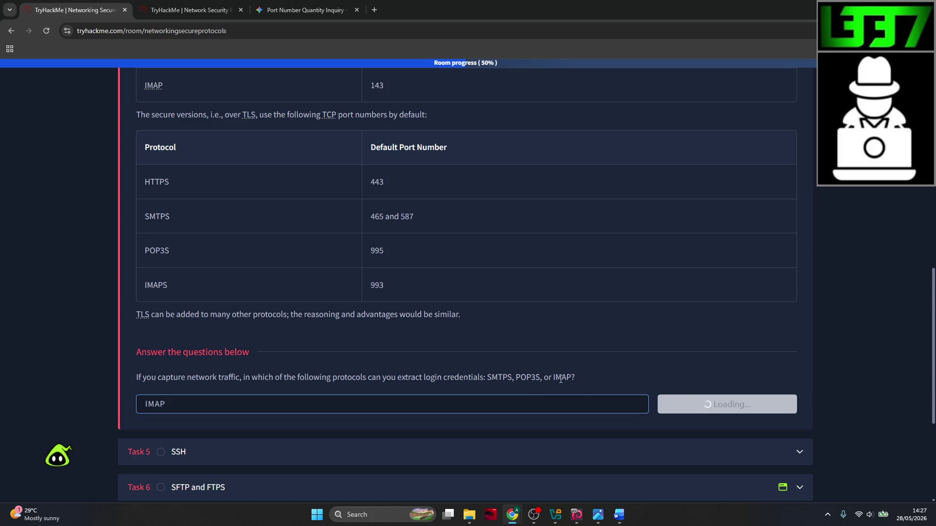
scroll(502, 419, "up", 11)
scroll(502, 411, "down", 1)
scroll(490, 402, "down", 11)
scroll(490, 406, "up", 1)
scroll(553, 375, "down", 4)
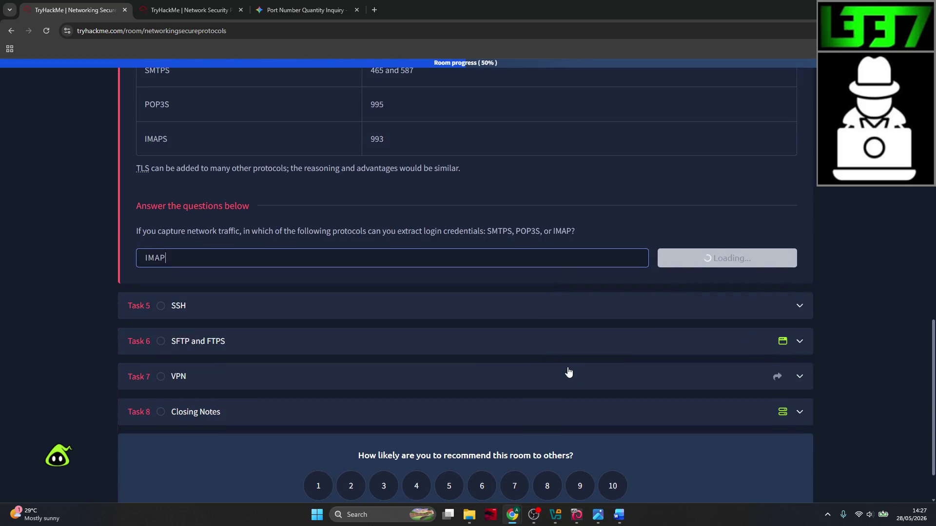
scroll(566, 372, "up", 5)
scroll(574, 360, "down", 4)
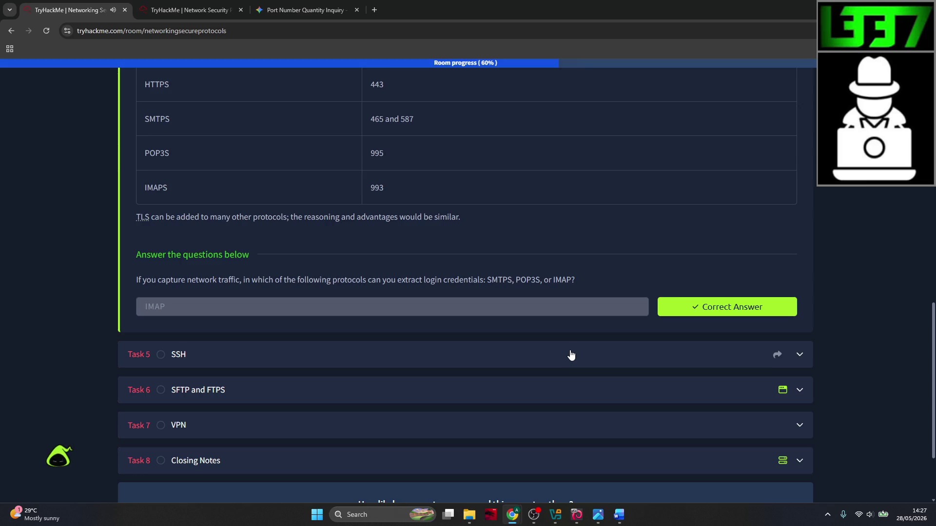
scroll(572, 353, "up", 1)
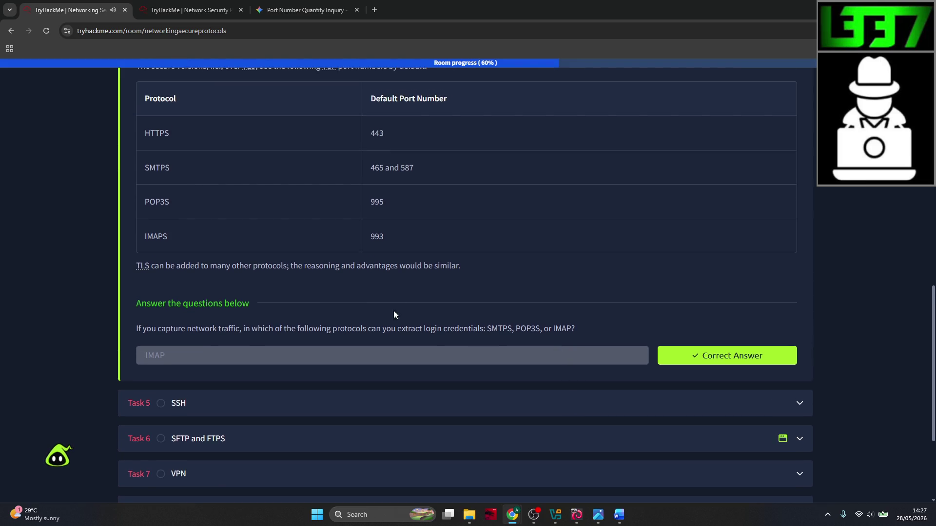
mouse_move(516, 514)
left_click(469, 514)
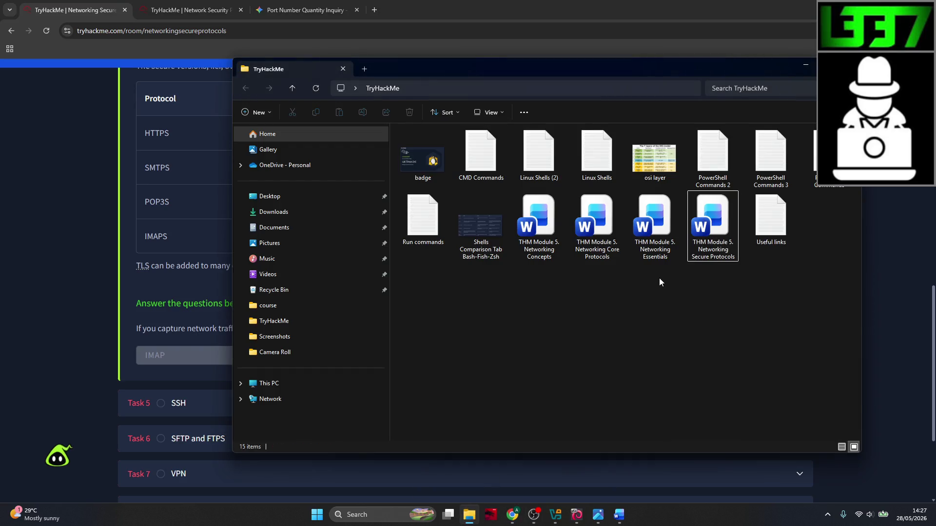
Open the Networking Core Protocols notes in Word, review them through IMAP, and return to TryHackMe
double_click(604, 211)
scroll(487, 242, "down", 3)
scroll(487, 243, "down", 20)
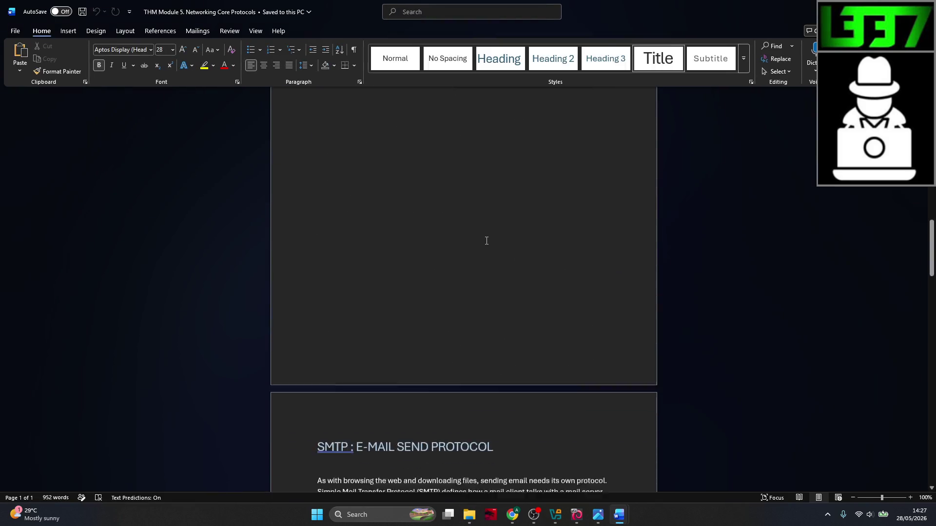
scroll(489, 241, "down", 15)
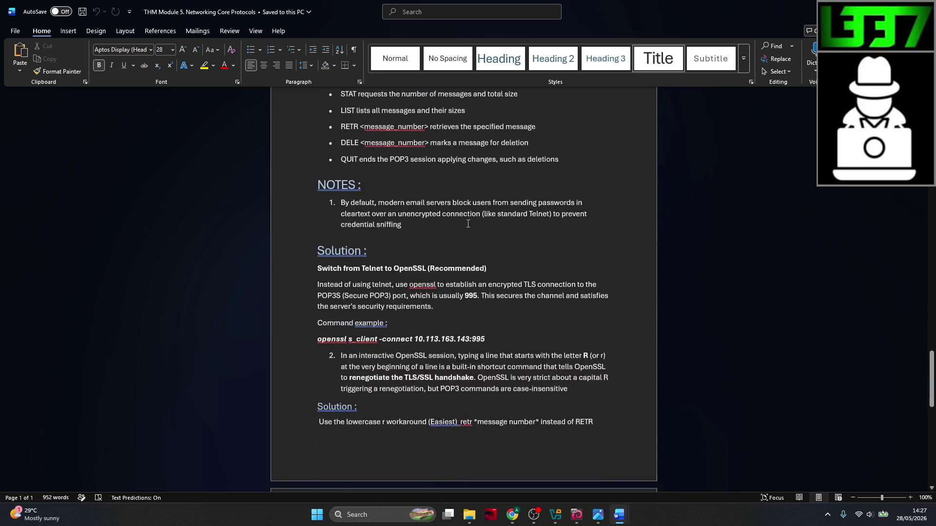
scroll(470, 223, "down", 5)
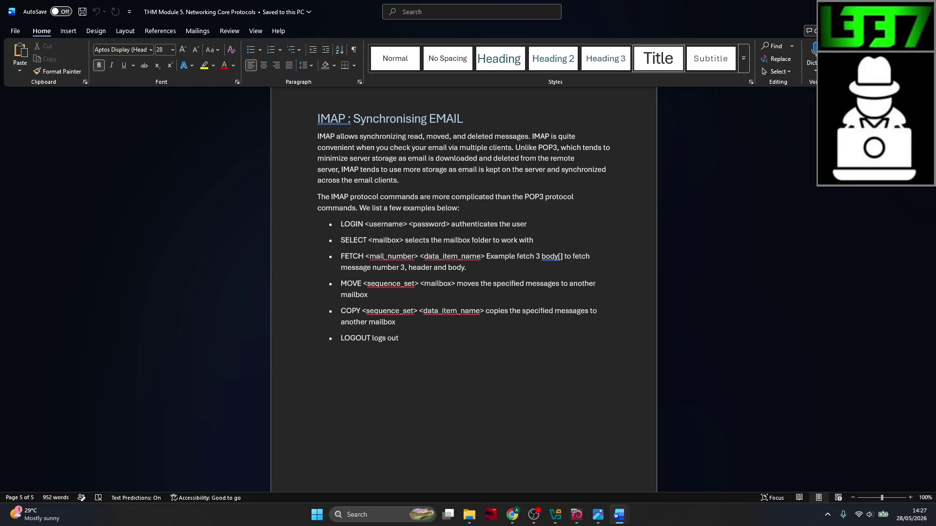
key("alt+Tab")
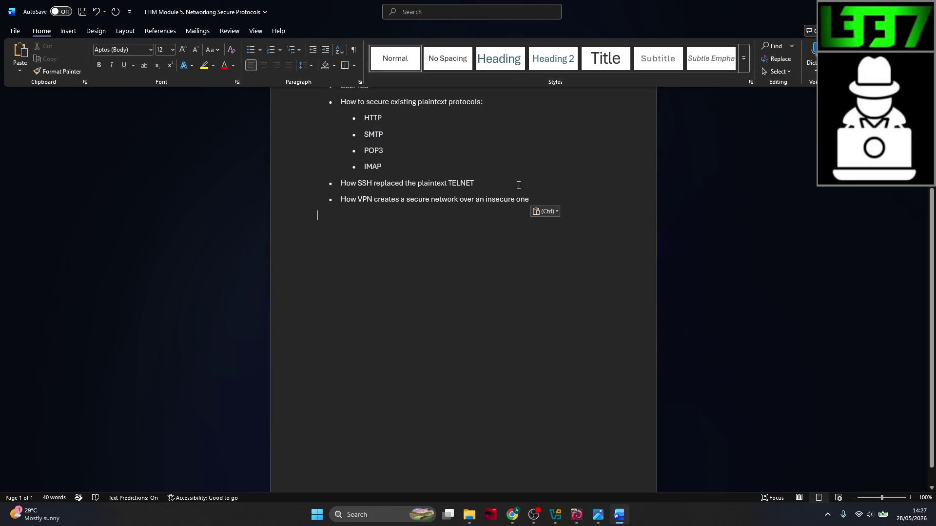
key("alt+Tab")
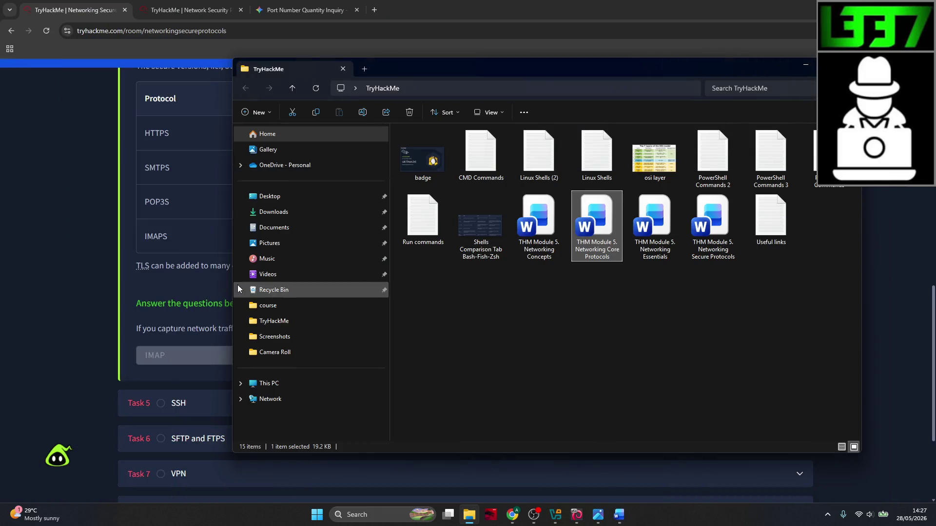
scroll(210, 268, "up", 4)
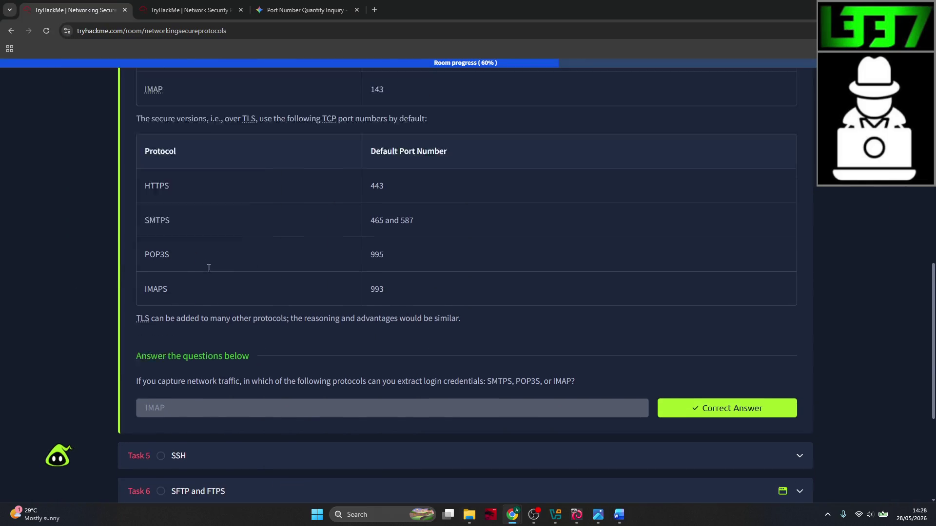
Expand Task 5 on SSH and read its introduction, including the Netscape SSL remark
scroll(210, 272, "down", 3)
scroll(430, 375, "down", 2)
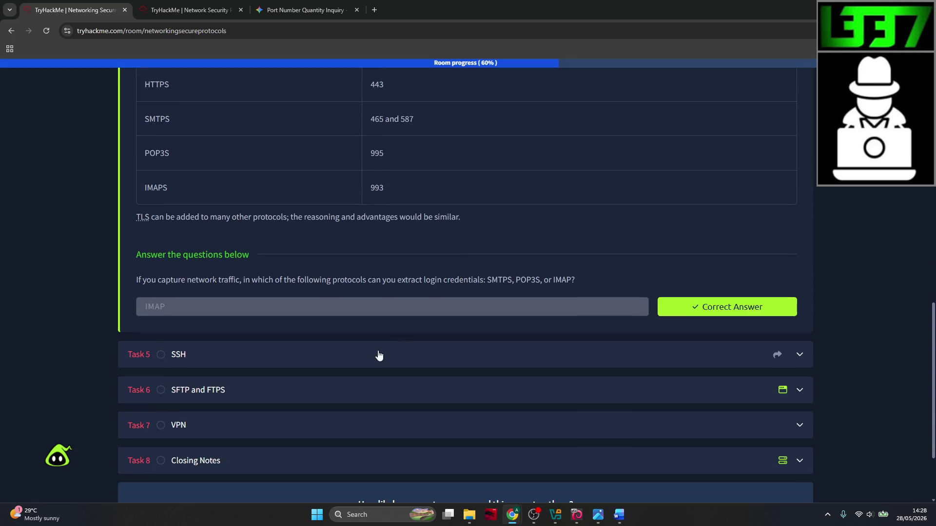
left_click(368, 347)
scroll(202, 273, "up", 1)
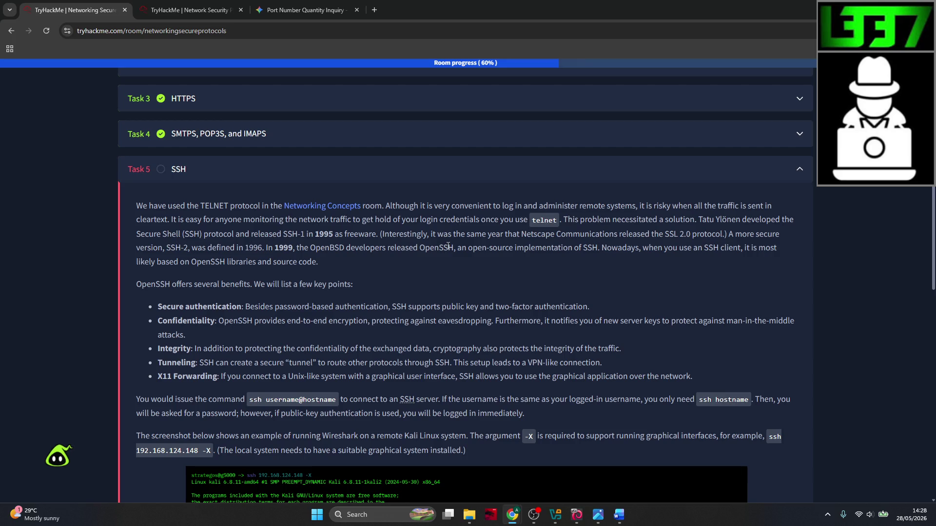
left_click_drag(453, 234, 689, 234)
left_click(179, 253)
Read OpenSSH's benefits, marking passages on Confidentiality, Integrity and X11 Forwarding
scroll(236, 271, "down", 1)
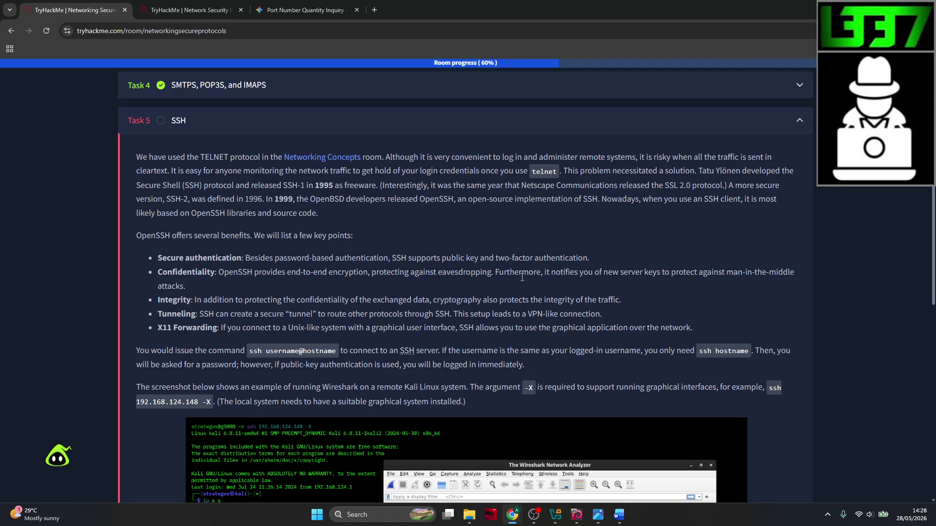
left_click_drag(580, 274, 631, 274)
left_click(631, 274)
scroll(233, 275, "down", 1)
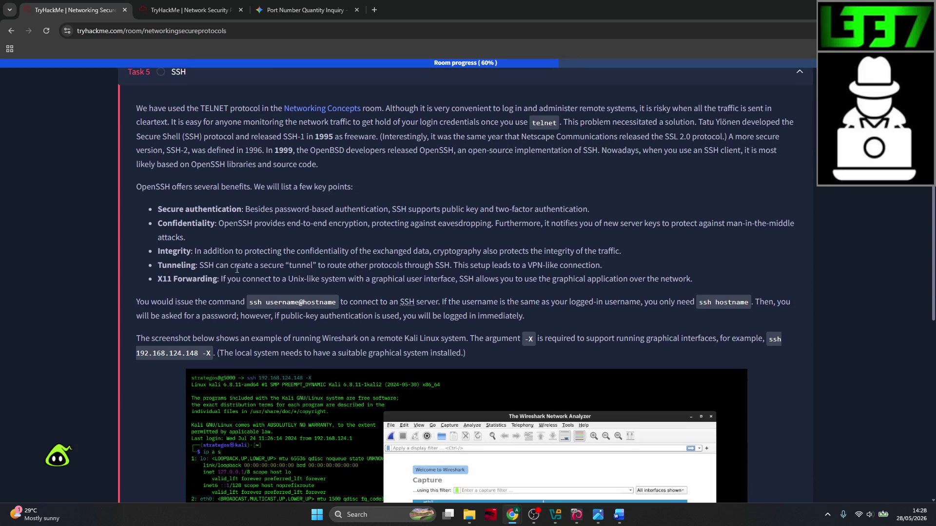
left_click_drag(265, 250, 329, 250)
left_click(329, 250)
left_click_drag(486, 255, 595, 251)
left_click(595, 251)
left_click_drag(266, 280, 311, 280)
left_click(334, 279)
left_click_drag(546, 285, 652, 287)
left_click(171, 294)
Submit OpenSSH as the SSH question's answer, then expand Task 6 on SFTP and FTPS
scroll(311, 313, "down", 1)
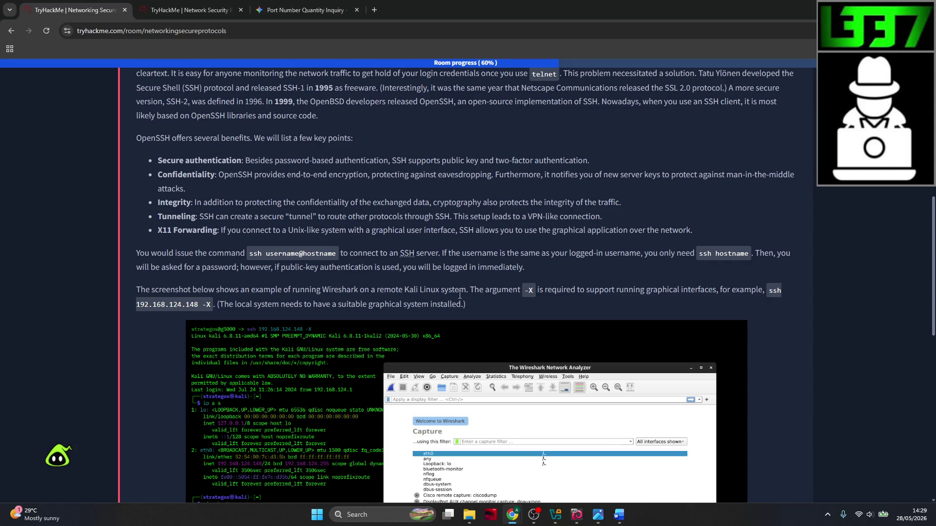
scroll(458, 295, "down", 1)
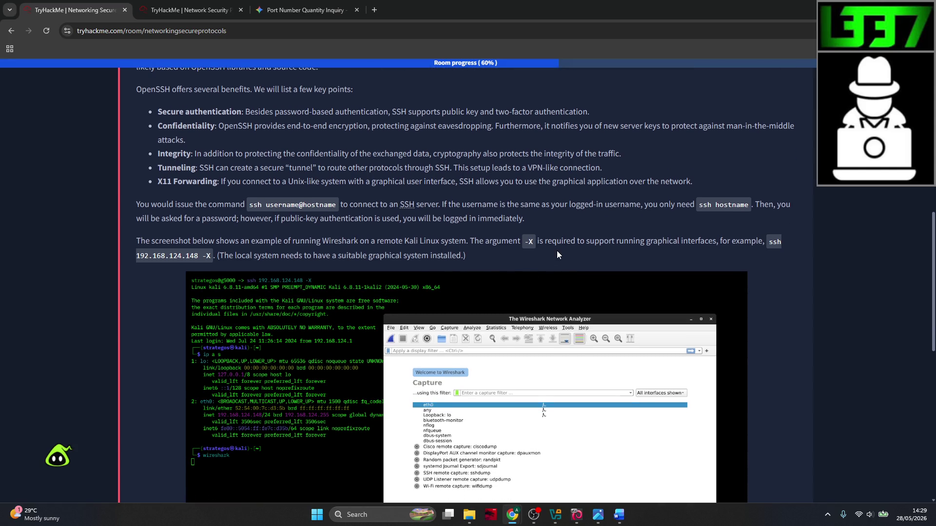
scroll(557, 251, "down", 2)
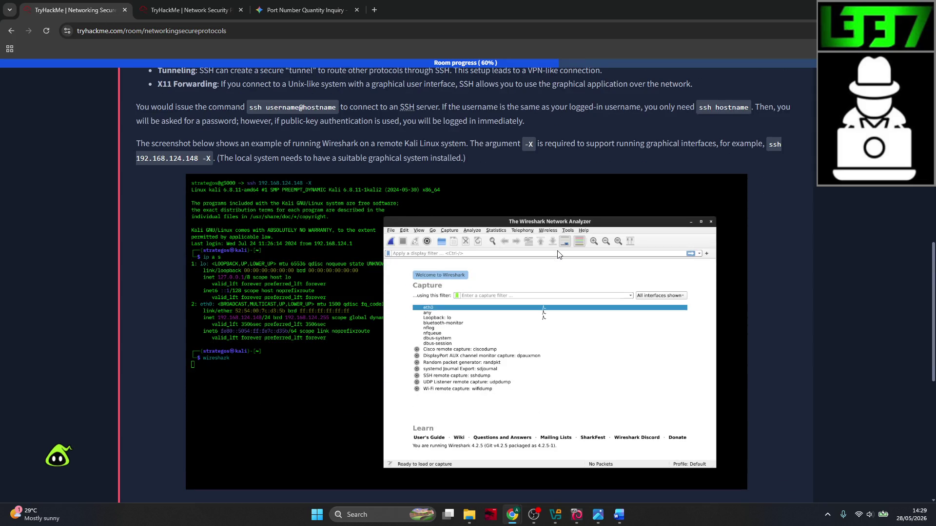
scroll(555, 253, "up", 1)
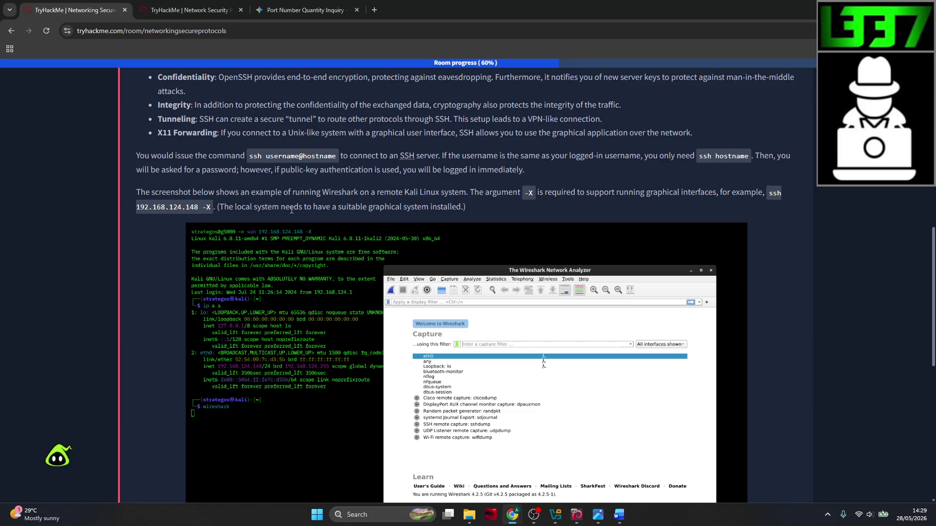
scroll(292, 209, "down", 4)
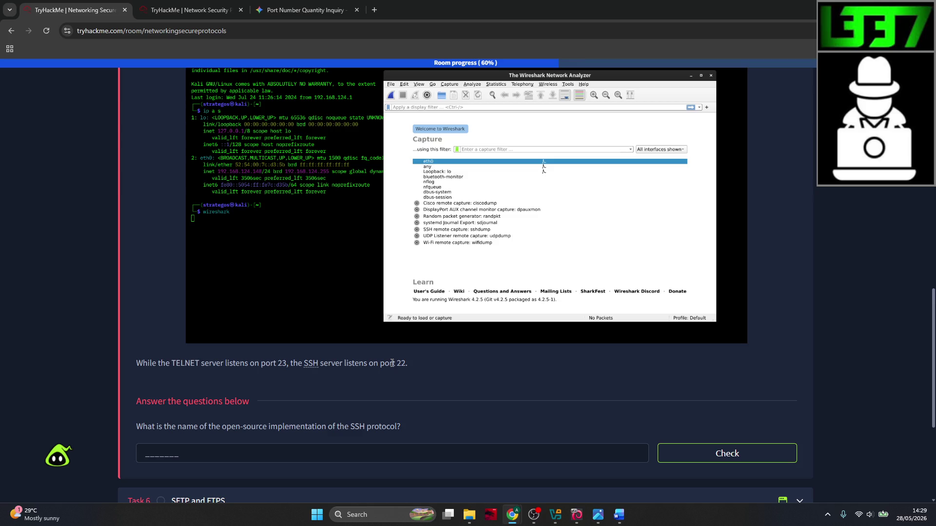
scroll(351, 365, "down", 1)
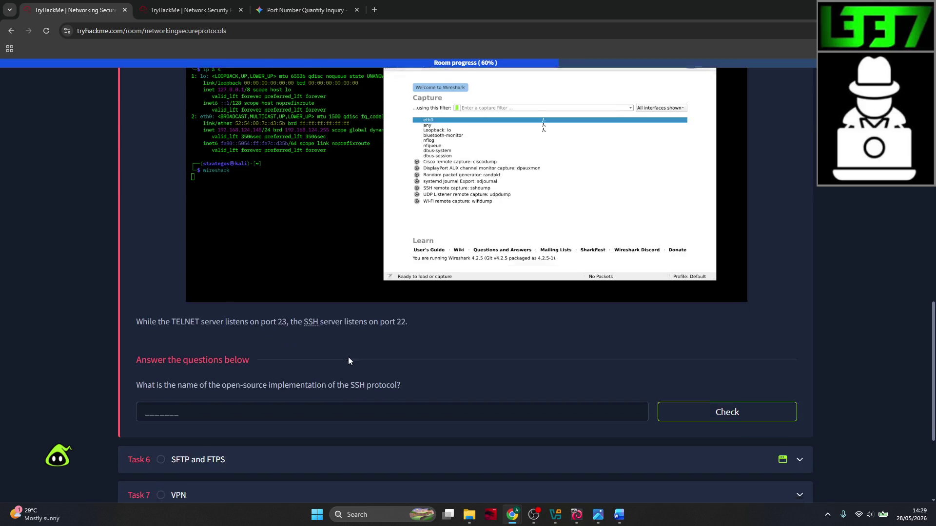
left_click(293, 410)
type("OpenSSH")
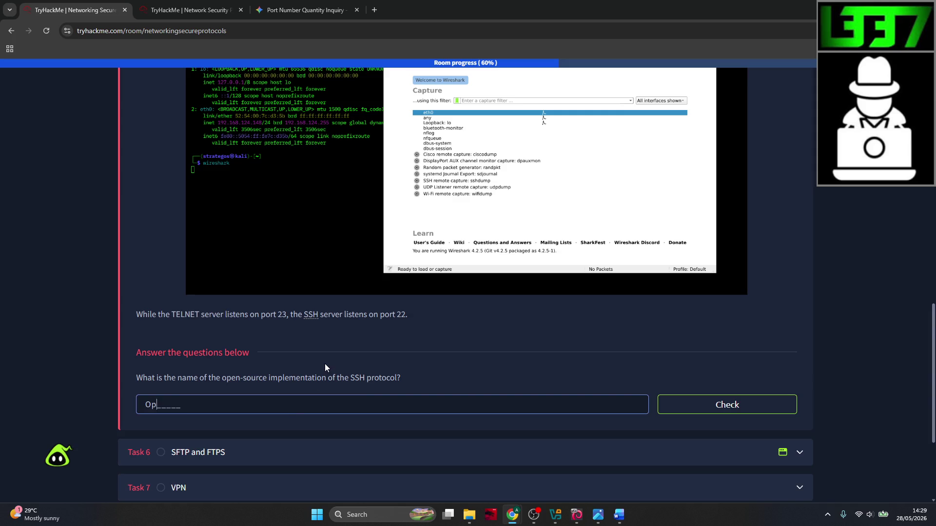
key("Return")
scroll(452, 321, "down", 2)
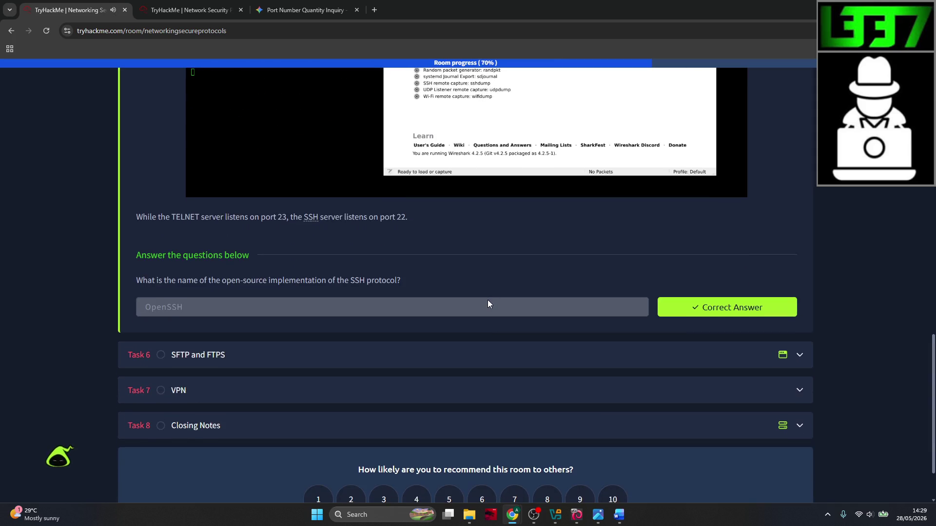
left_click(467, 359)
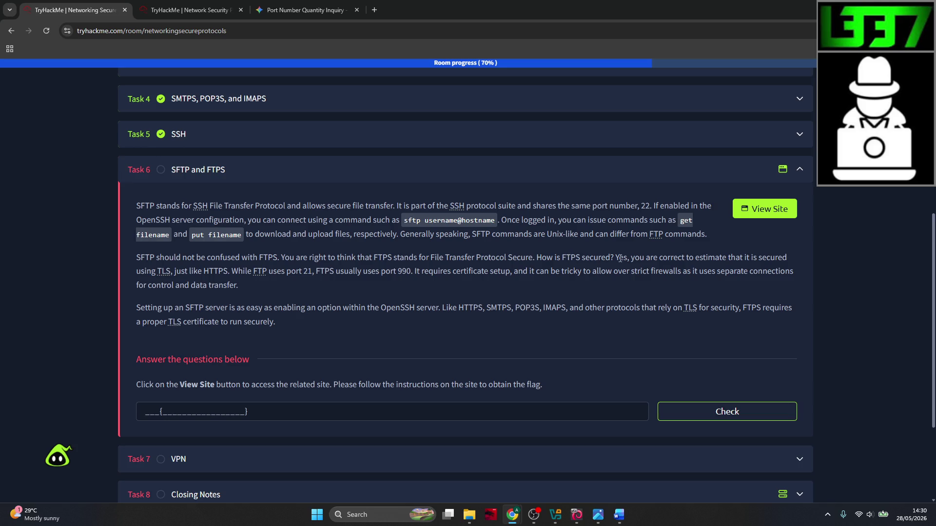
Open the Securing Cleartext Protocols exercise site beside the Task 6 lesson text
left_click_drag(667, 257, 719, 257)
left_click(719, 257)
left_click_drag(342, 272, 370, 272)
left_click(371, 271)
left_click_drag(444, 272, 482, 272)
left_click(483, 272)
left_click_drag(203, 307, 228, 307)
left_click(227, 308)
left_click(770, 217)
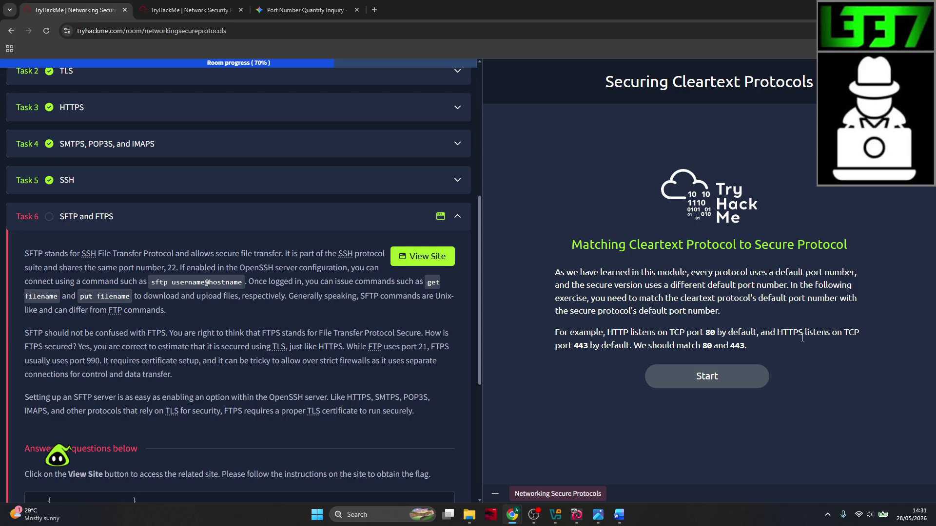
Start the matching exercise, link port 80 to 443, and expand Tasks 2–4 for reference
left_click(706, 377)
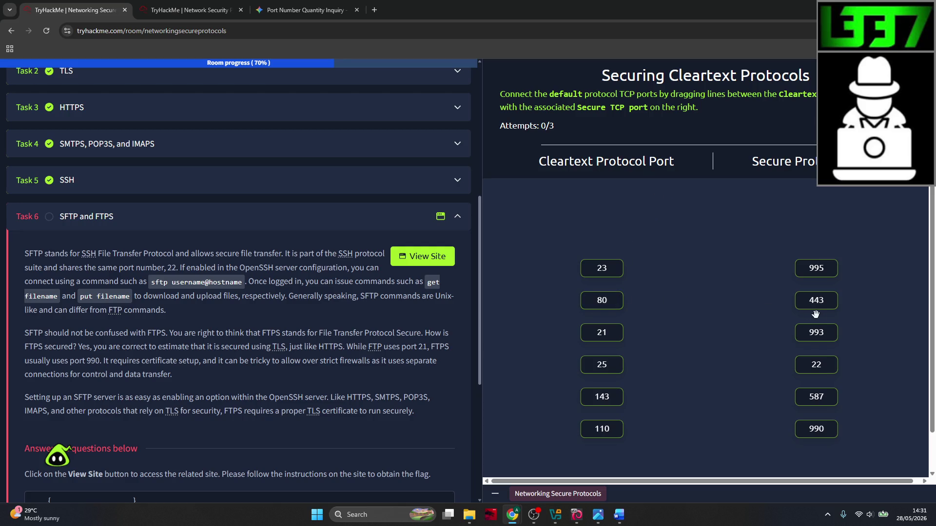
left_click_drag(617, 300, 819, 300)
scroll(363, 190, "up", 3)
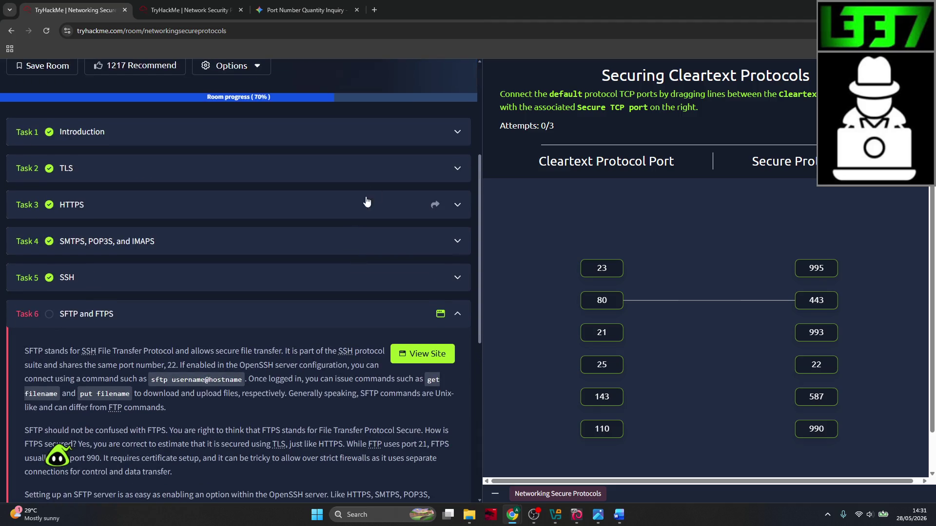
left_click(382, 171)
scroll(323, 291, "down", 10)
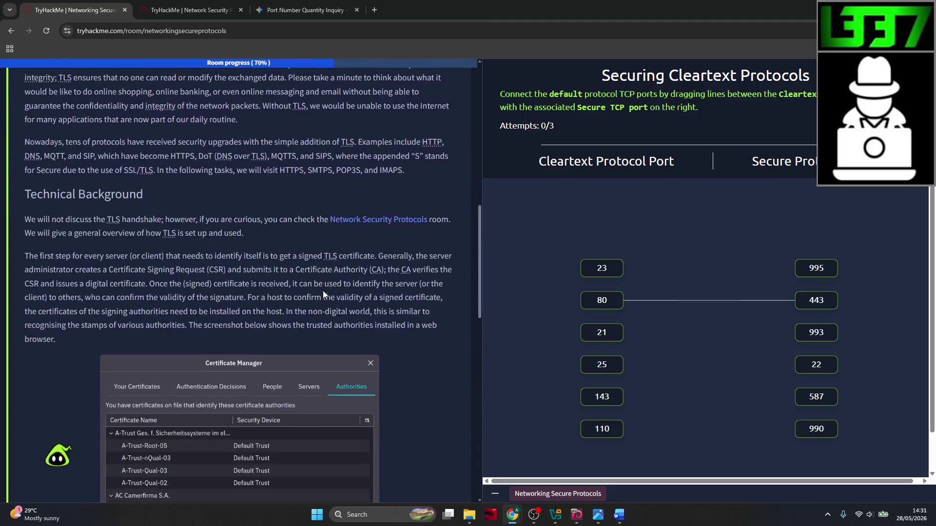
scroll(322, 290, "down", 3)
left_click(286, 232)
scroll(283, 292, "down", 10)
scroll(285, 293, "down", 15)
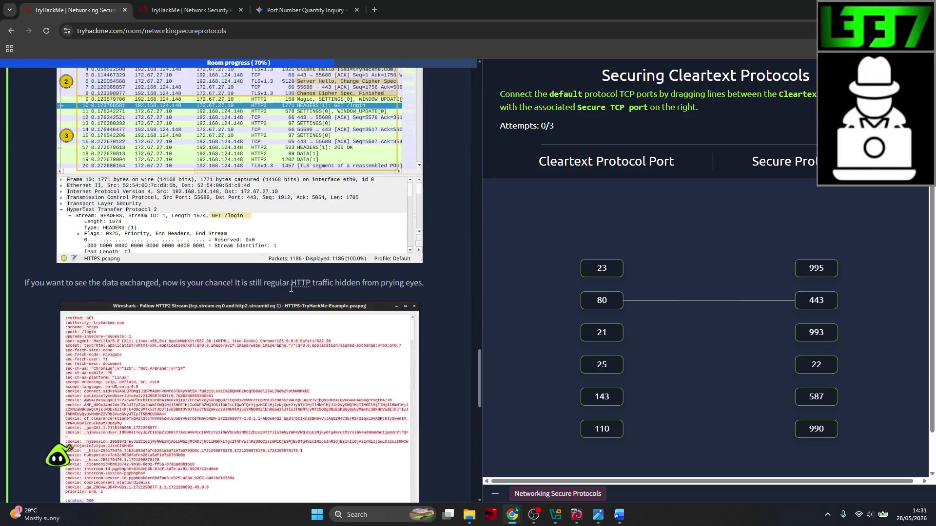
left_click(228, 356)
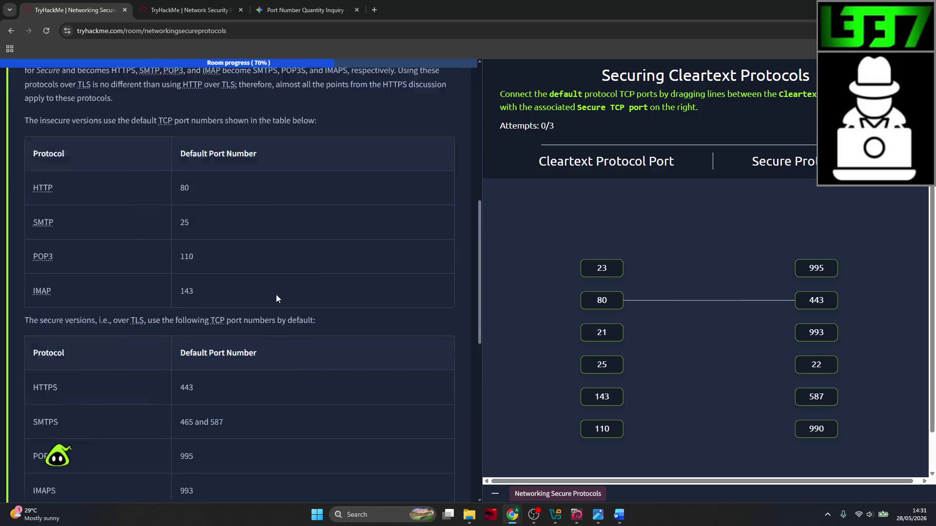
scroll(280, 296, "down", 2)
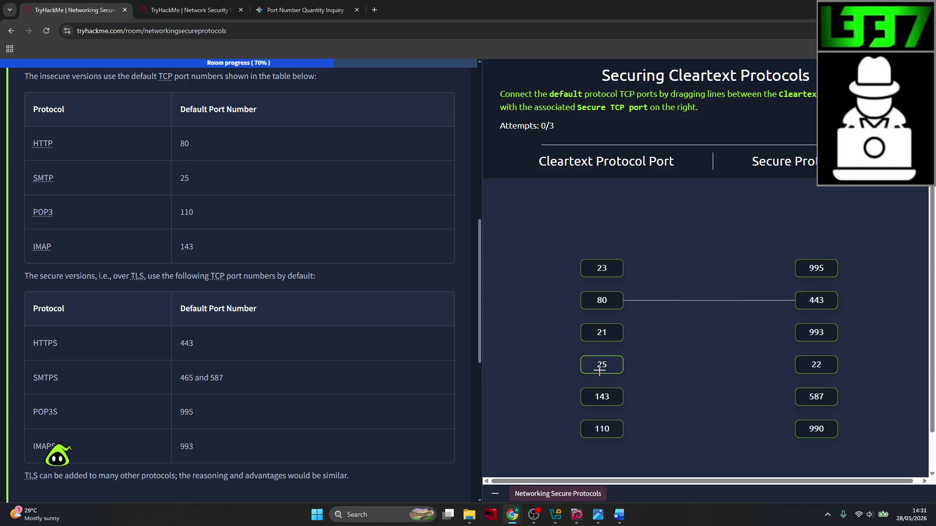
Link port 25 to 587, 110 to 995, and 143 to 993
mouse_move(600, 370)
left_mouse_down()
mouse_move(668, 364)
mouse_move(816, 396)
left_mouse_up()
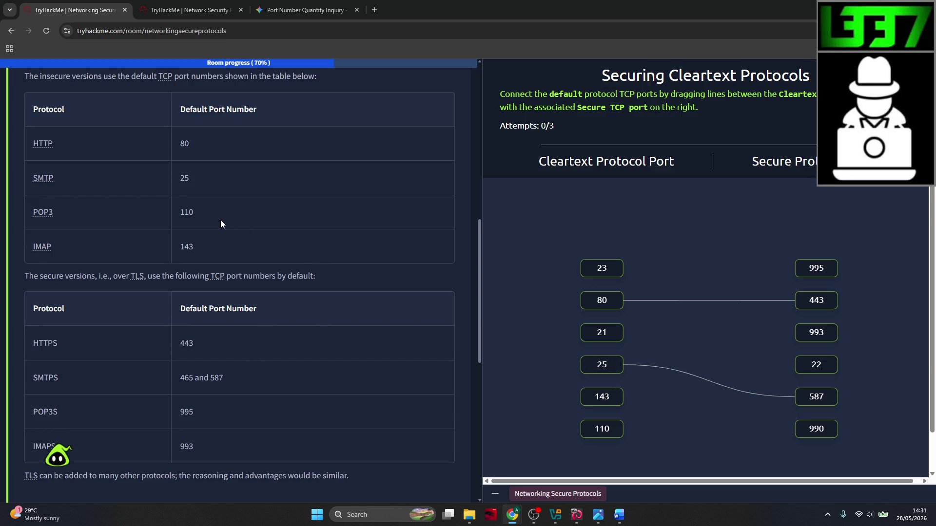
mouse_move(602, 429)
left_mouse_down()
mouse_move(799, 410)
mouse_move(814, 268)
left_mouse_up()
left_click_drag(606, 399, 809, 333)
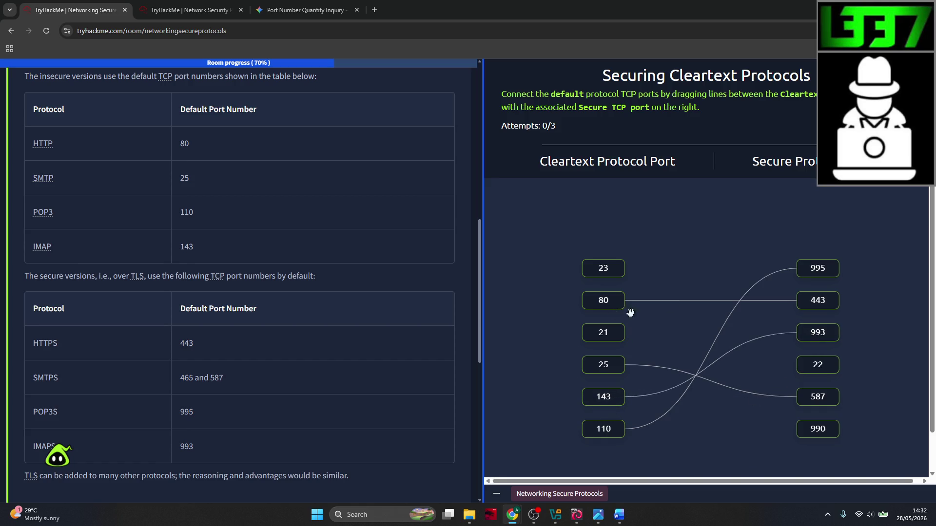
scroll(269, 292, "down", 6)
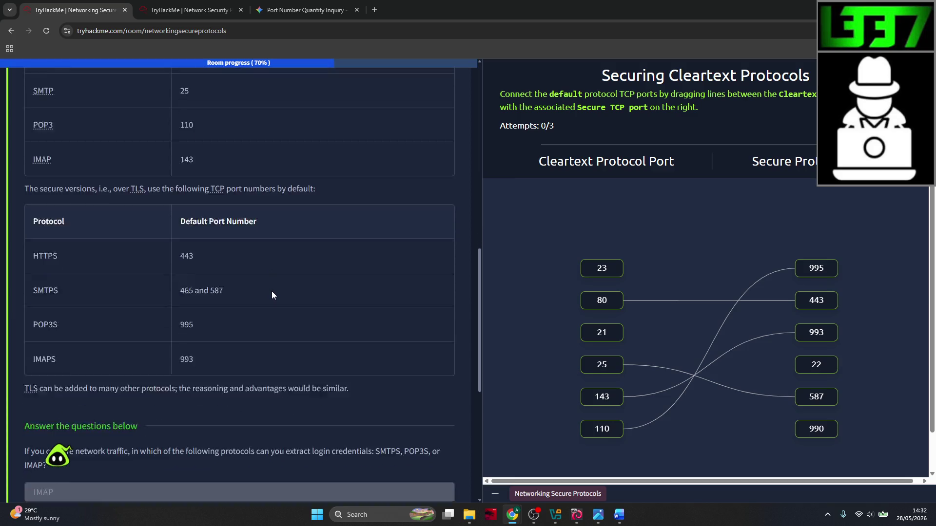
scroll(278, 290, "down", 3)
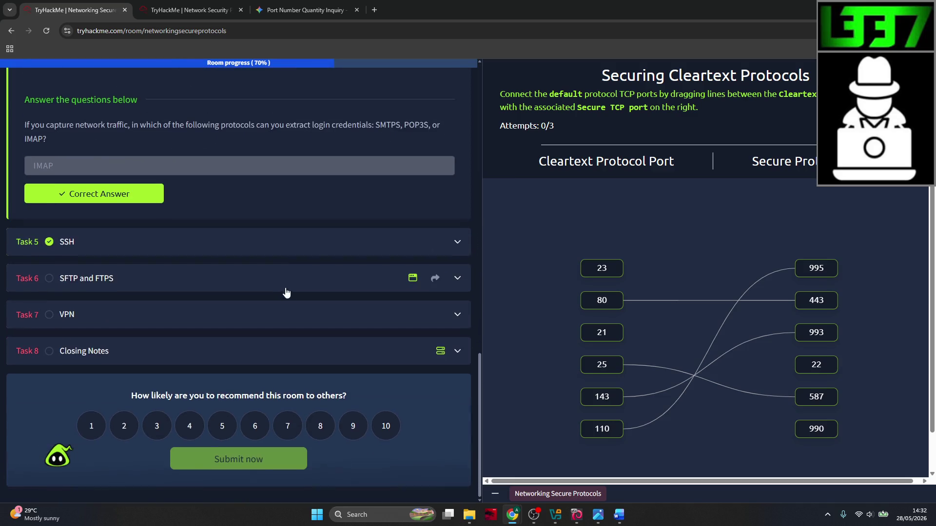
left_click(313, 243)
scroll(322, 256, "down", 1)
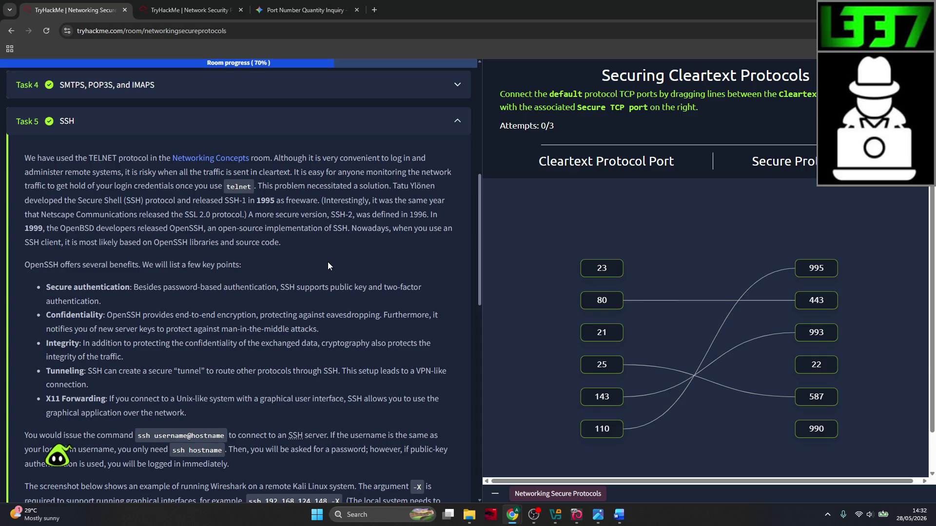
scroll(327, 266, "up", 3)
scroll(327, 265, "down", 5)
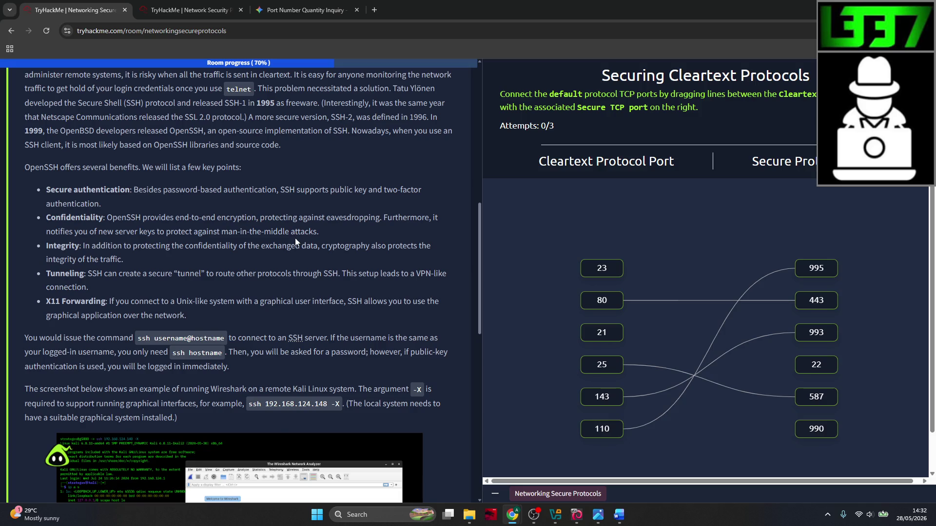
scroll(296, 242, "down", 5)
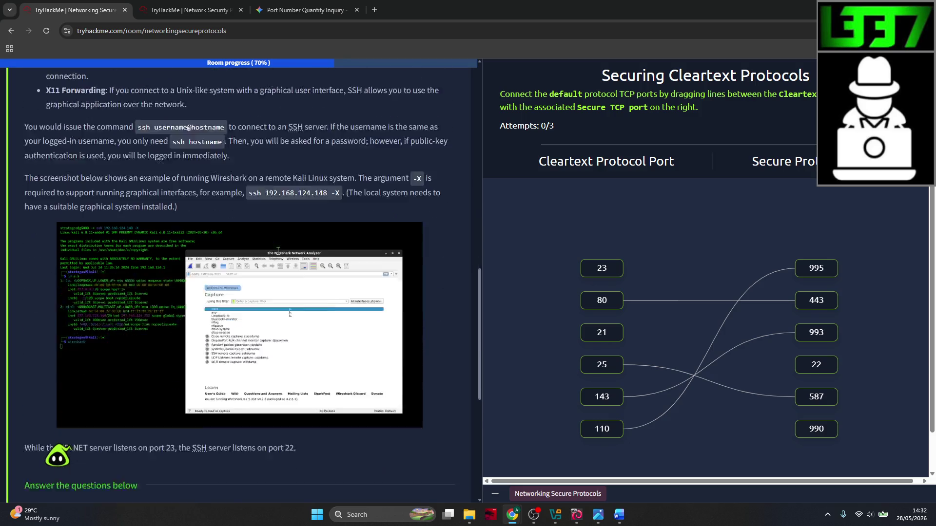
scroll(278, 250, "down", 7)
scroll(217, 333, "up", 14)
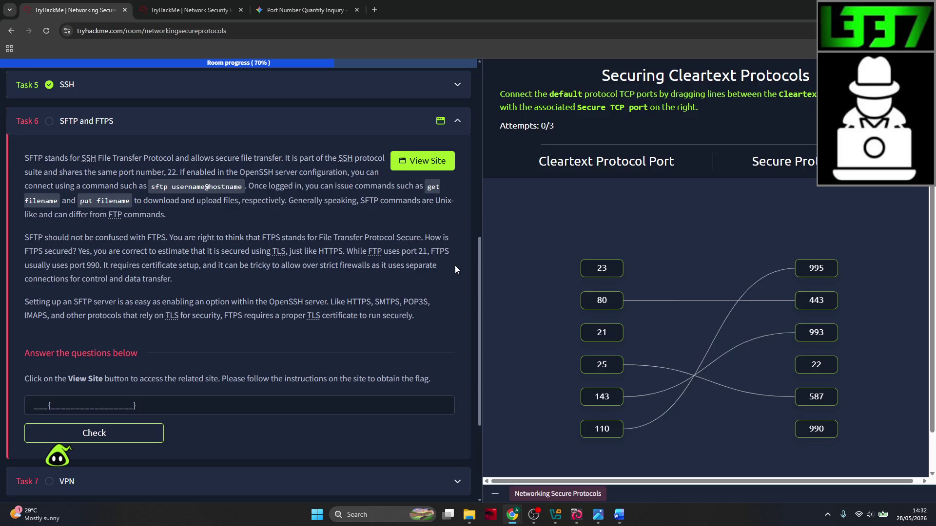
scroll(435, 256, "up", 1)
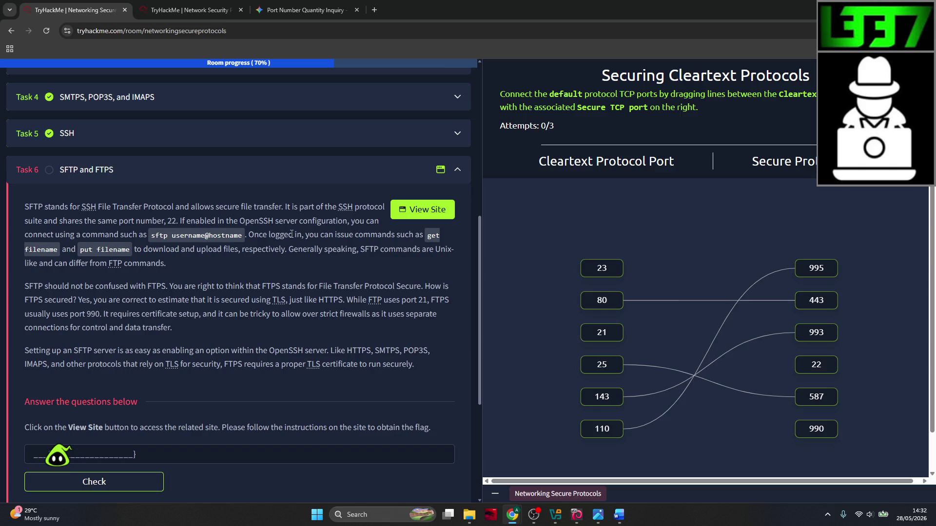
scroll(193, 229, "down", 1)
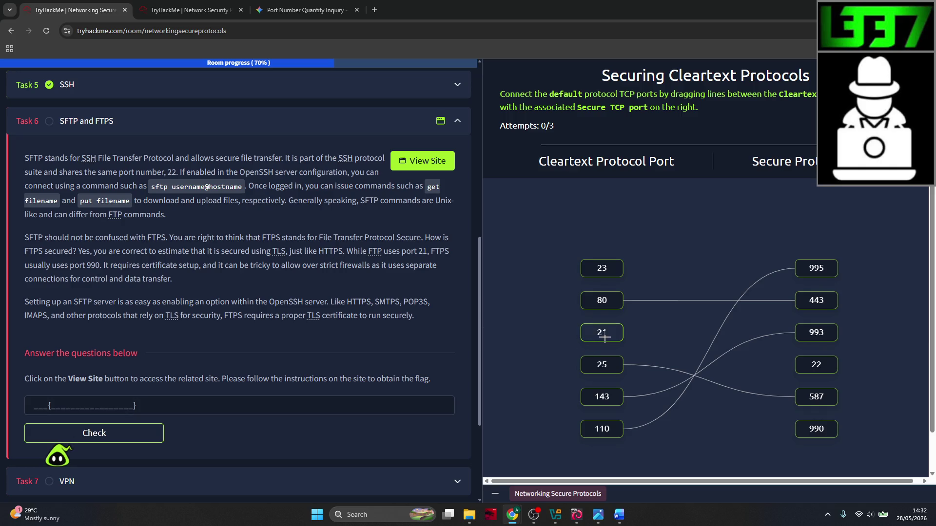
Match the remaining ports: 21 to 990 and 23 to 22
mouse_move(604, 336)
left_mouse_down()
mouse_move(683, 342)
mouse_move(821, 430)
left_mouse_up()
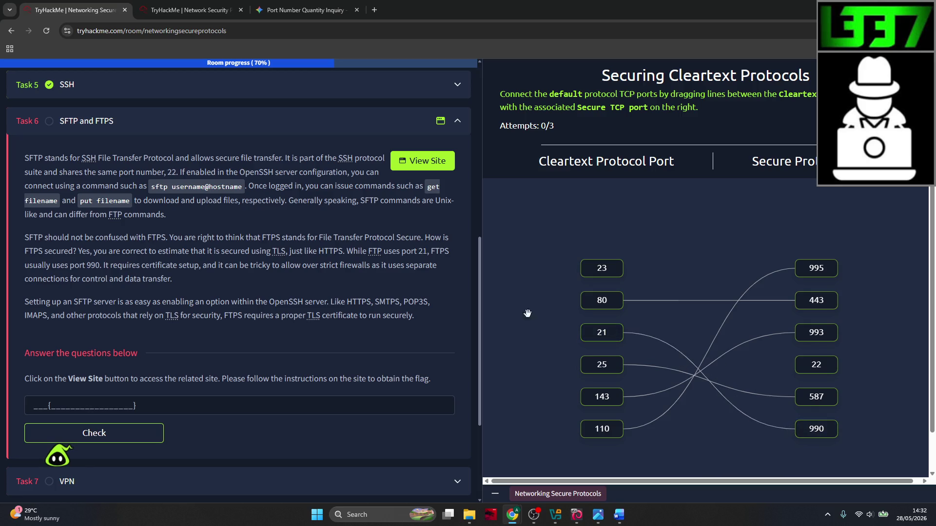
left_click_drag(407, 251, 411, 251)
mouse_move(633, 264)
left_mouse_down()
mouse_move(776, 313)
mouse_move(814, 358)
left_mouse_up()
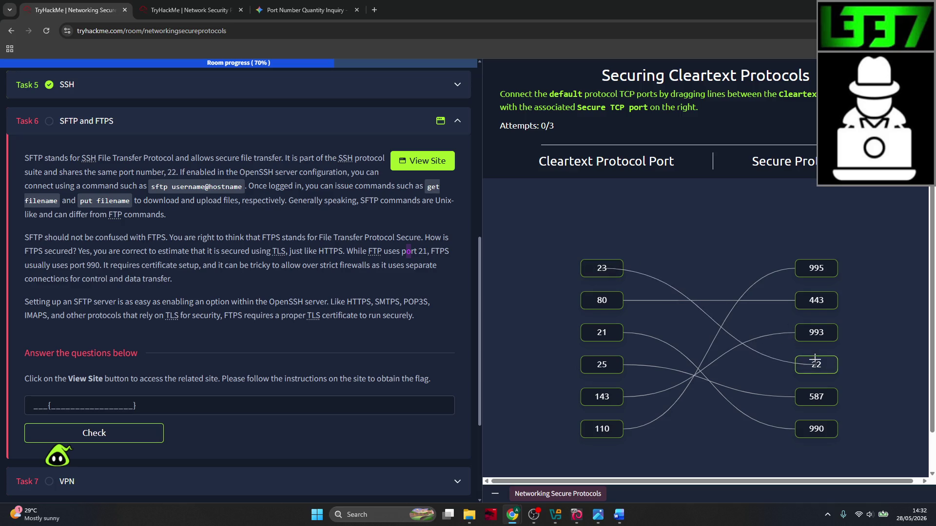
Copy the earned flag from the popup and submit it as Task 6's answer
left_click_drag(667, 290, 555, 293)
right_click(614, 296)
left_click(620, 306)
right_click(103, 402)
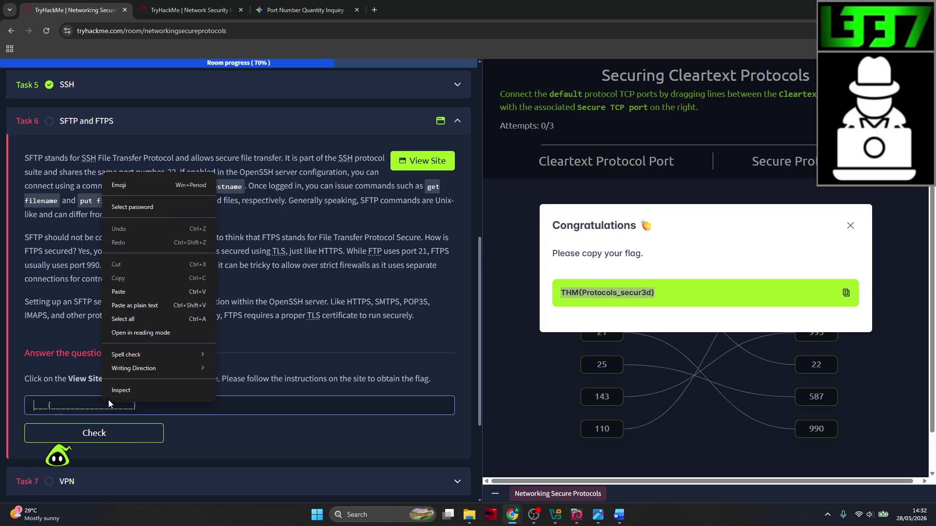
left_click(167, 292)
scroll(216, 282, "down", 1)
key("Return")
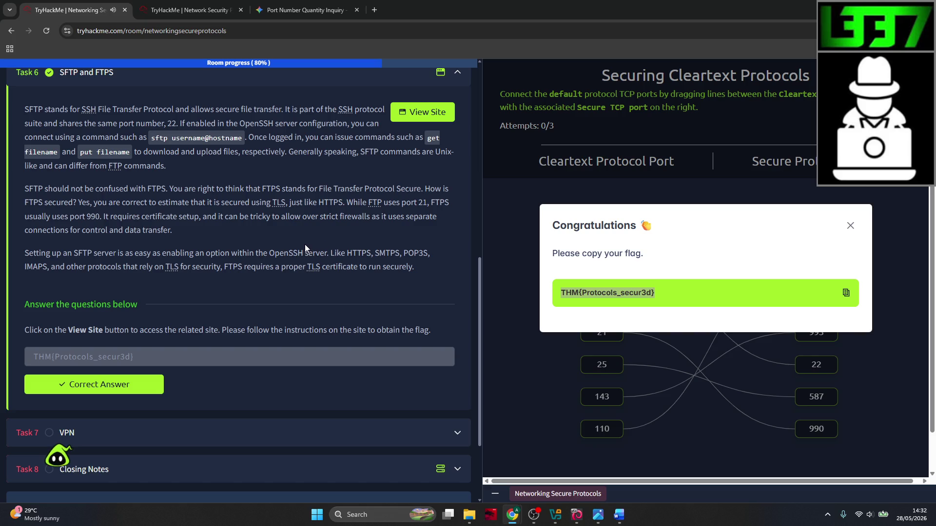
Dismiss the congratulations popup and close the exercise site split view
left_click(846, 292)
left_click(850, 225)
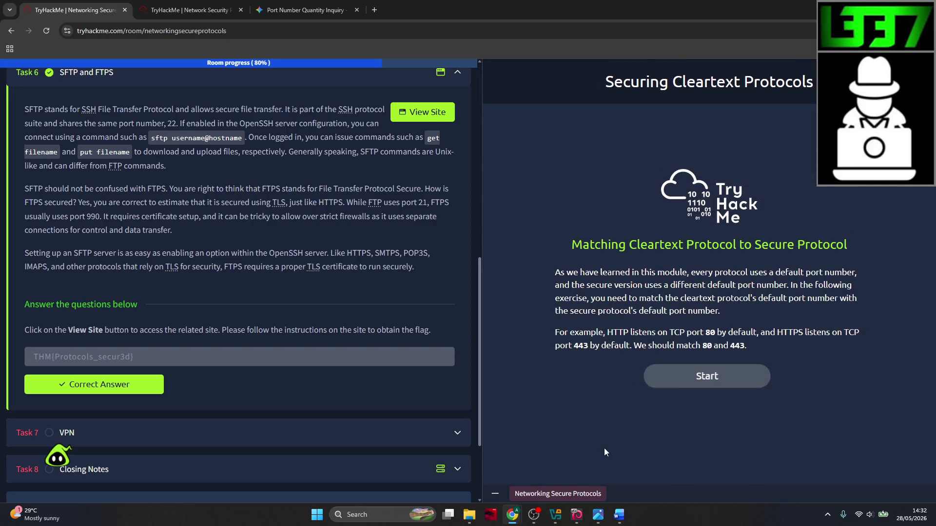
right_click(589, 485)
left_click(494, 494)
scroll(360, 230, "up", 1)
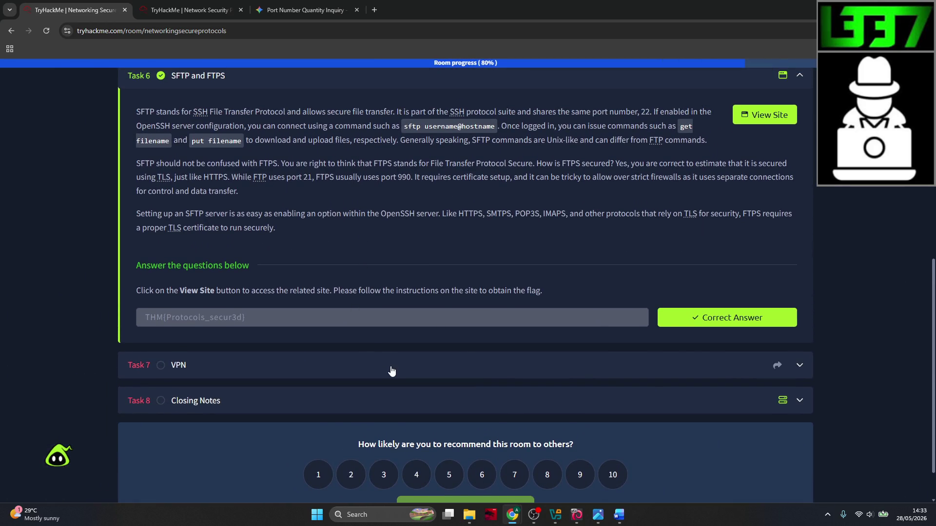
Expand Task 7 on VPNs to show its lesson about connecting company branches
left_click(390, 366)
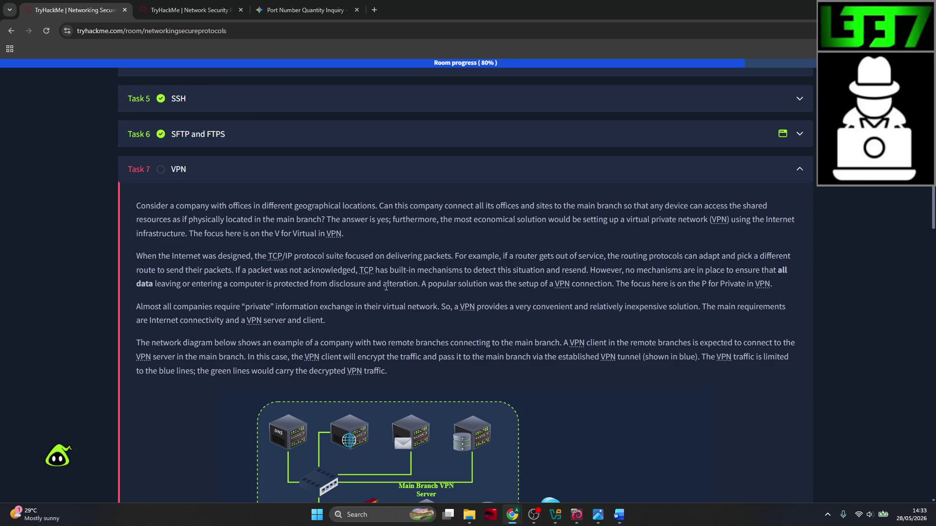
Read through the first part of the VPN lesson text
left_click_drag(395, 287, 310, 287)
left_click(310, 287)
scroll(326, 282, "down", 1)
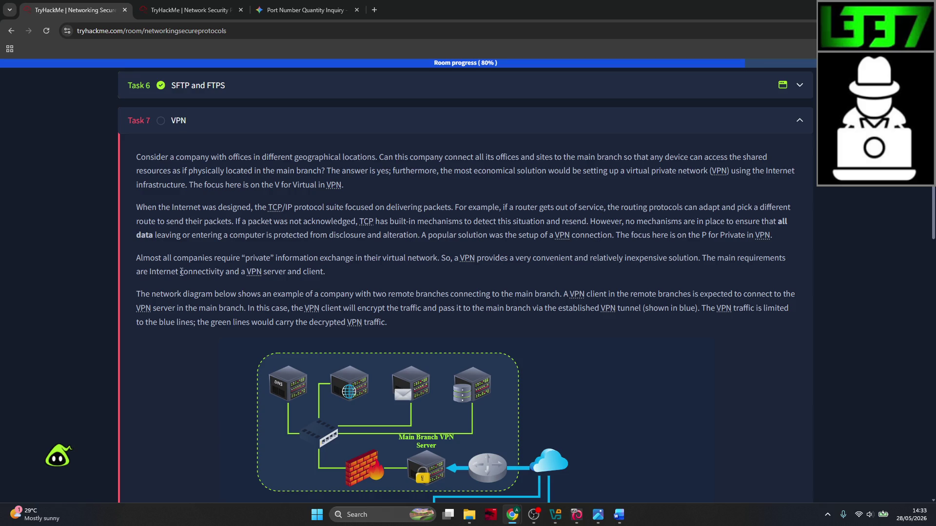
left_click_drag(169, 293, 226, 294)
left_click(227, 294)
scroll(214, 311, "down", 1)
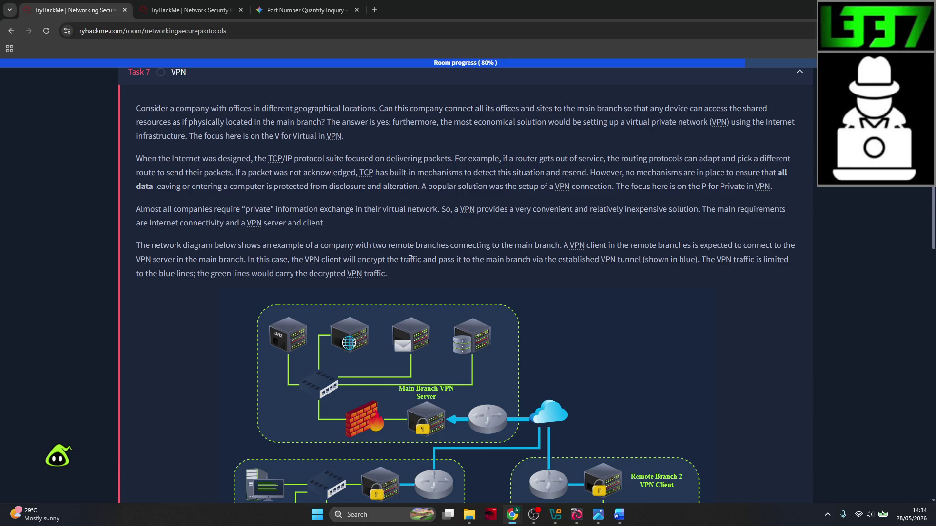
scroll(409, 258, "down", 2)
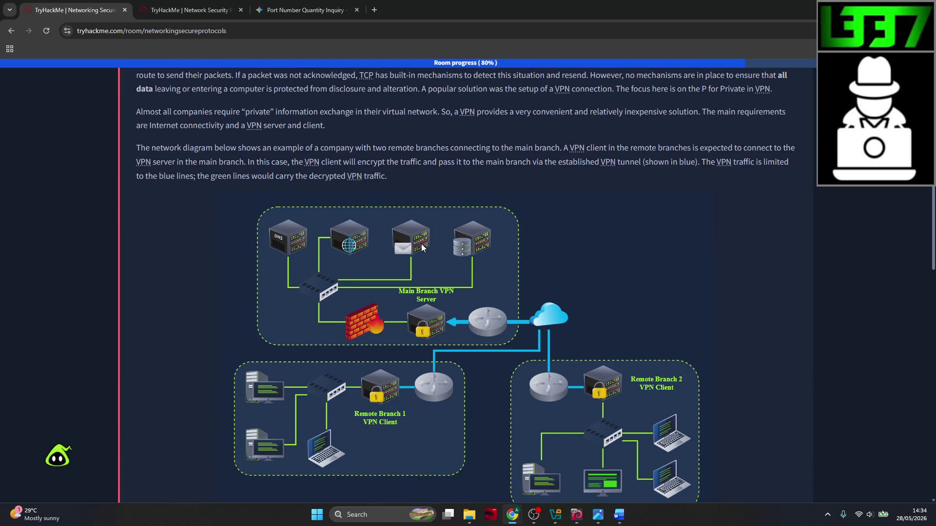
scroll(419, 260, "up", 1)
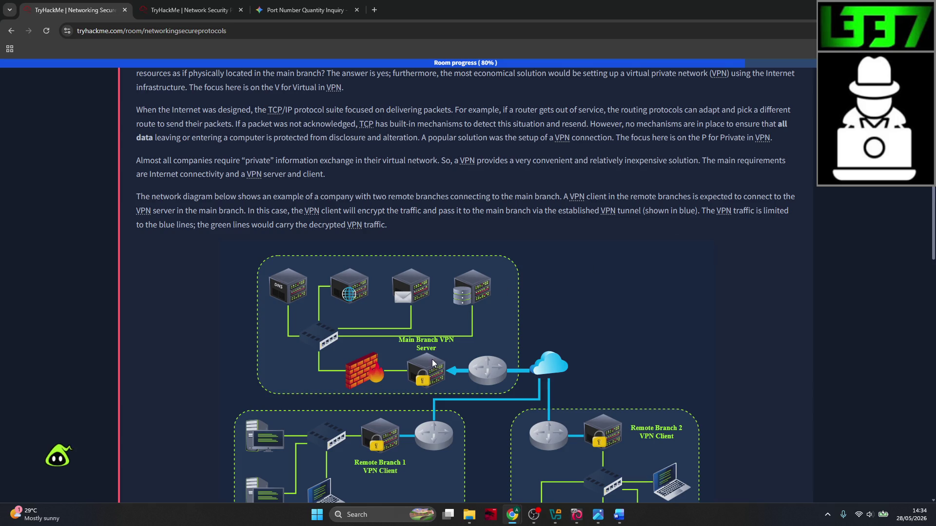
scroll(498, 347, "down", 1)
scroll(639, 238, "up", 1)
scroll(392, 243, "down", 1)
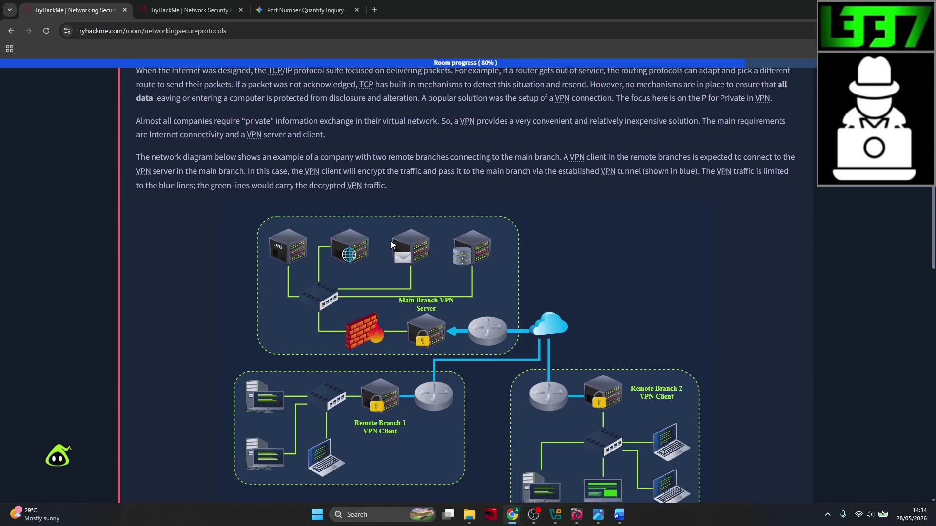
scroll(392, 243, "down", 1)
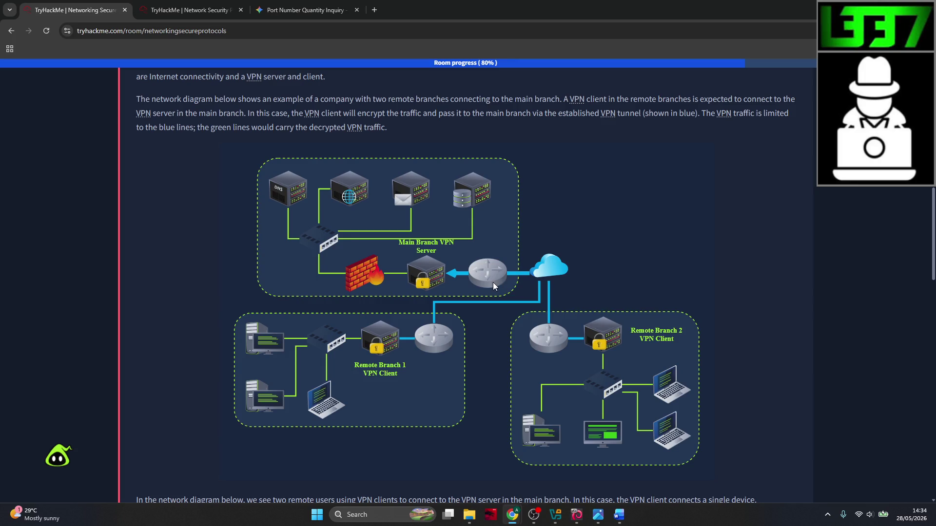
scroll(467, 308, "down", 4)
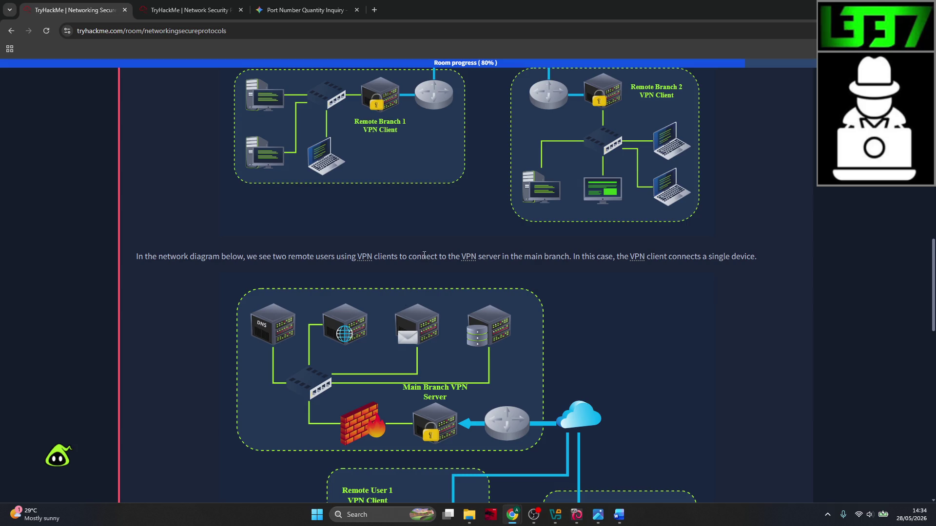
scroll(423, 255, "down", 3)
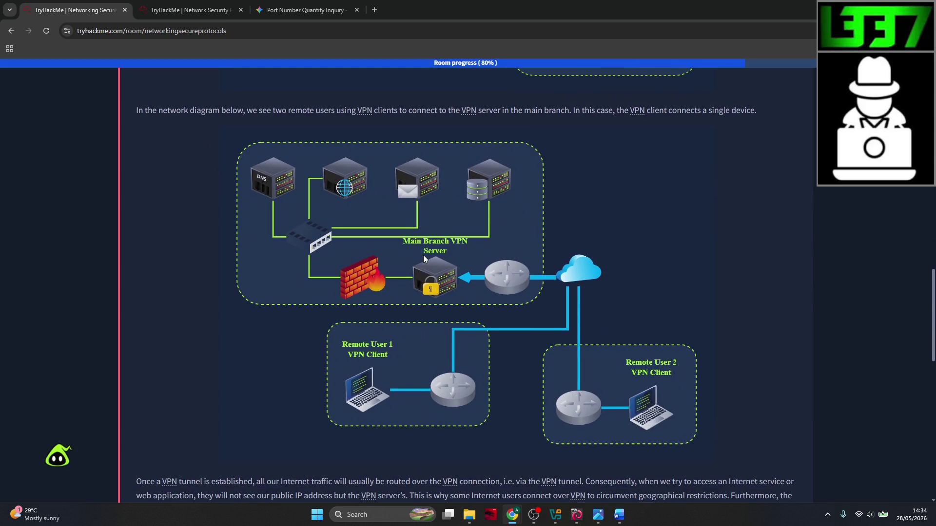
Continue down to the VPN question, highlighting phrases on private network access and IP leaks
scroll(423, 259, "up", 1)
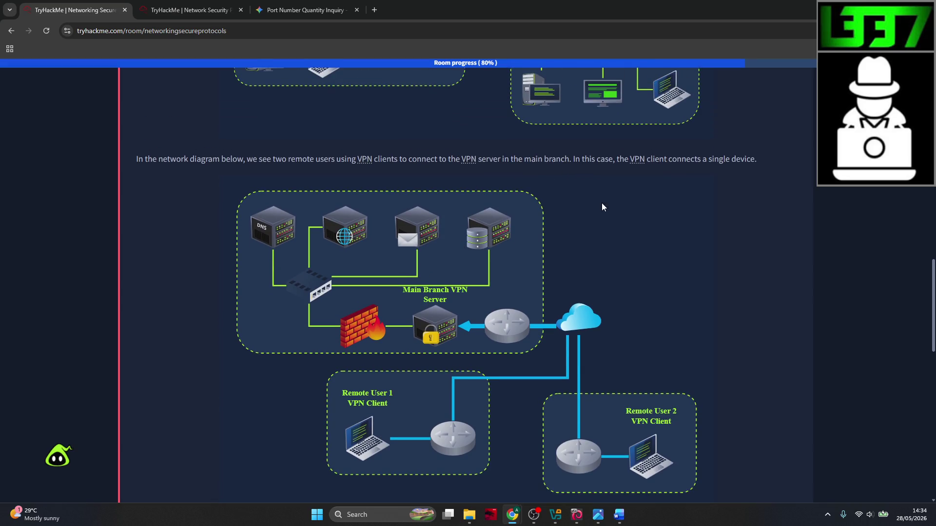
scroll(604, 203, "down", 2)
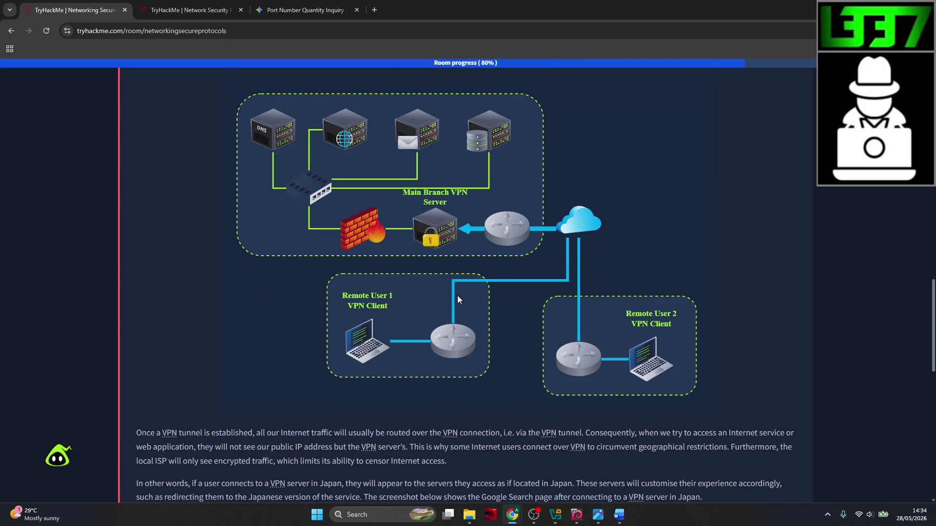
scroll(450, 289, "down", 4)
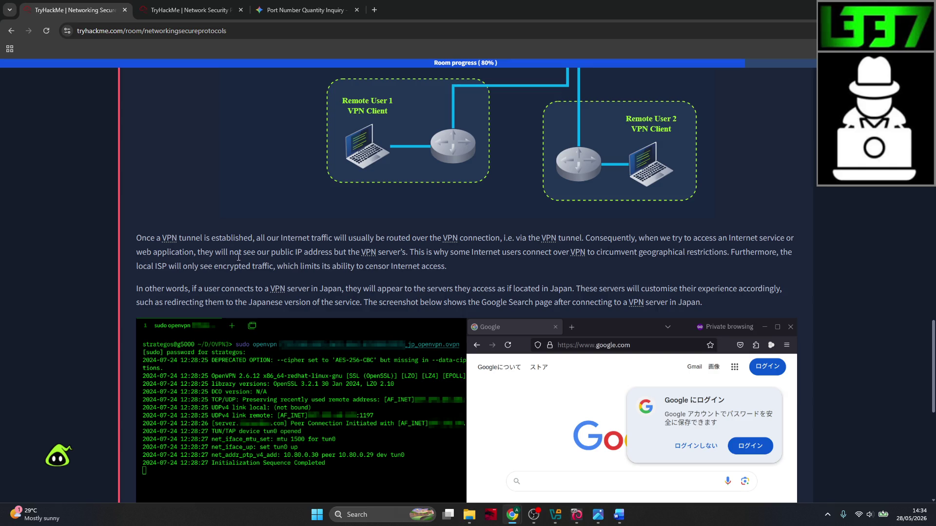
scroll(407, 200, "down", 2)
scroll(407, 200, "up", 1)
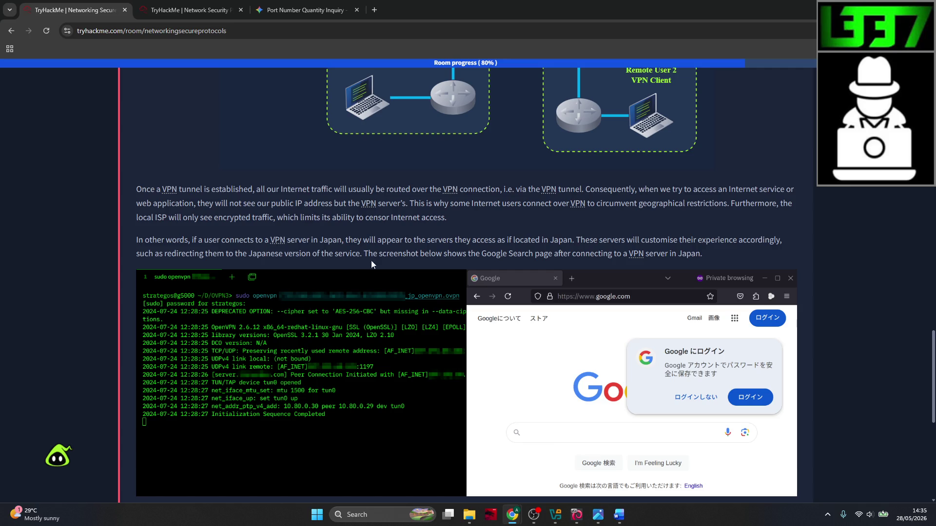
scroll(504, 259, "down", 2)
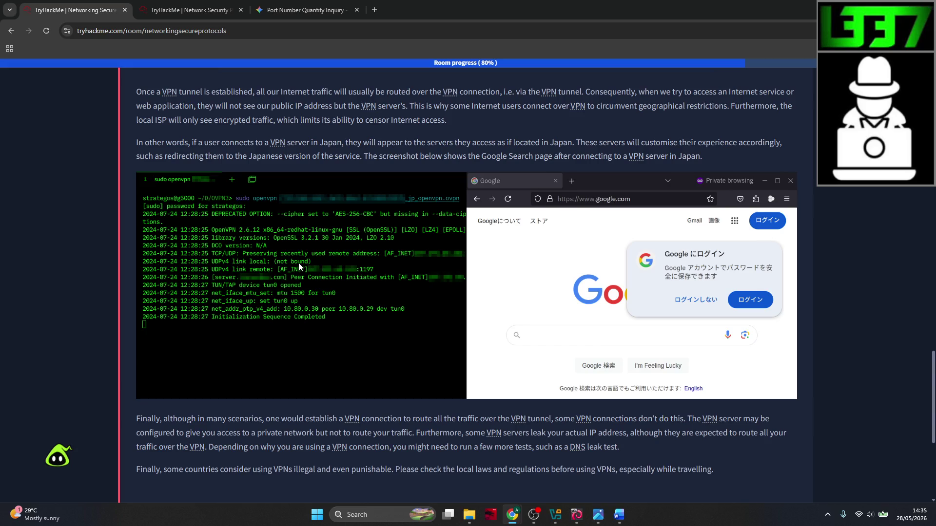
scroll(302, 261, "down", 2)
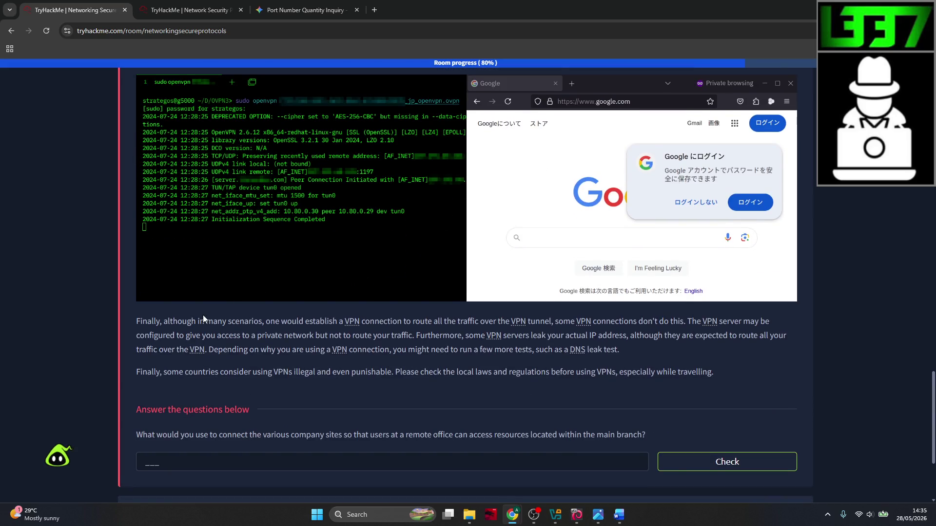
scroll(203, 315, "down", 1)
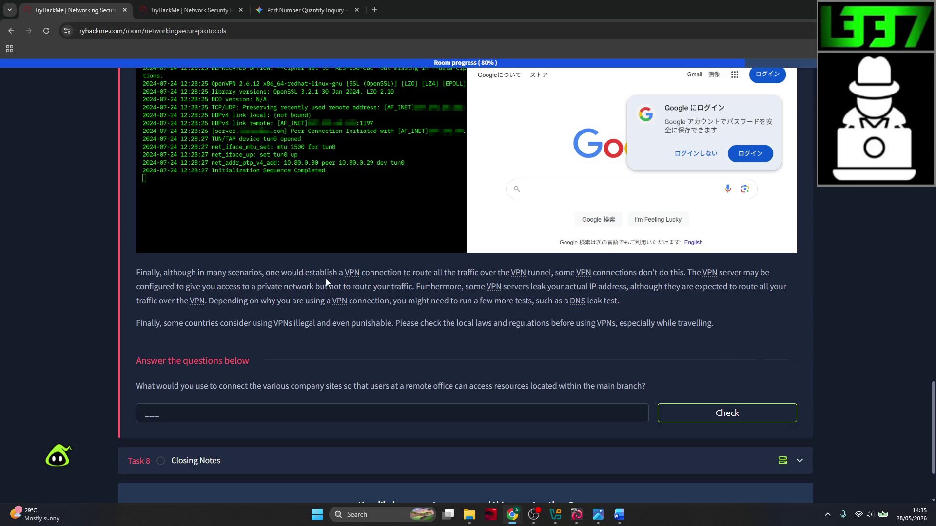
left_click_drag(437, 273, 500, 273)
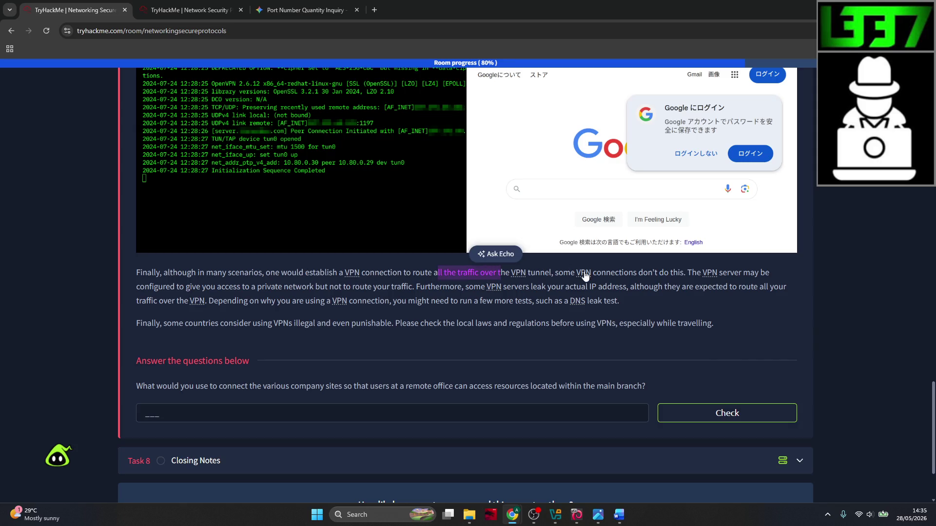
left_click_drag(647, 273, 659, 273)
left_click(615, 274)
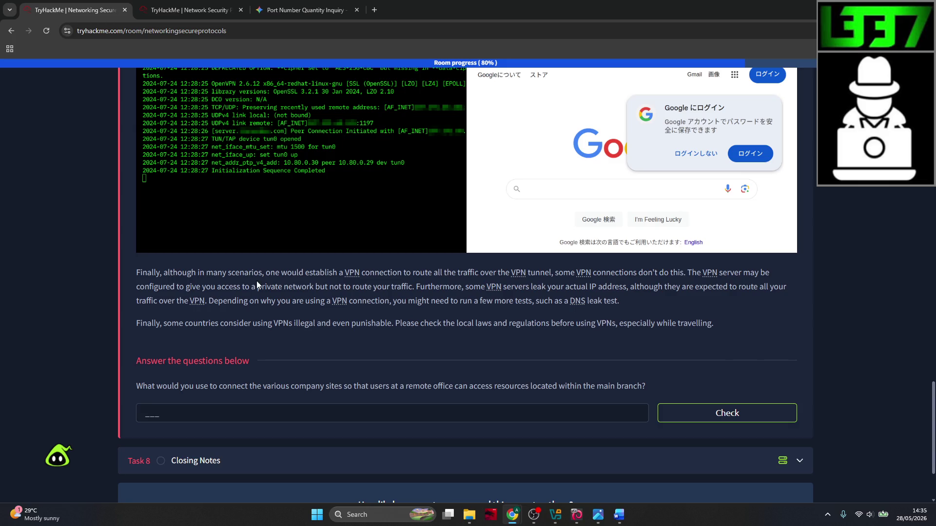
left_click_drag(196, 289, 391, 291)
left_click_drag(546, 288, 595, 293)
Finish reading the VPN lesson, highlighting lines on routing traffic and countries restricting VPNs
left_click_drag(672, 287, 745, 289)
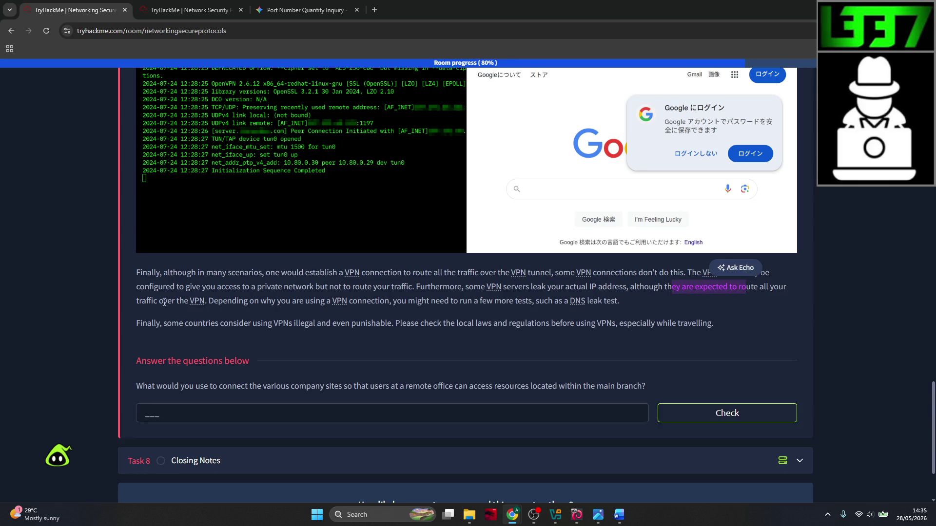
left_click_drag(227, 301, 352, 303)
left_click_drag(474, 301, 522, 302)
left_click(590, 303)
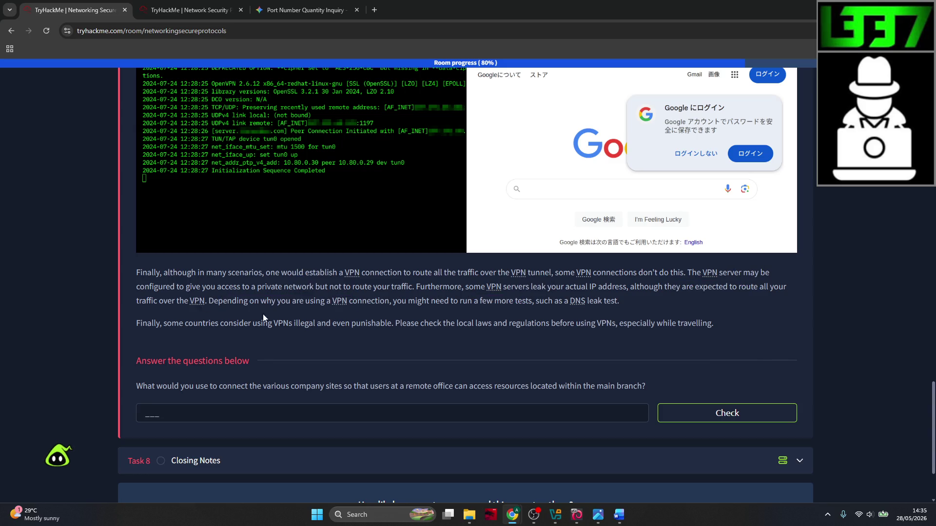
left_click_drag(172, 323, 272, 323)
left_click(294, 324)
Answer the VPN question with 'VPN' and expand Task 8 Closing Notes
left_click(417, 414)
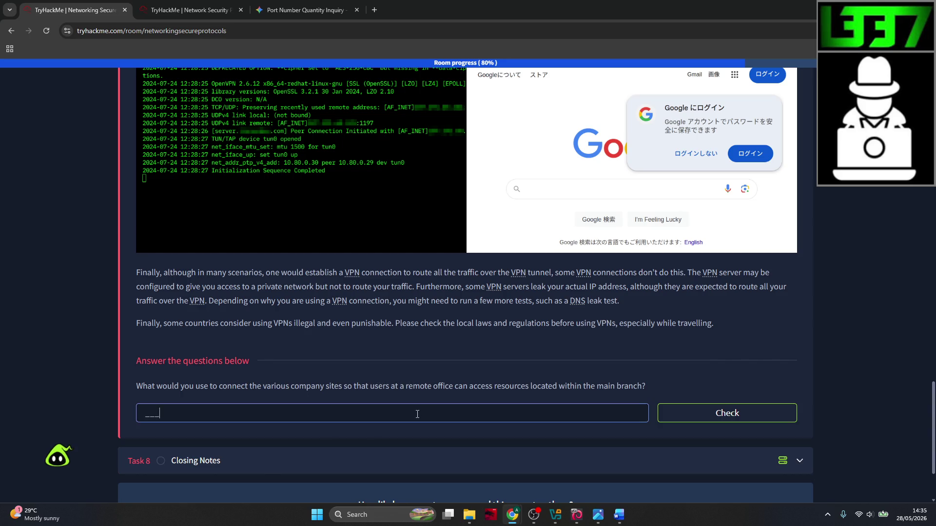
type("VPN")
key("Return")
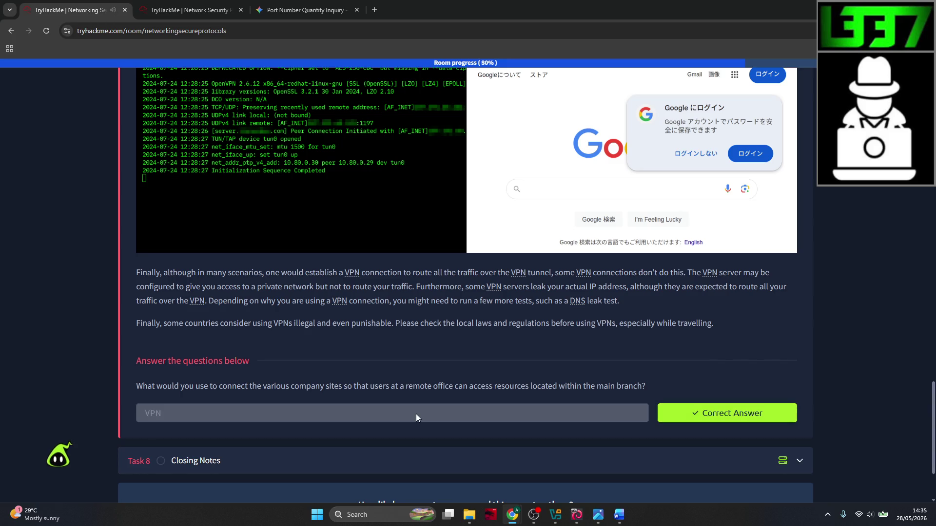
scroll(436, 311, "down", 1)
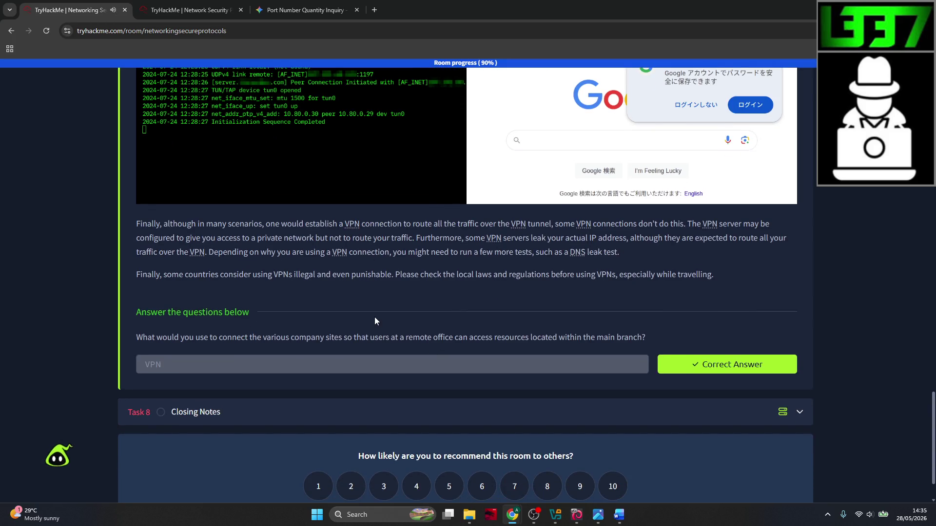
left_click(347, 412)
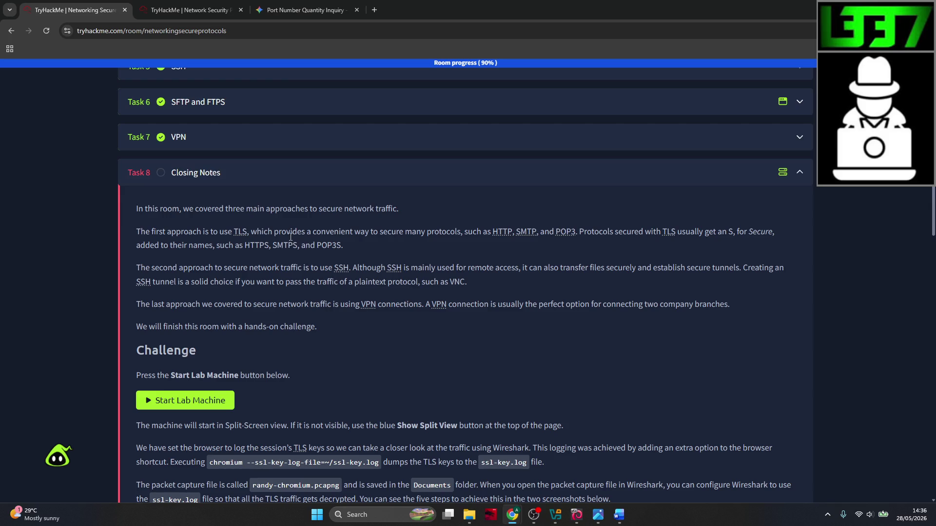
Read the Closing Notes summary on TLS, SSH tunnels and VPN connections
mouse_move(229, 246)
left_mouse_down()
mouse_move(321, 246)
mouse_move(336, 267)
mouse_move(349, 268)
left_mouse_up()
left_click(164, 266)
left_click(385, 267)
left_click_drag(310, 282, 421, 282)
left_click(402, 287)
left_click_drag(320, 305, 547, 306)
left_click(444, 303)
Scroll down to the Challenge section and start the lab machine
scroll(630, 306, "down", 1)
scroll(228, 273, "down", 1)
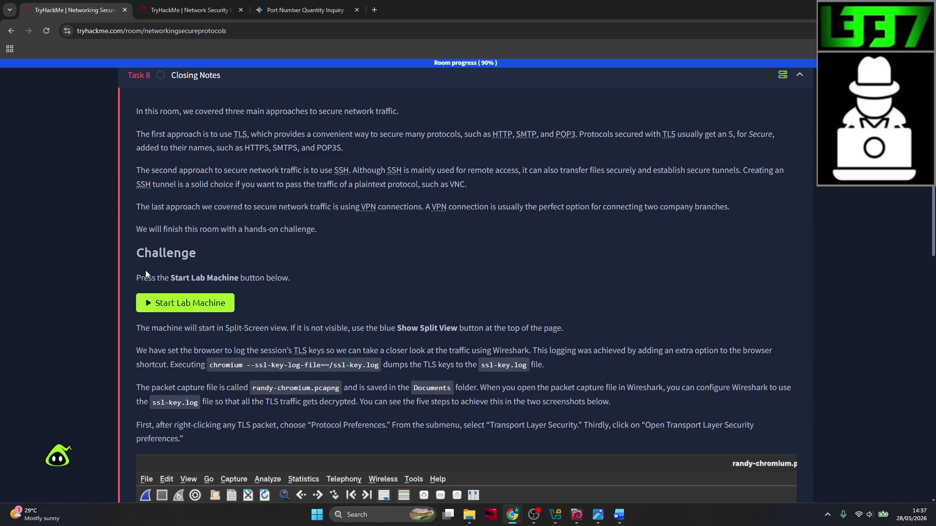
scroll(204, 302, "down", 1)
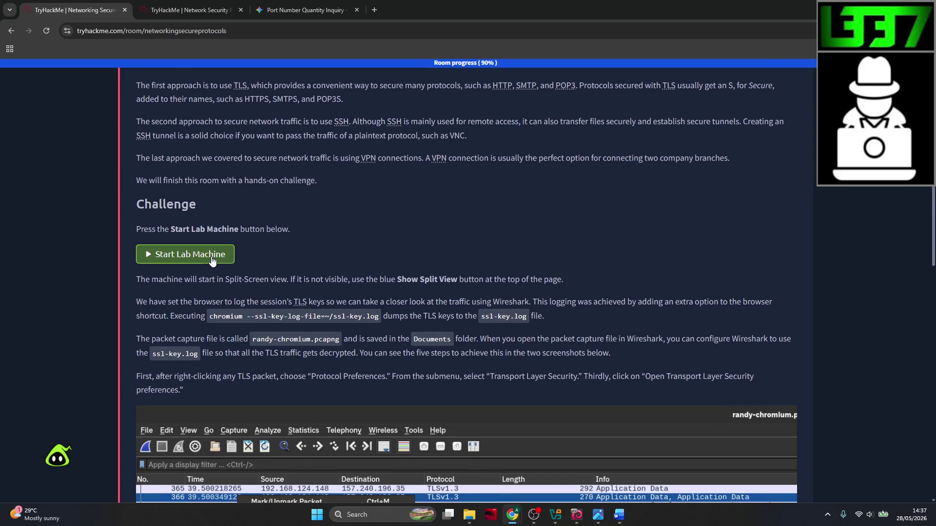
scroll(214, 260, "down", 2)
scroll(219, 258, "up", 1)
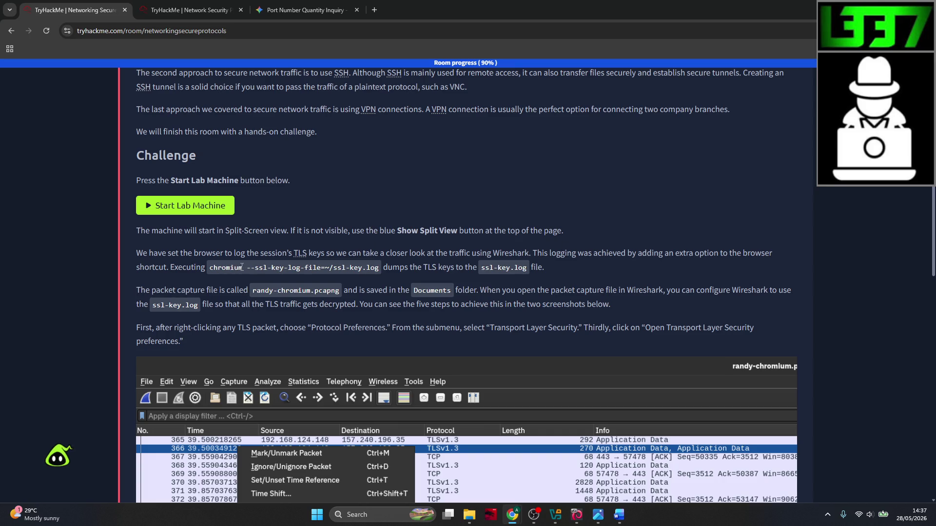
left_click(212, 210)
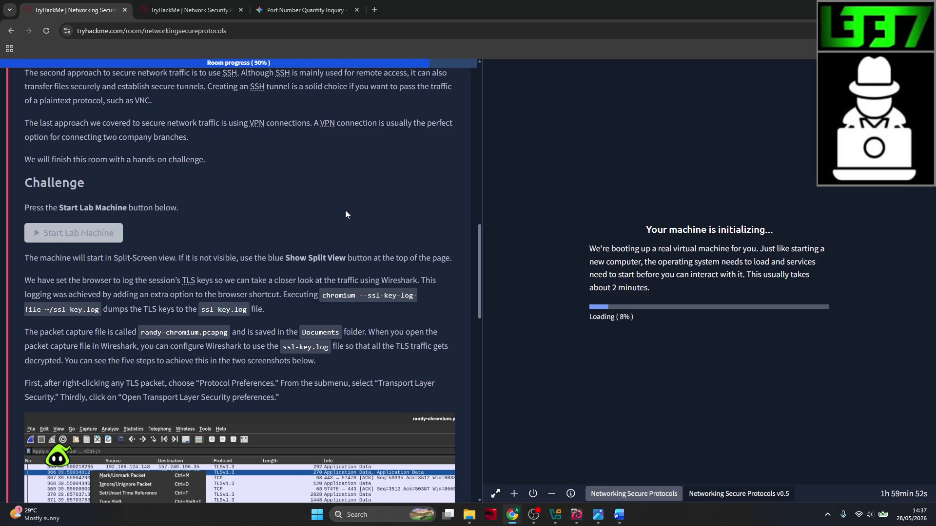
Read the challenge notes on the session's TLS keys and inspecting traffic in Wireshark
scroll(330, 218, "down", 1)
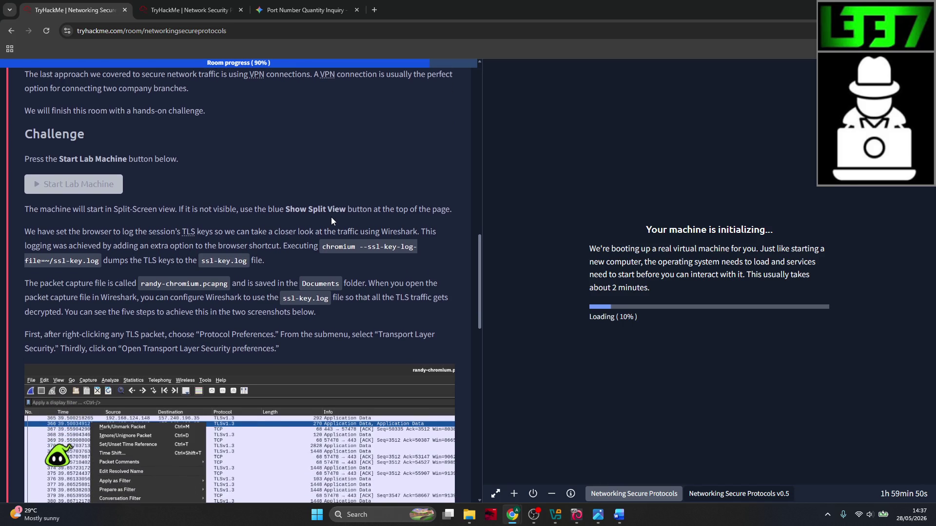
left_click_drag(138, 231, 195, 232)
left_click(234, 230)
left_click_drag(323, 231, 390, 231)
left_click_drag(73, 246, 339, 246)
left_click(297, 247)
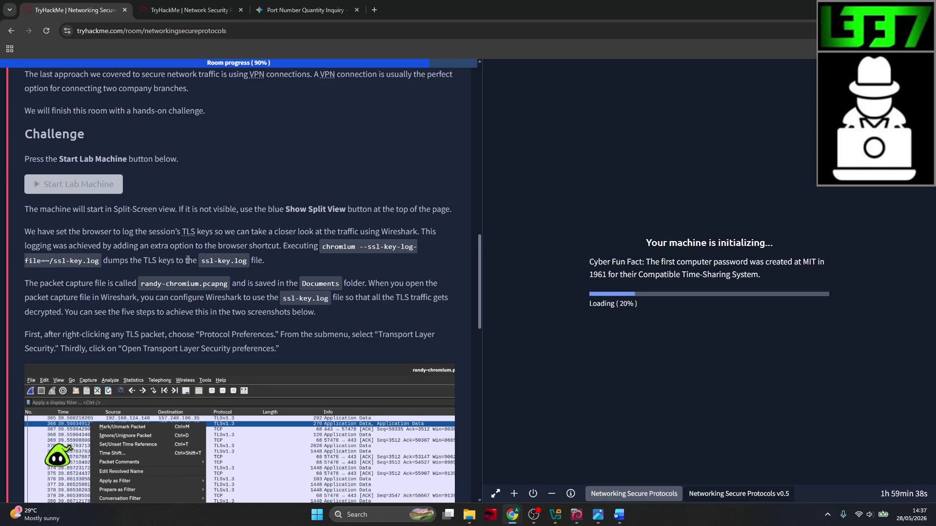
Scroll the task page back to the Challenge section while the lab machine loads
scroll(190, 256, "down", 1)
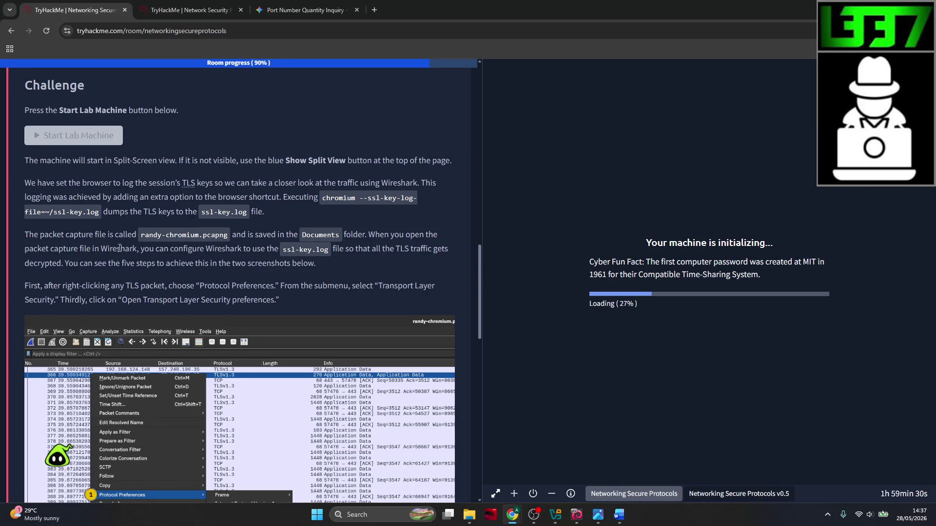
scroll(283, 204, "down", 1)
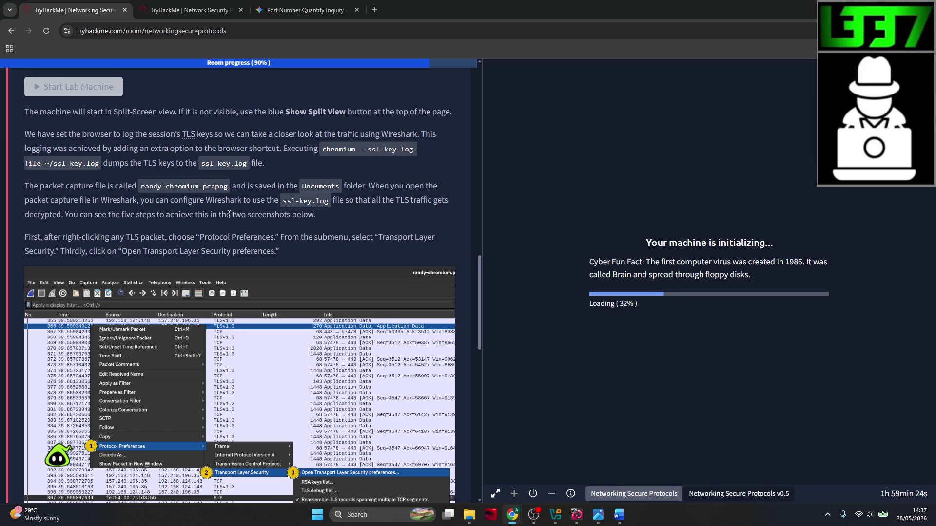
scroll(238, 214, "down", 1)
scroll(169, 197, "down", 3)
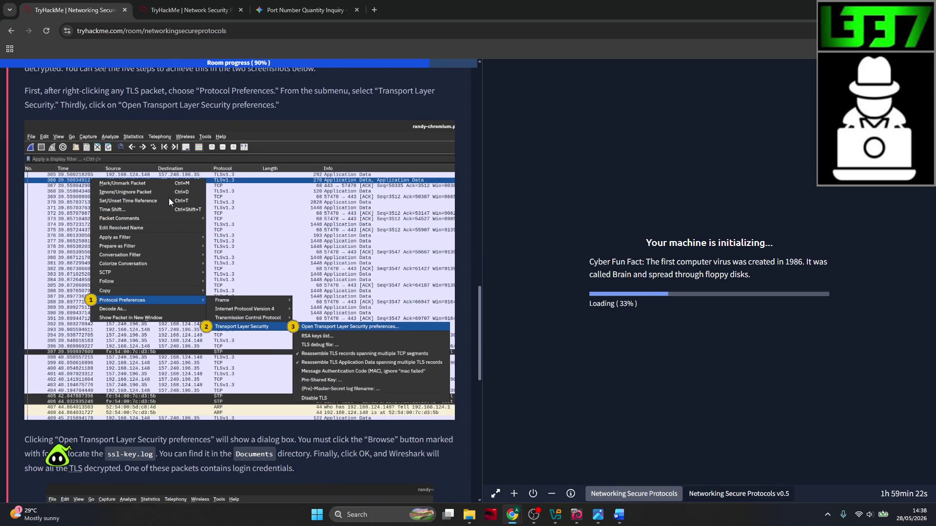
scroll(171, 200, "down", 10)
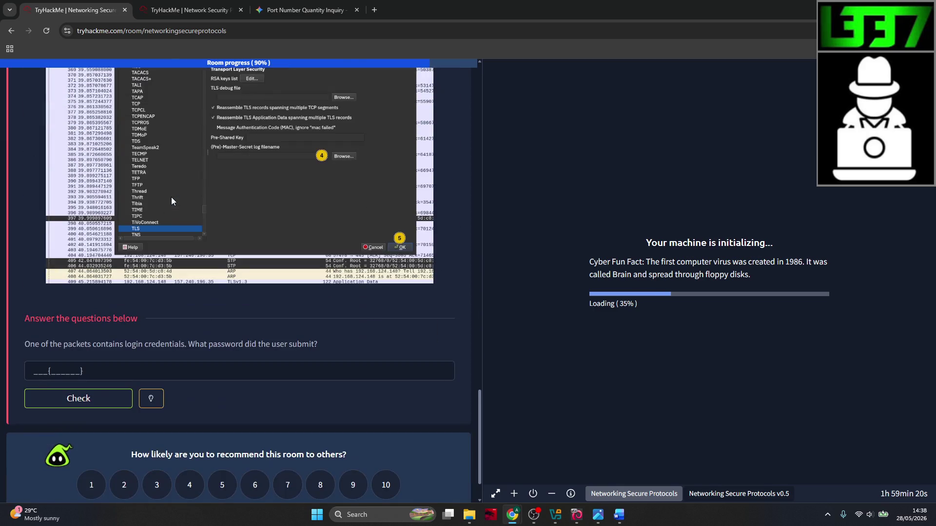
scroll(206, 216, "up", 12)
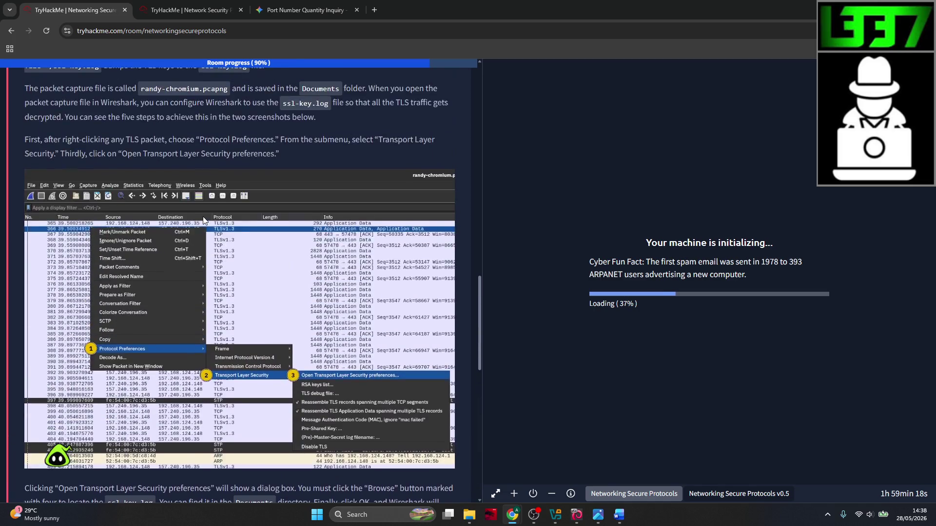
scroll(203, 216, "up", 1)
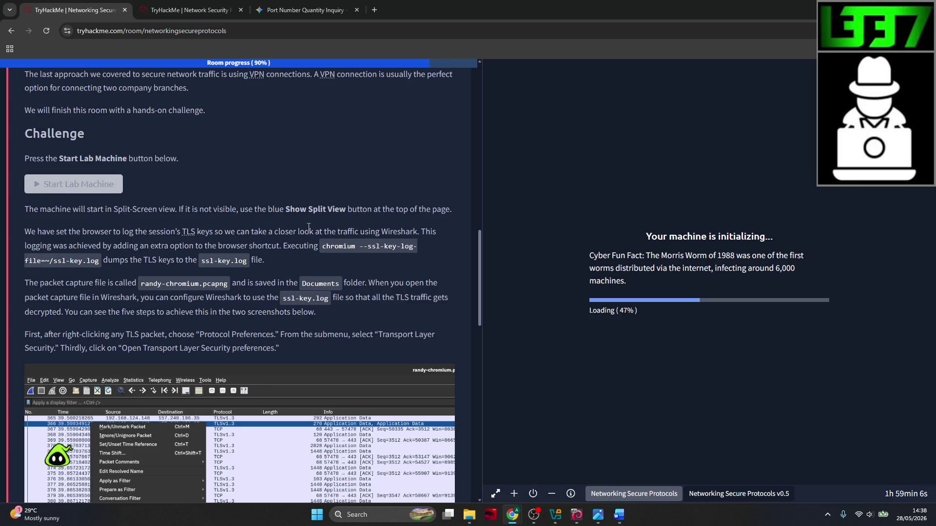
scroll(104, 239, "down", 3)
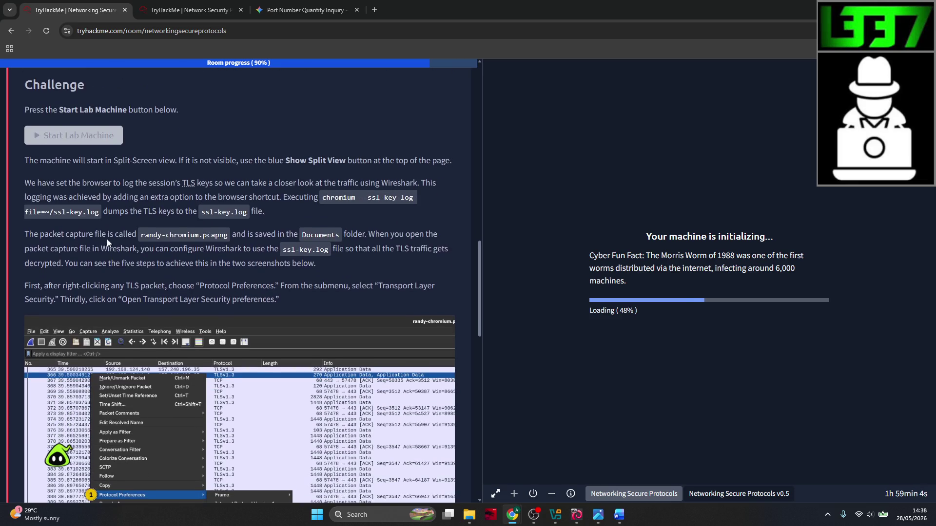
scroll(130, 234, "up", 4)
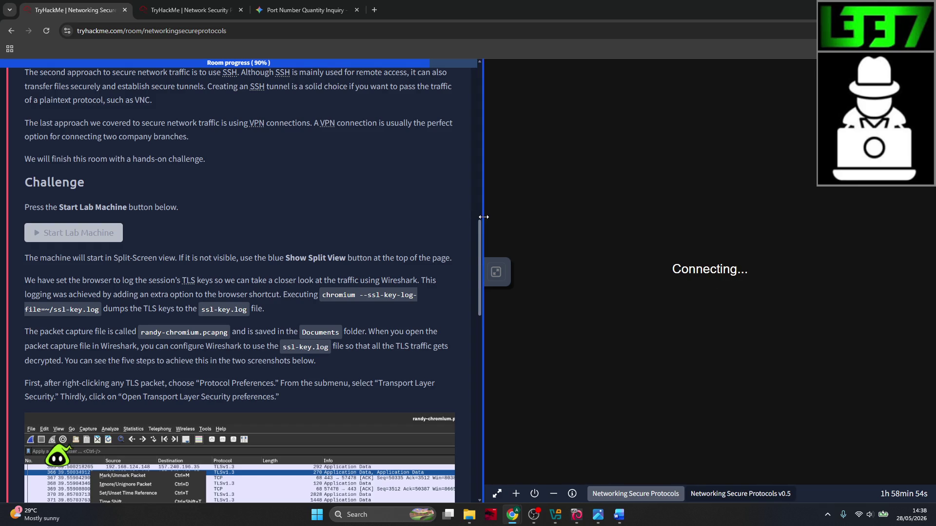
Widen the lab machine pane and launch Wireshark from the lab desktop
left_click_drag(482, 217, 445, 217)
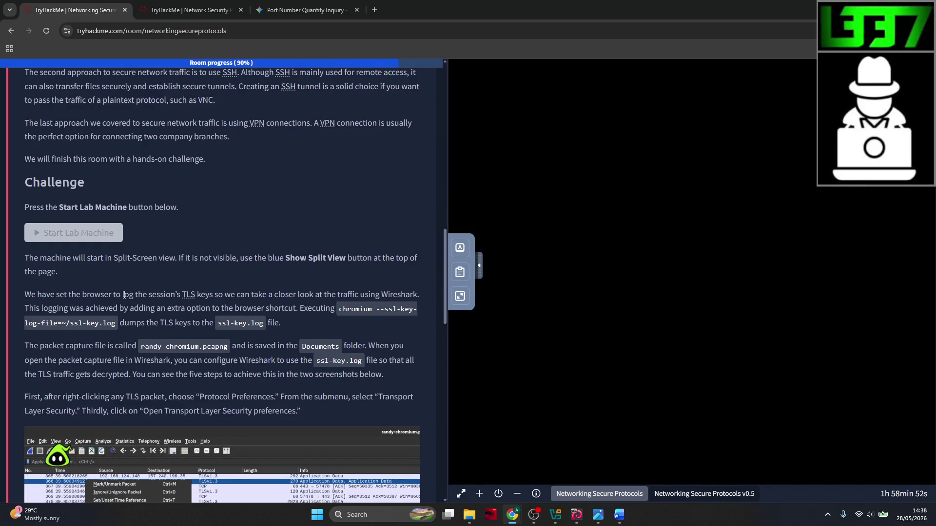
left_click_drag(209, 294, 259, 295)
left_click(259, 295)
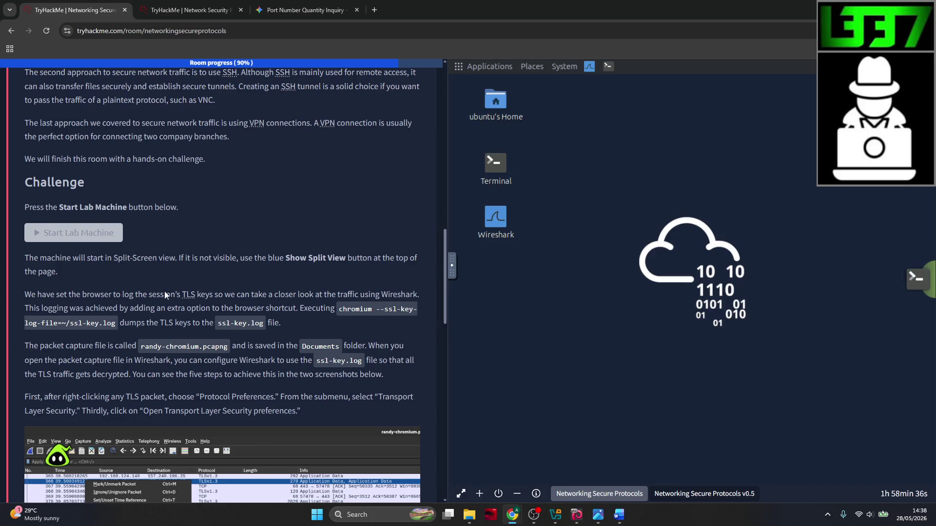
scroll(151, 296, "down", 1)
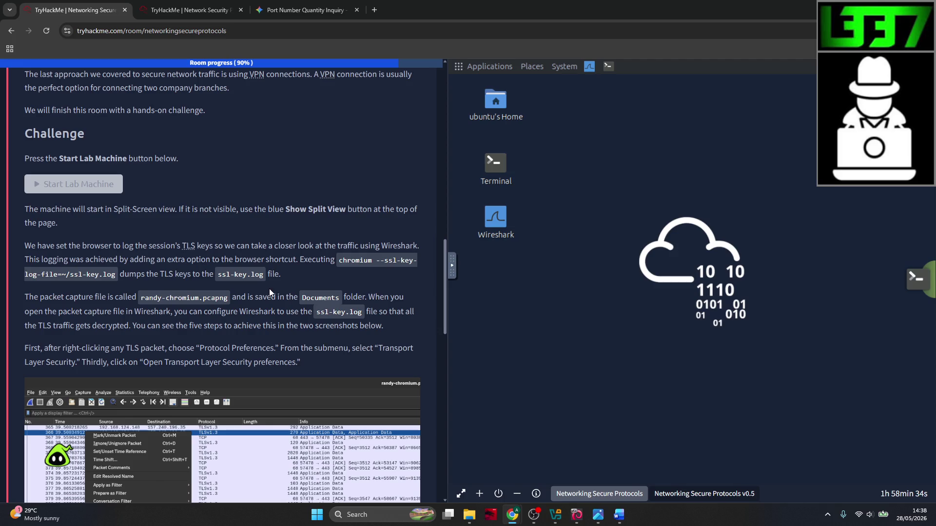
scroll(289, 285, "down", 2)
scroll(251, 281, "up", 2)
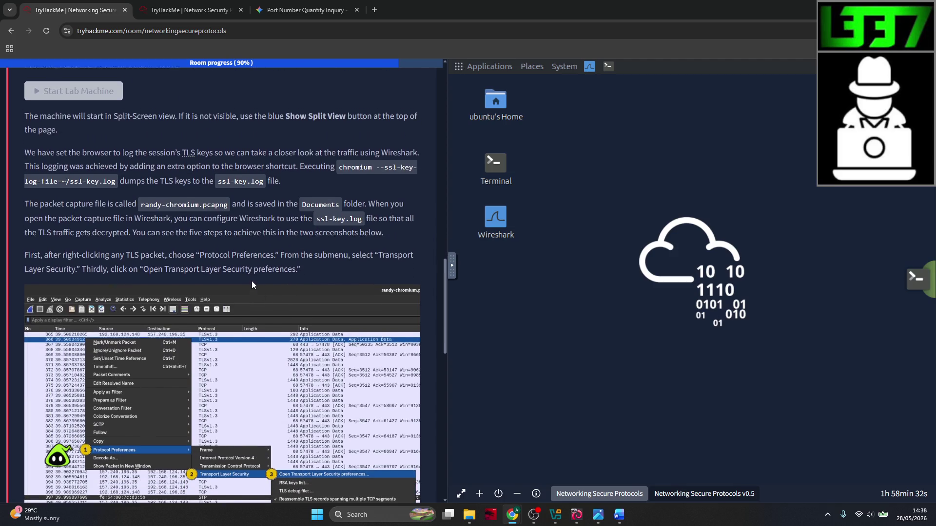
left_click(492, 218)
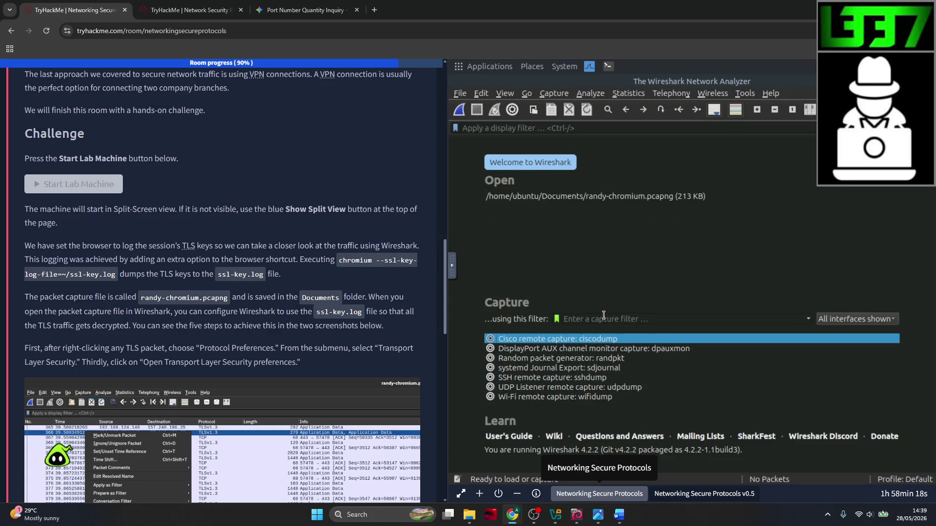
Switch to the other lab tab, then back to the Networking Secure Protocols machine
left_click(608, 494)
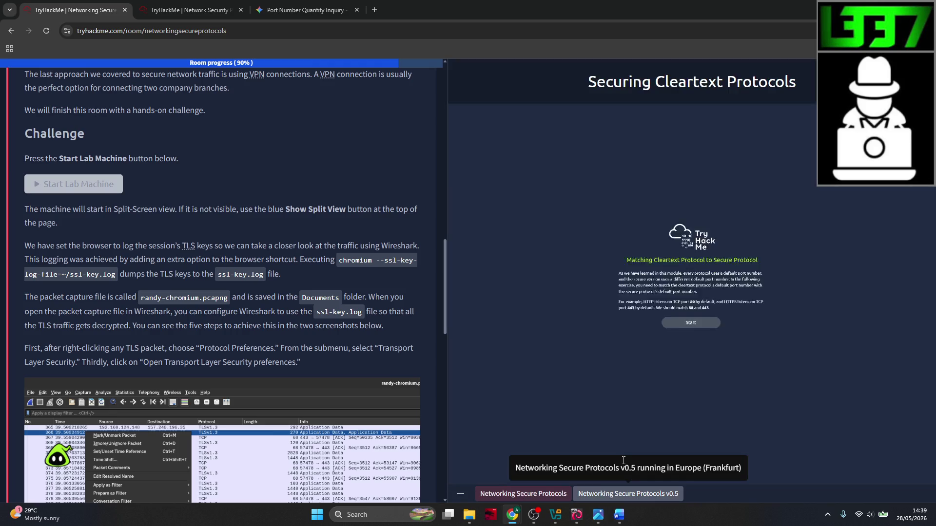
right_click(503, 496)
key("Escape")
left_click(578, 496)
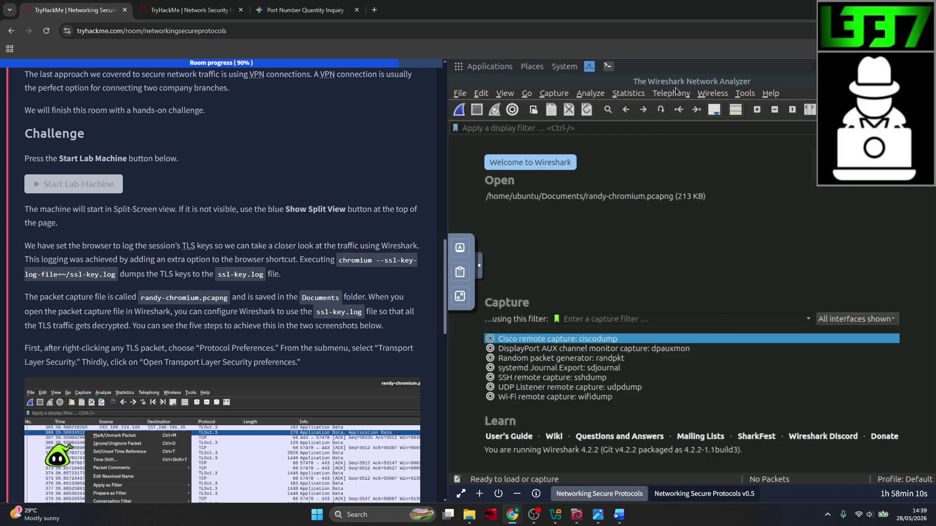
Move the Wireshark window down and left, then open randy-chromium.pcapng from recent captures
mouse_move(677, 84)
left_mouse_down()
mouse_move(626, 142)
mouse_move(652, 100)
left_mouse_up()
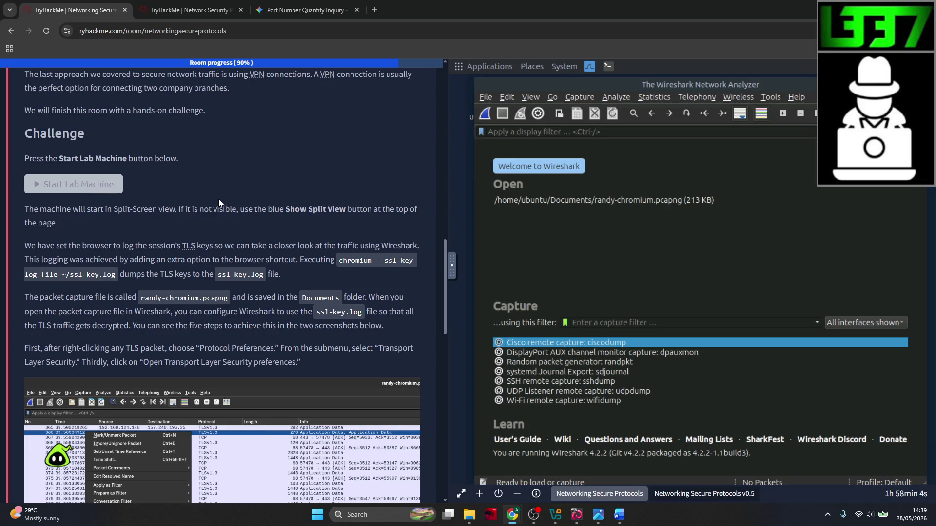
scroll(219, 197, "up", 1)
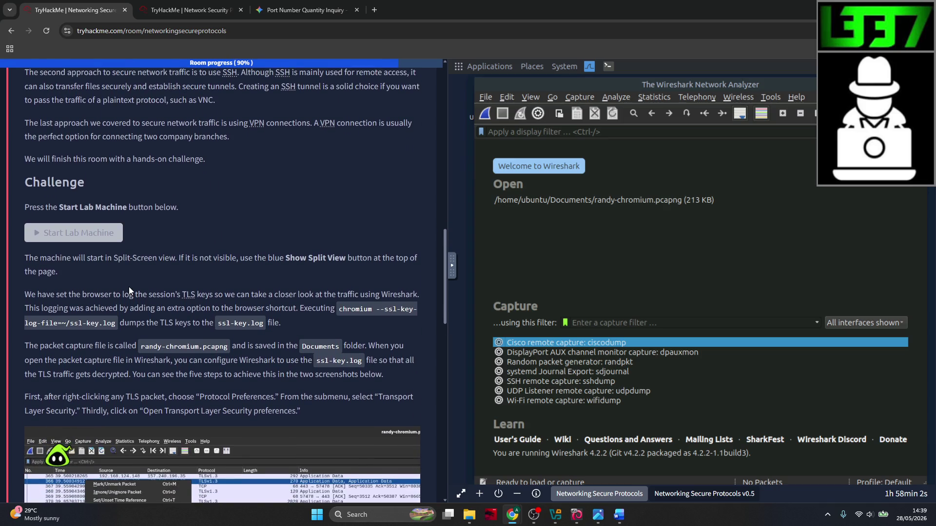
scroll(117, 229, "down", 1)
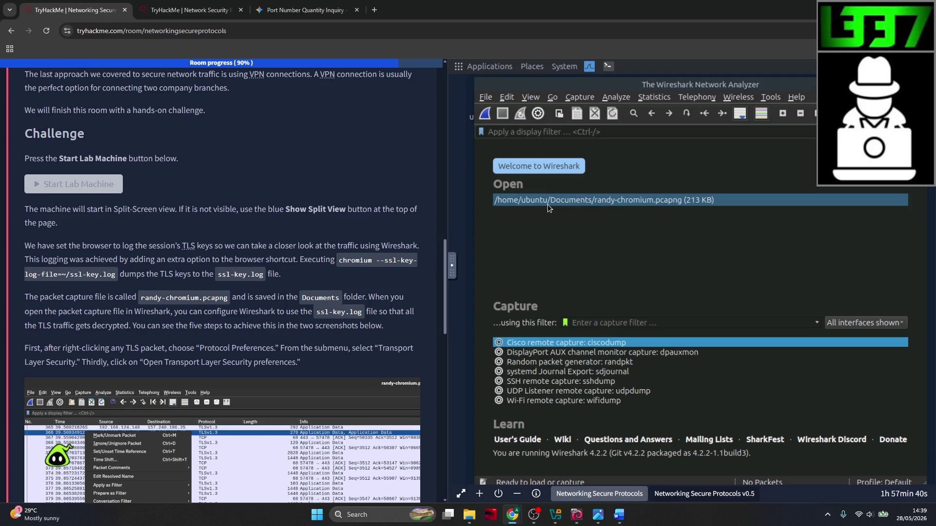
double_click(562, 201)
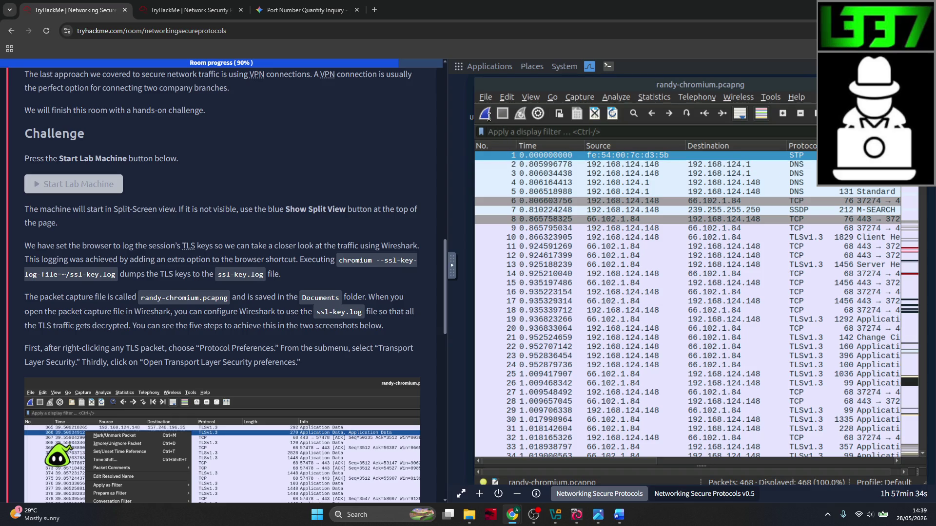
Quit Wireshark with Ctrl+Q and reload randy-chromium.pcapng from the recent files list
key("ctrl+q")
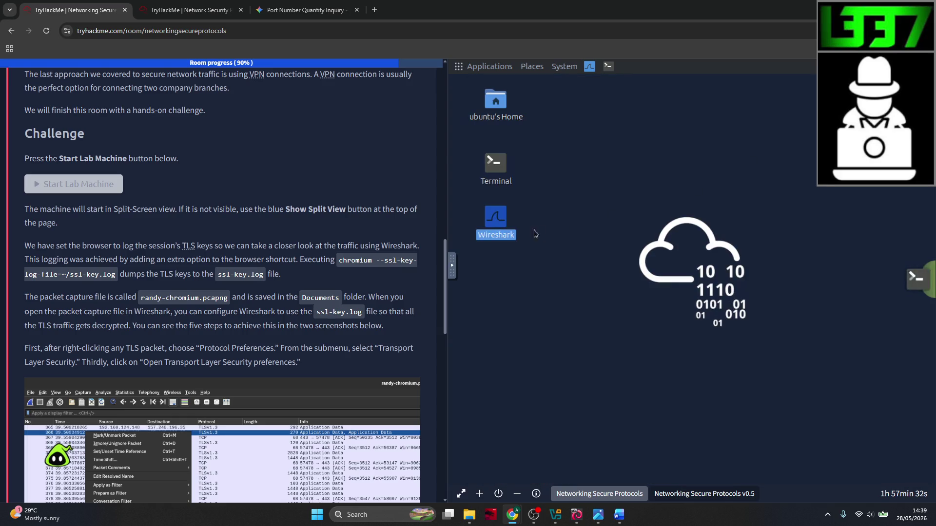
scroll(145, 249, "down", 1)
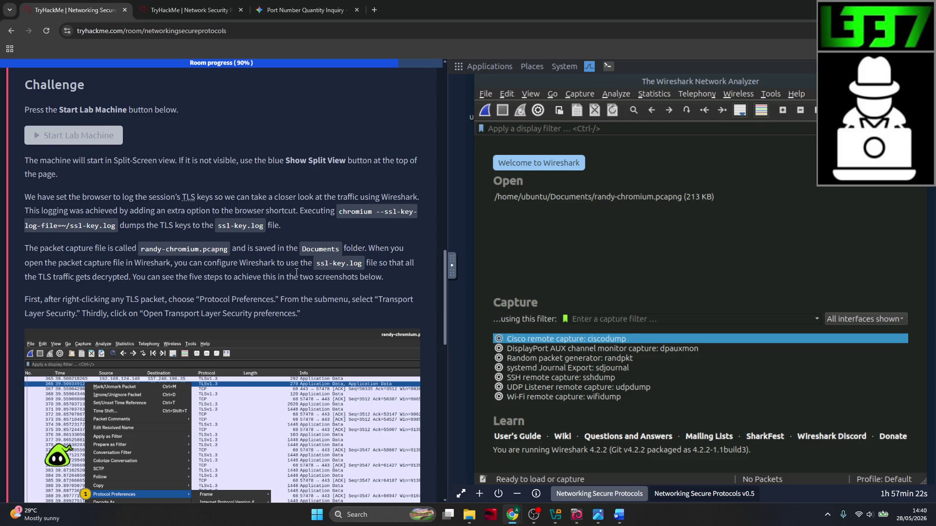
right_click(538, 194)
left_click(527, 232)
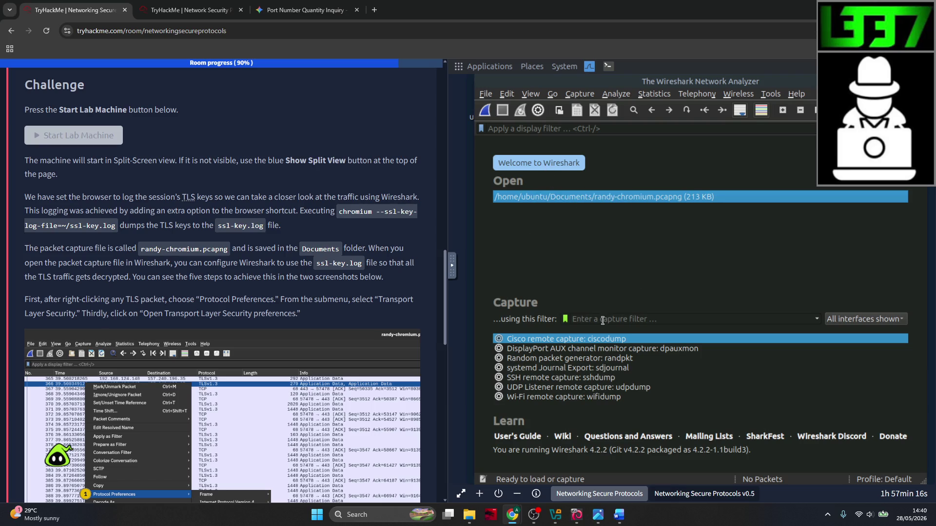
double_click(561, 197)
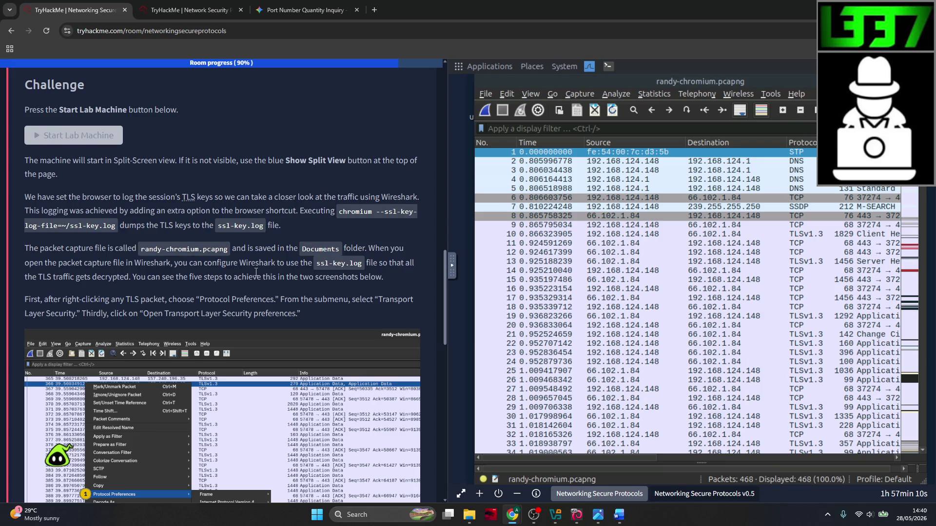
Scroll through the 468 captured packets and widen the lab machine pane
scroll(308, 267, "down", 2)
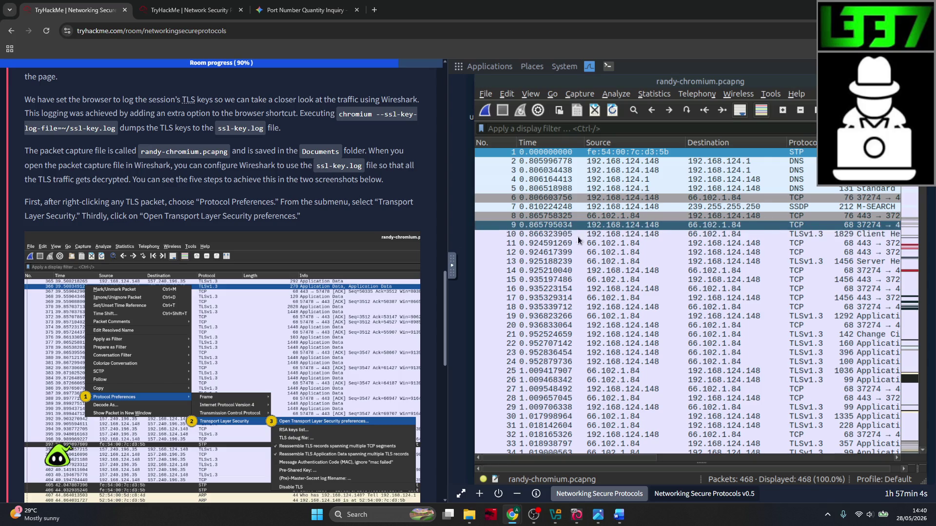
scroll(579, 243, "down", 3)
scroll(597, 298, "down", 5)
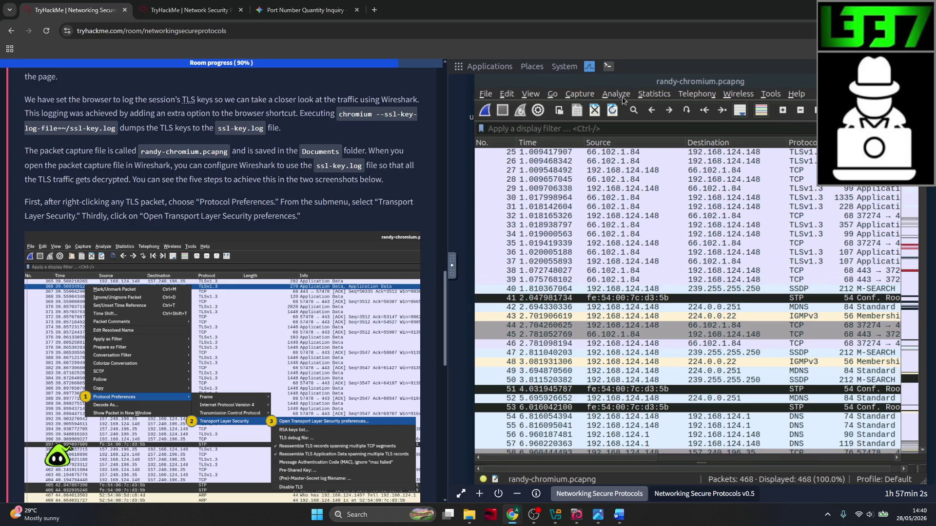
left_click_drag(448, 114, 327, 114)
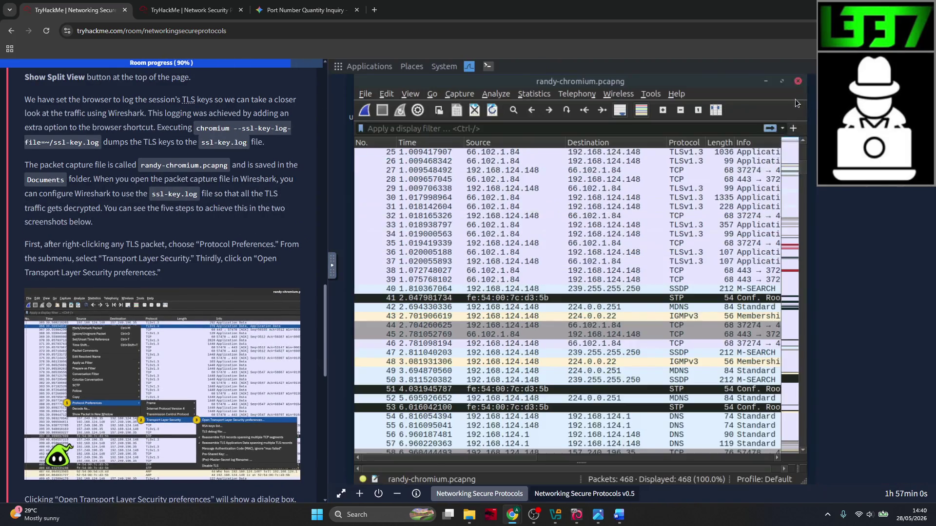
Maximize Wireshark, select TLS packet 21, and enter ssl-key.log in the display filter
left_click(779, 85)
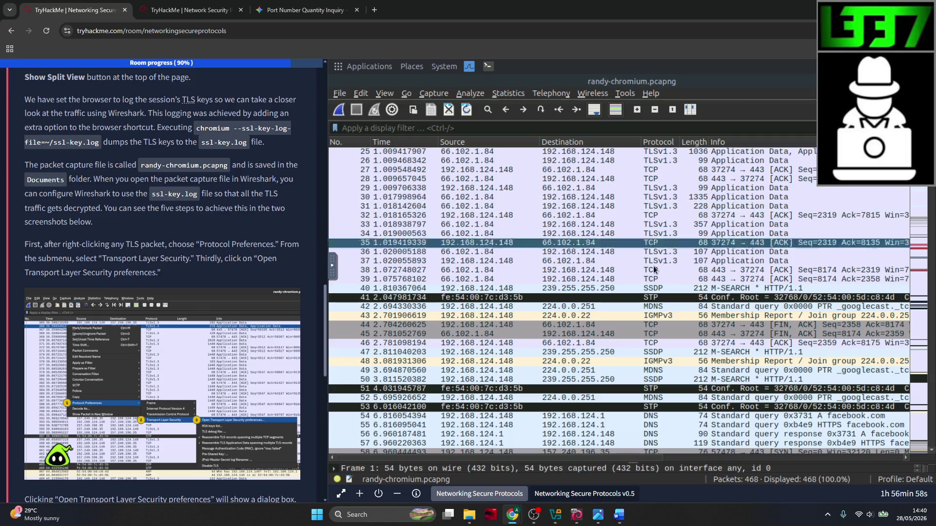
left_click(650, 252)
scroll(648, 252, "up", 3)
scroll(643, 251, "down", 3)
scroll(641, 251, "down", 20)
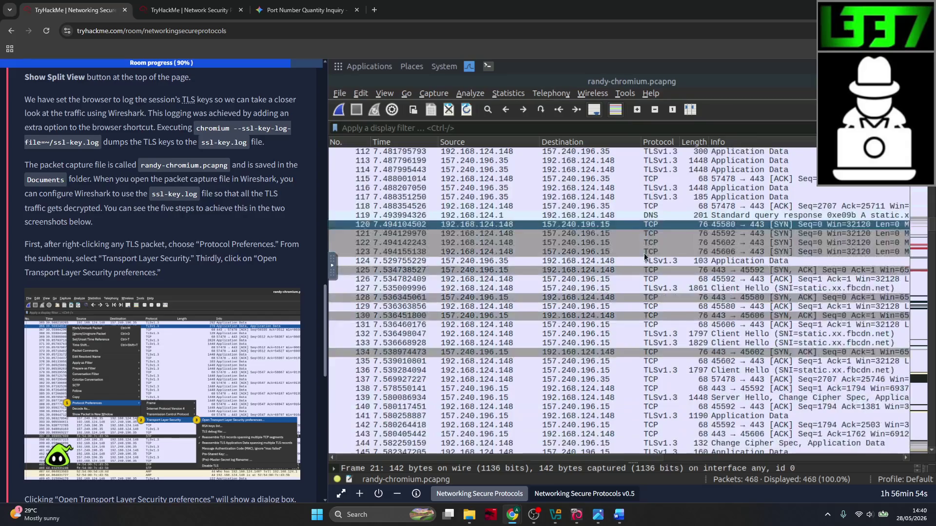
scroll(645, 253, "down", 20)
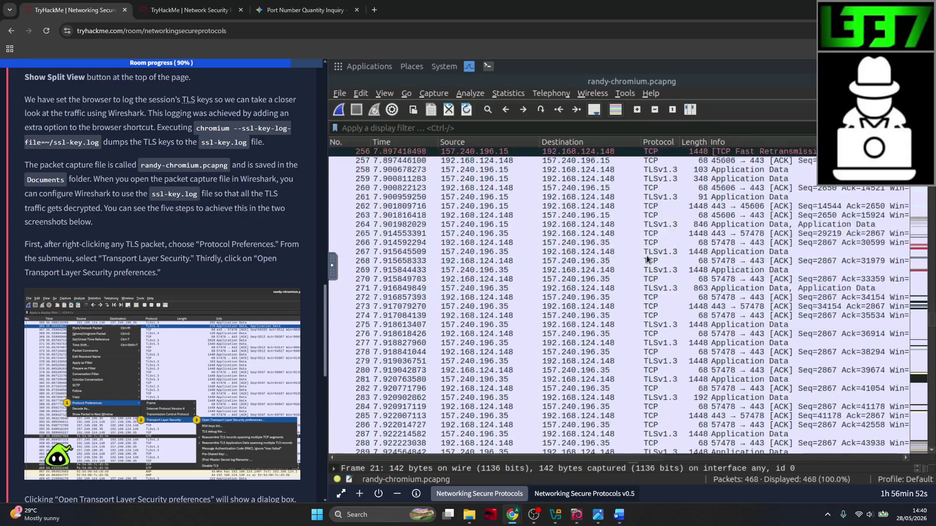
scroll(647, 260, "up", 20)
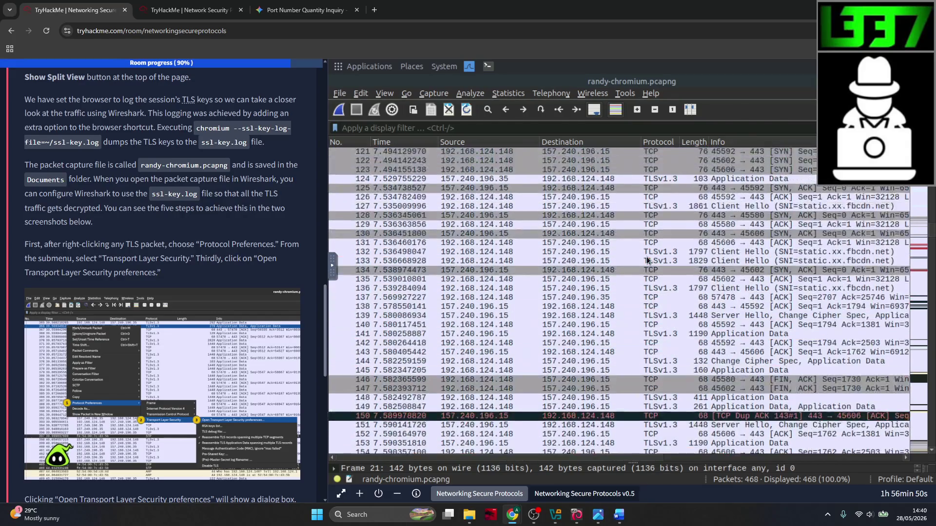
scroll(646, 260, "up", 20)
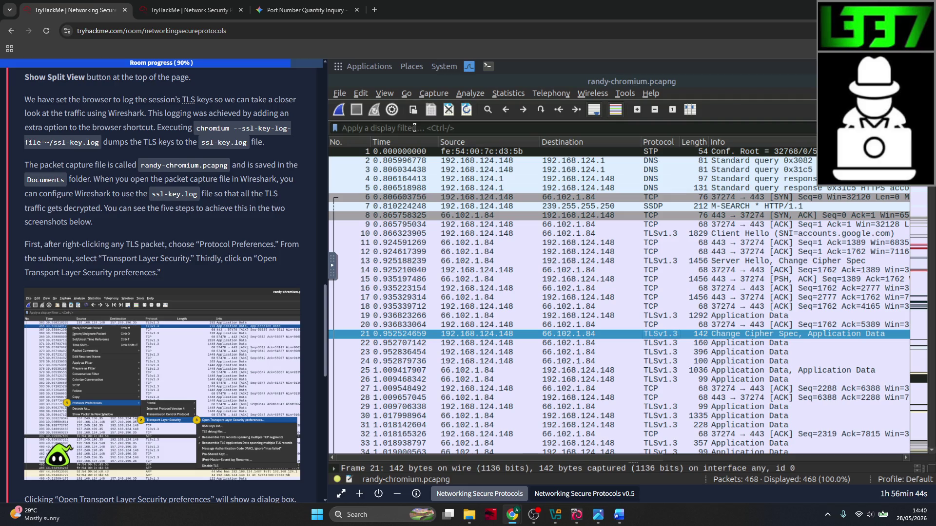
type("ssl-key.log")
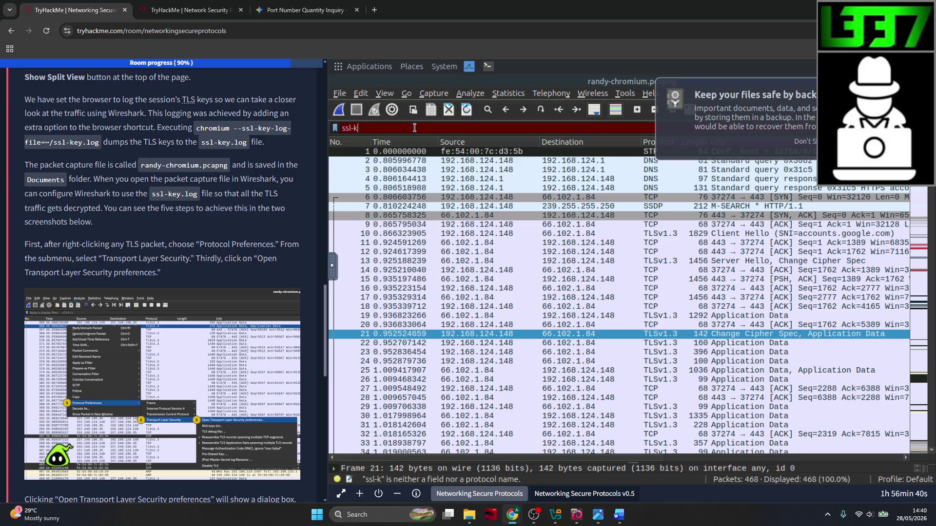